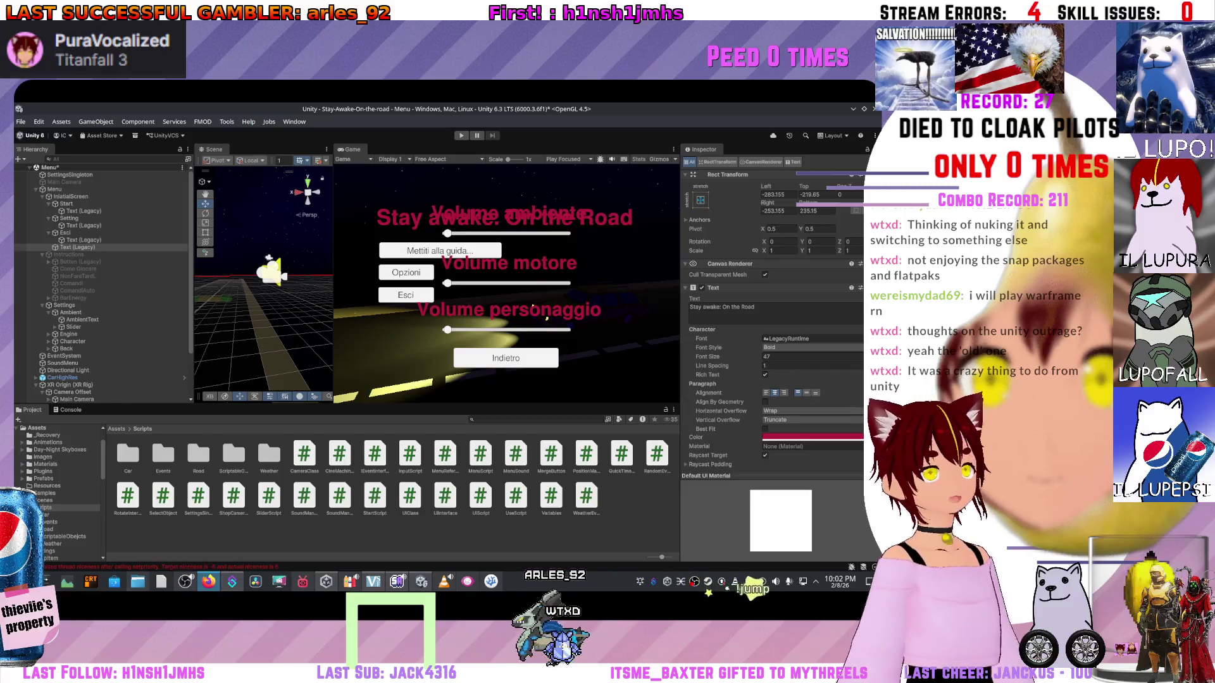
- Inspect the Esci button and the title text object in the Hierarchy
{"action": "scroll", "coordinate": [496, 237], "scroll_direction": "up", "scroll_amount": 1}
{"action": "scroll", "coordinate": [497, 237], "scroll_direction": "down", "scroll_amount": 1}
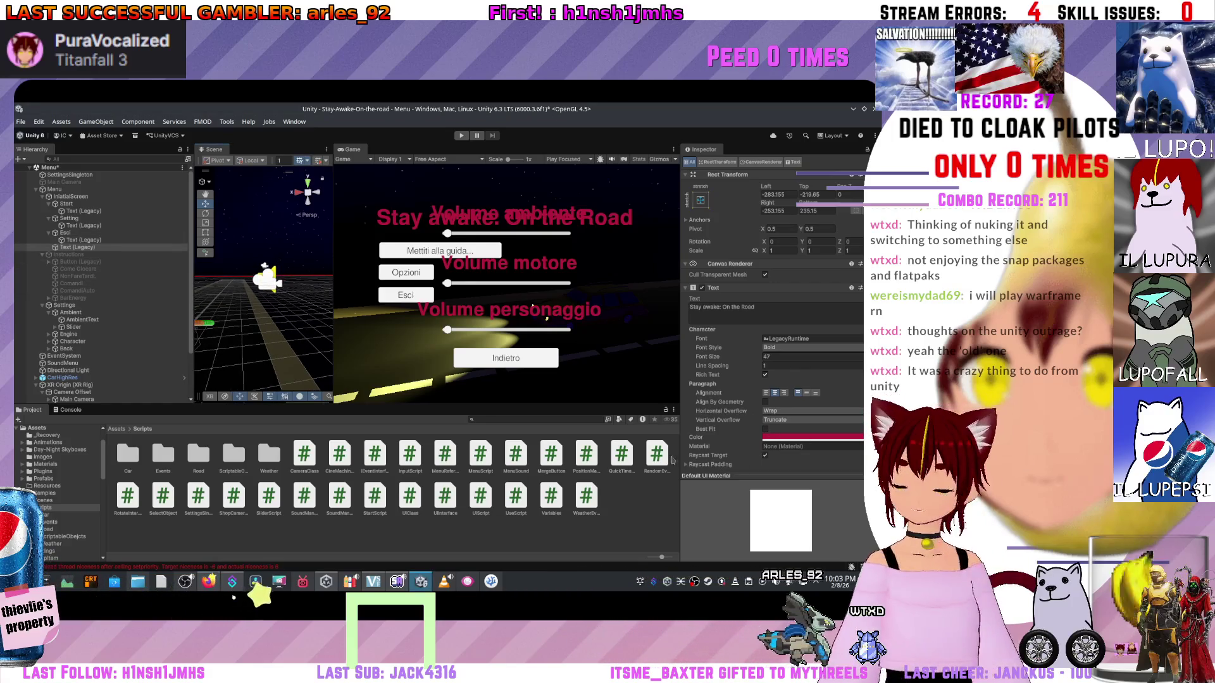
{"action": "left_click", "coordinate": [65, 232]}
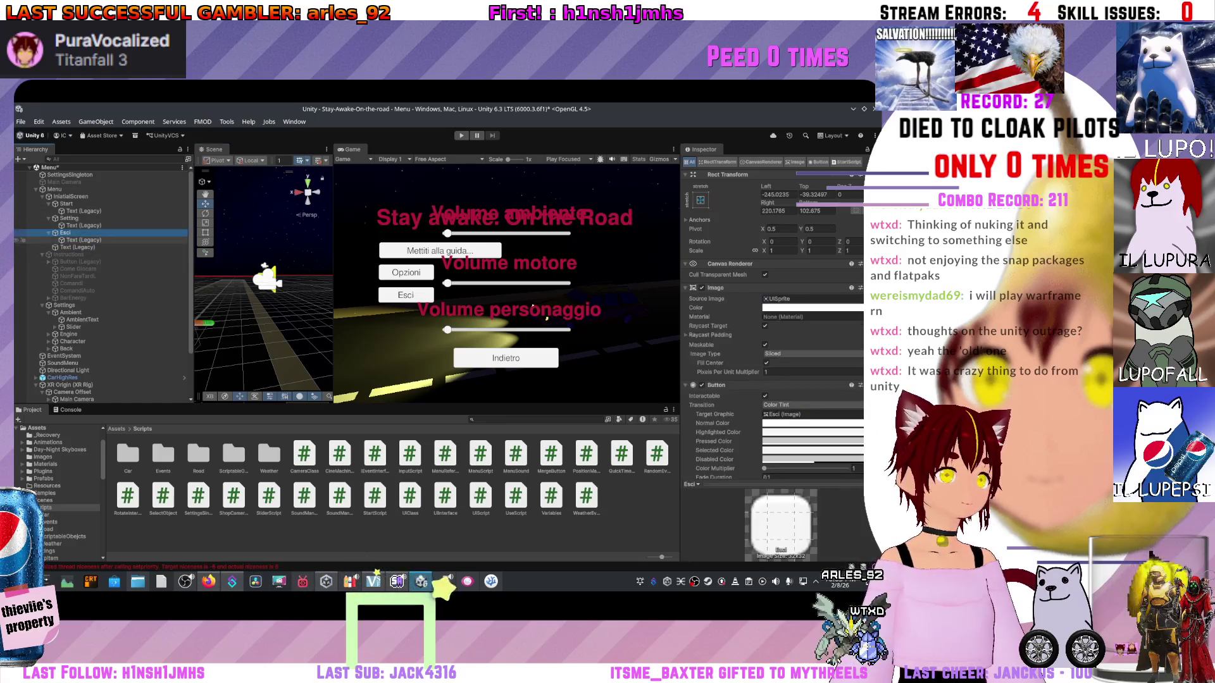
{"action": "left_click", "coordinate": [77, 248]}
{"action": "scroll", "coordinate": [771, 316], "scroll_direction": "down", "scroll_amount": 3}
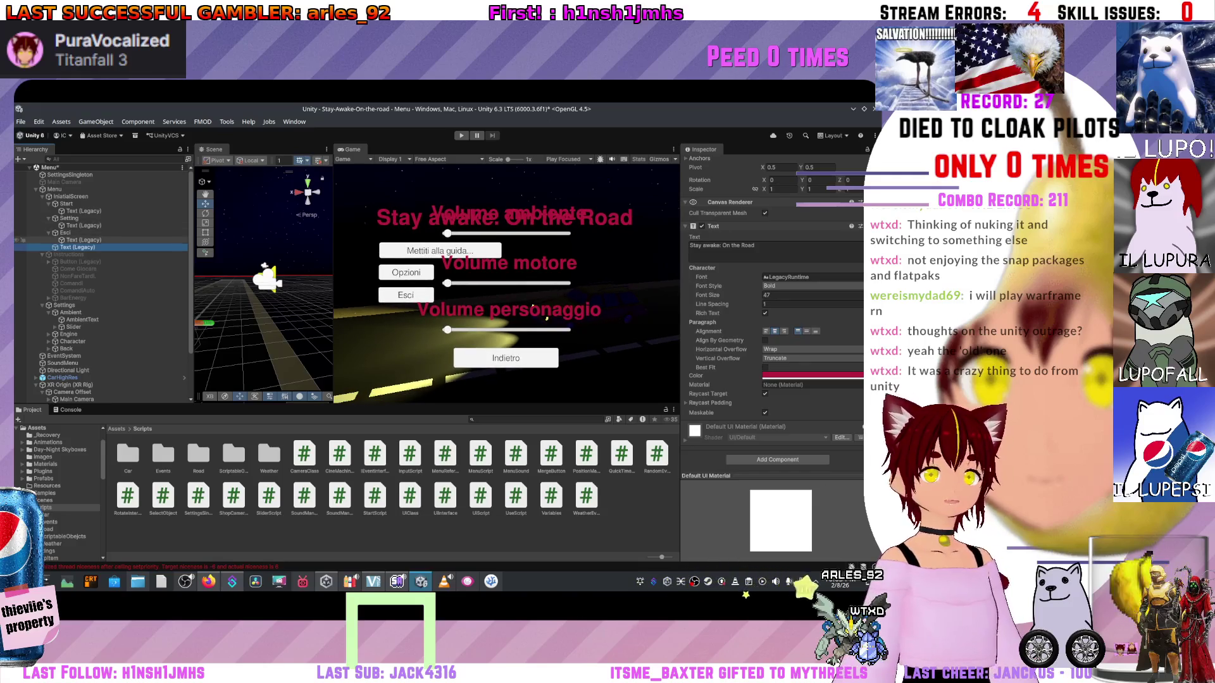
- Reselect Esci, then select Instructions and step down to the Back object
{"action": "left_click", "coordinate": [65, 233]}
{"action": "scroll", "coordinate": [771, 317], "scroll_direction": "down", "scroll_amount": 10}
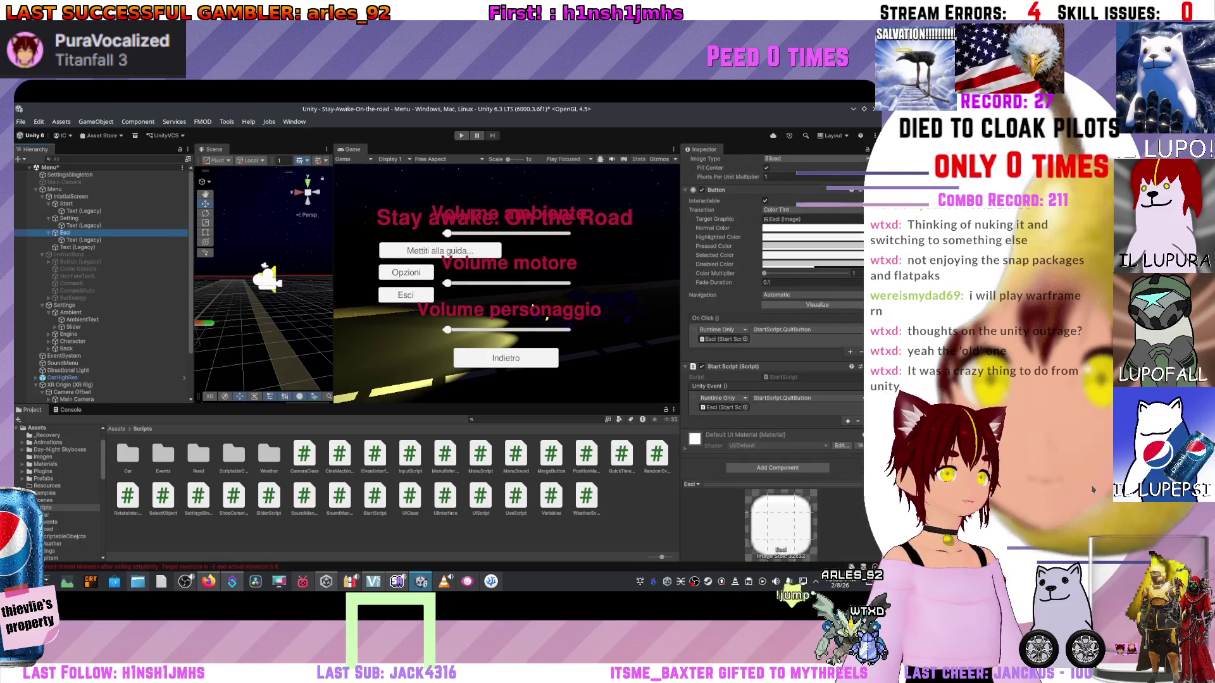
{"action": "left_click", "coordinate": [68, 254]}
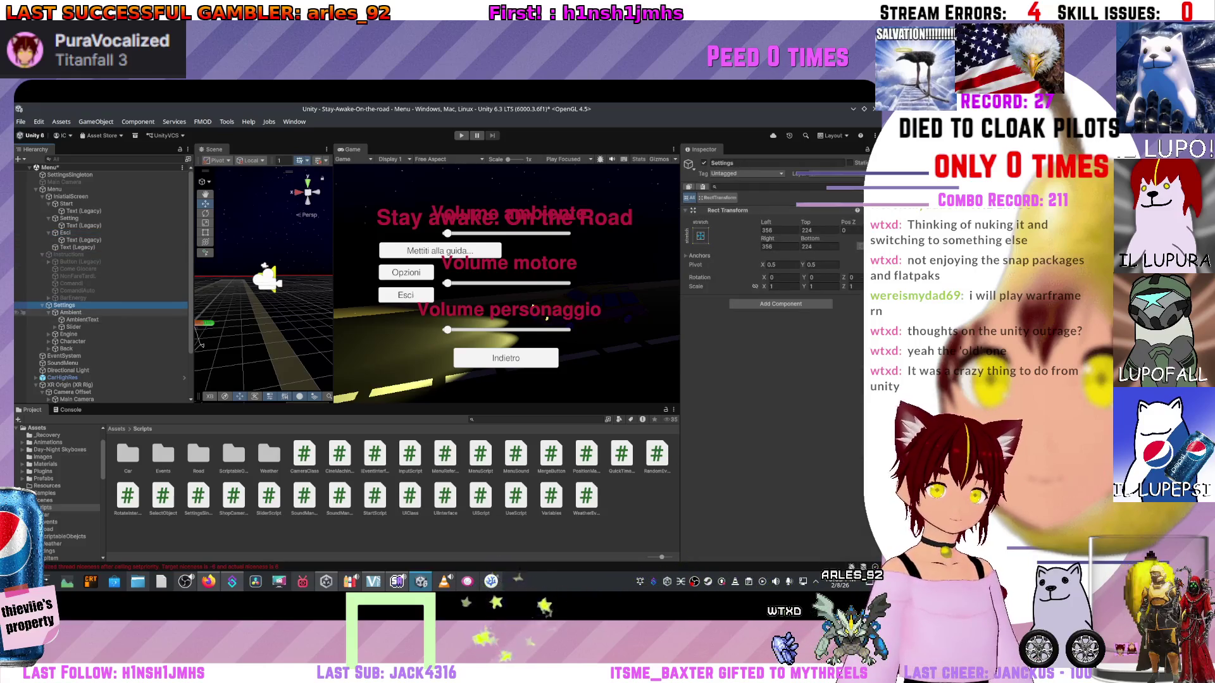
{"action": "key", "text": "Down"}
{"action": "key", "text": "Down"}
{"action": "key", "text": "Down"}
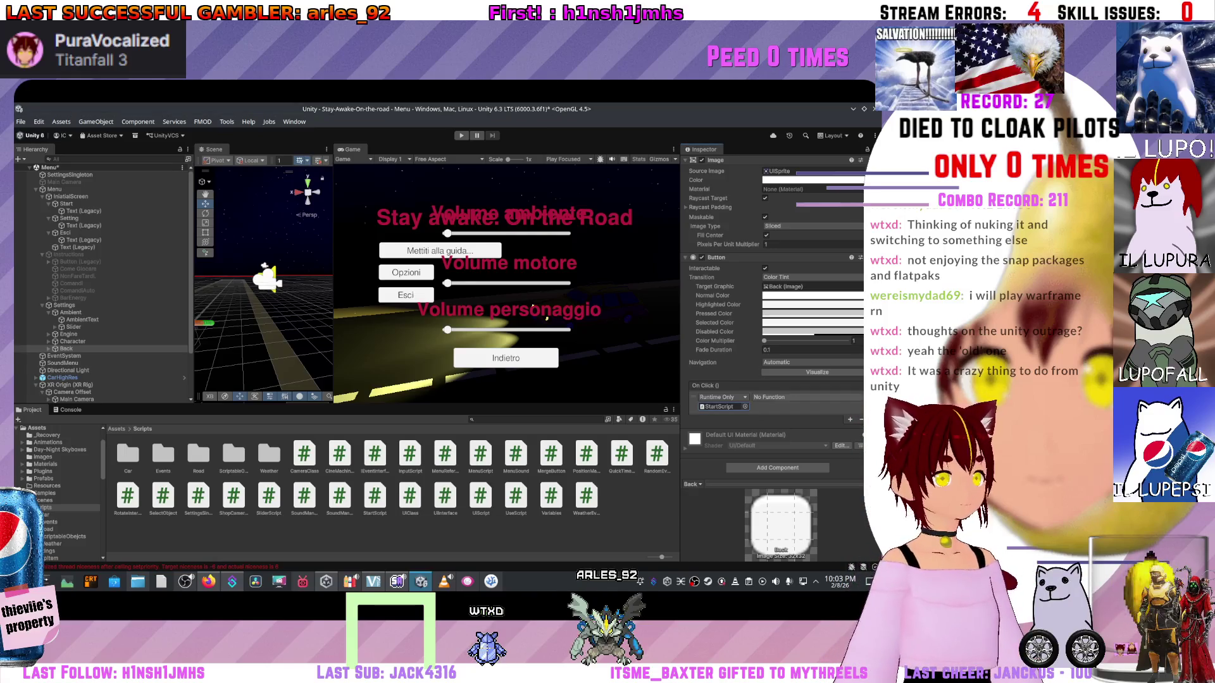
- Select the Back object and add a Start Script component to it
{"action": "mouse_move", "coordinate": [784, 423]}
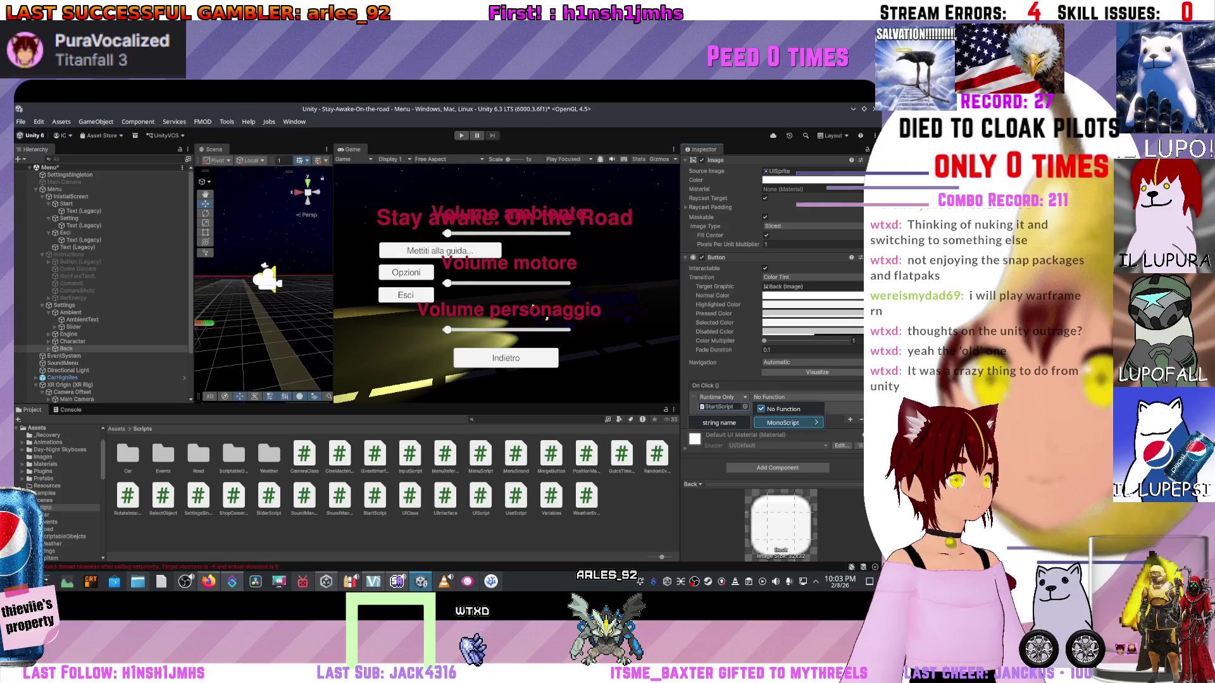
{"action": "key", "text": "Escape"}
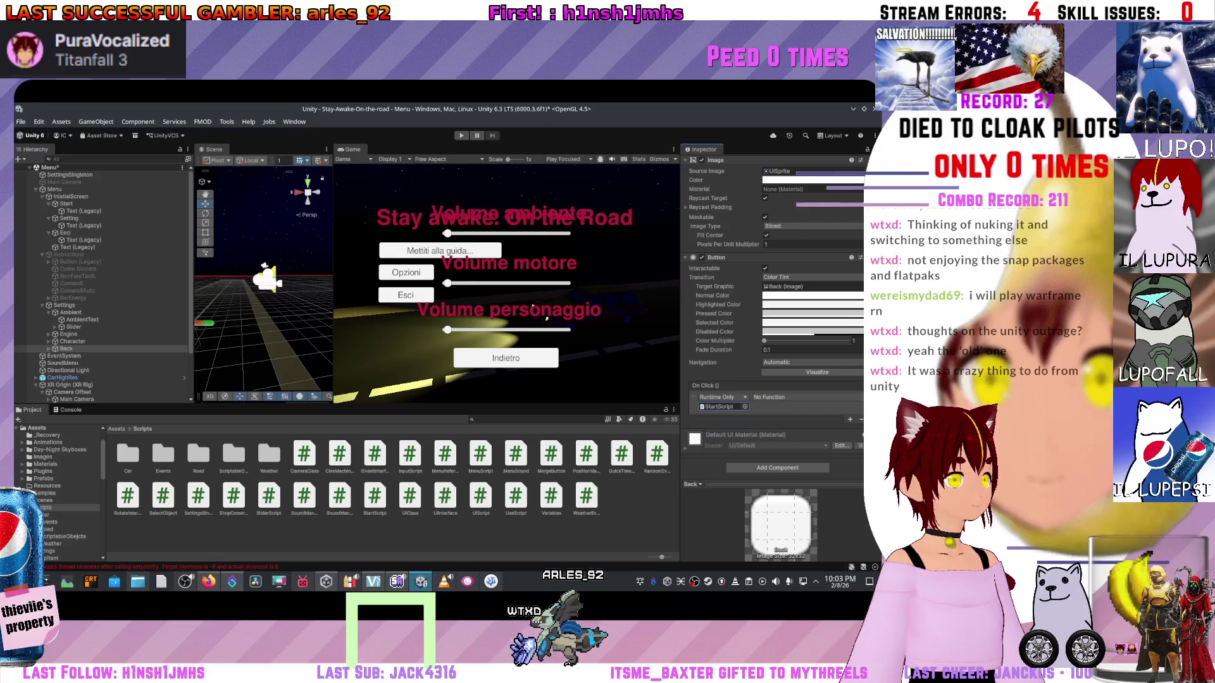
{"action": "left_click", "coordinate": [66, 349]}
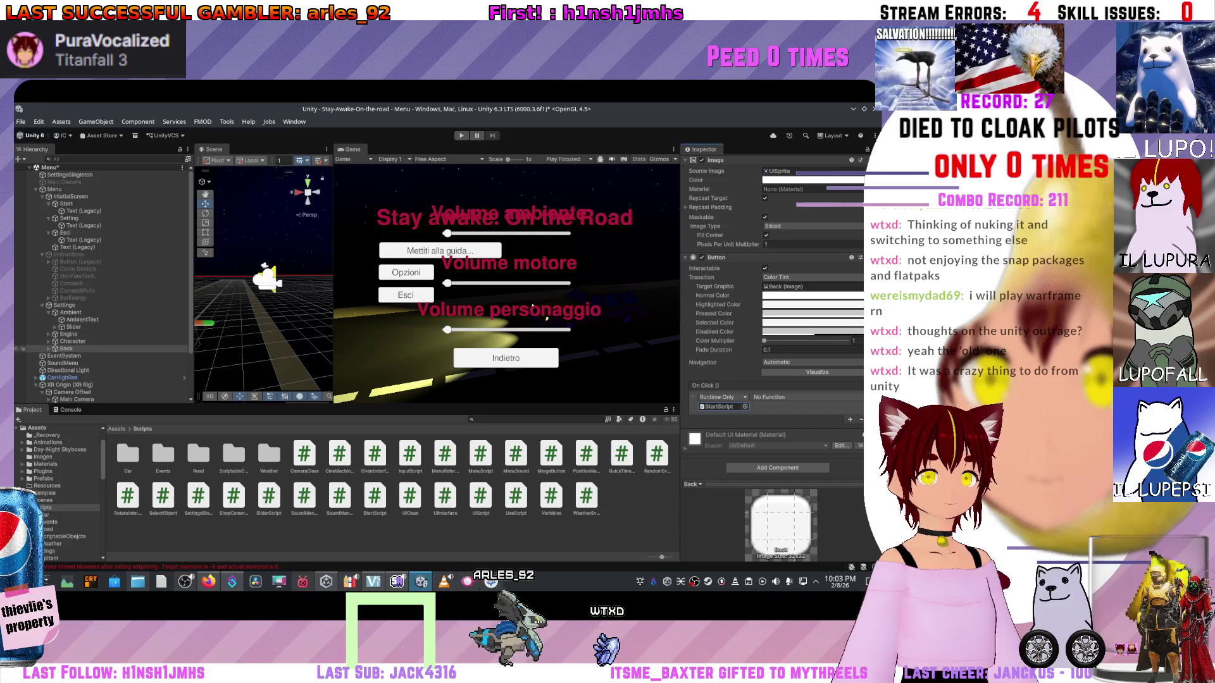
{"action": "key", "text": "Right"}
{"action": "scroll", "coordinate": [101, 285], "scroll_direction": "down", "scroll_amount": 2}
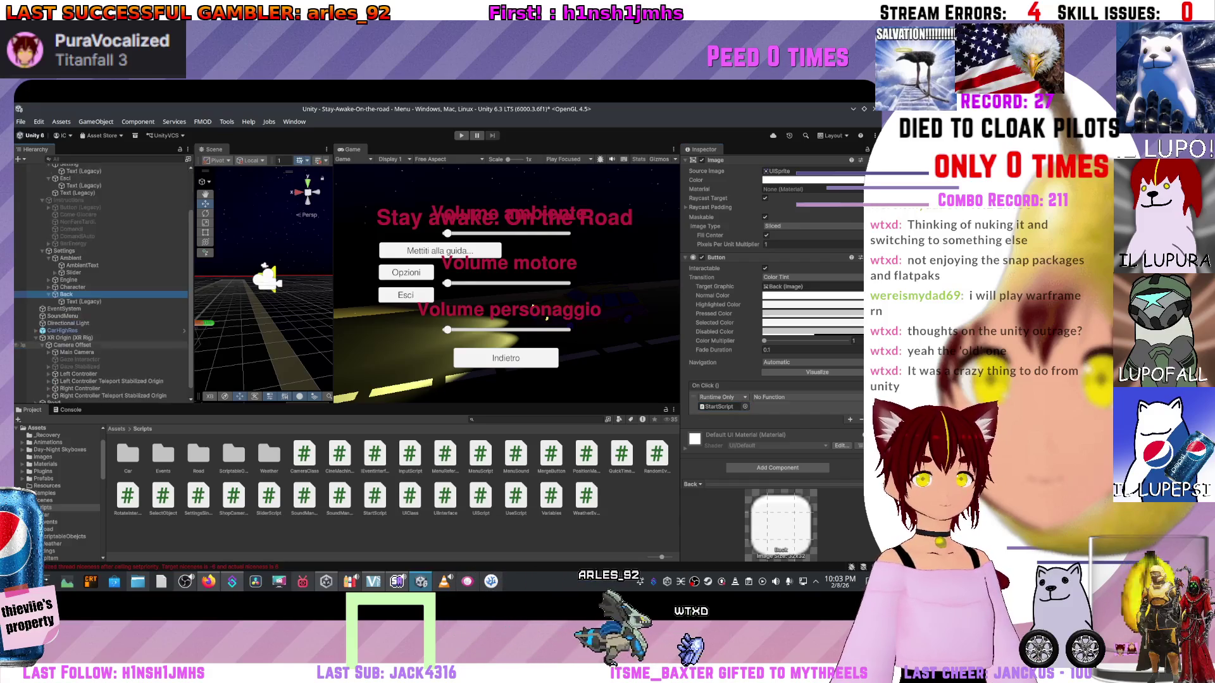
{"action": "left_click", "coordinate": [777, 468]}
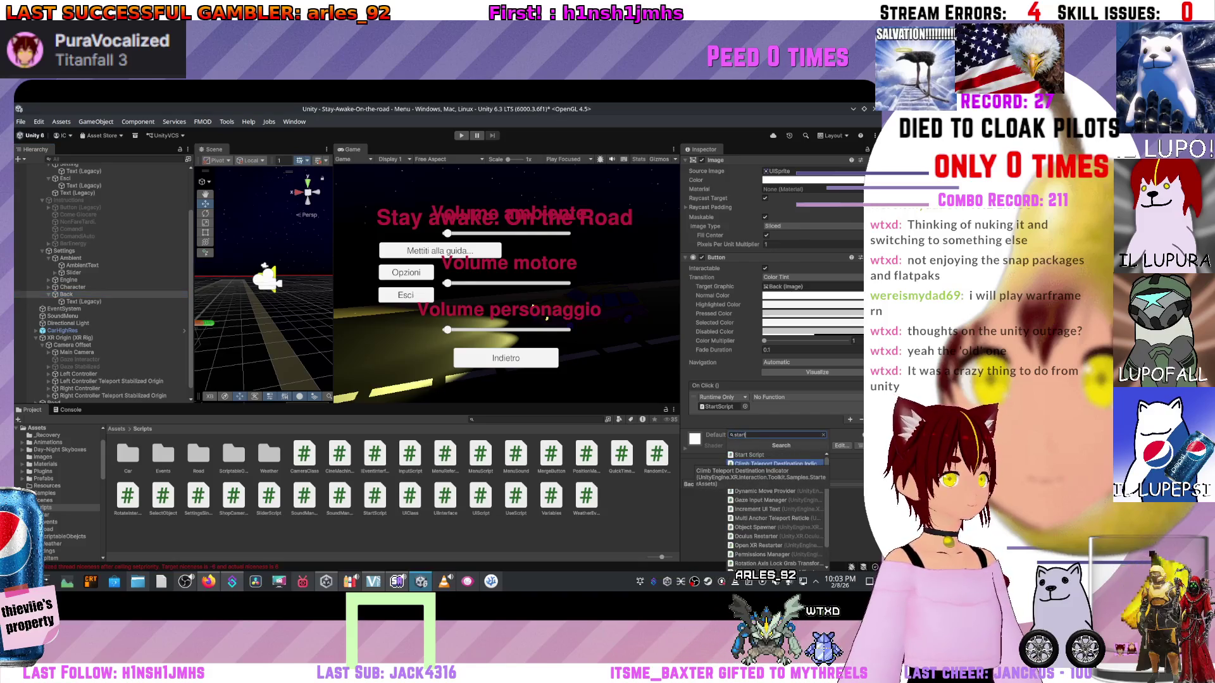
{"action": "left_click", "coordinate": [749, 455]}
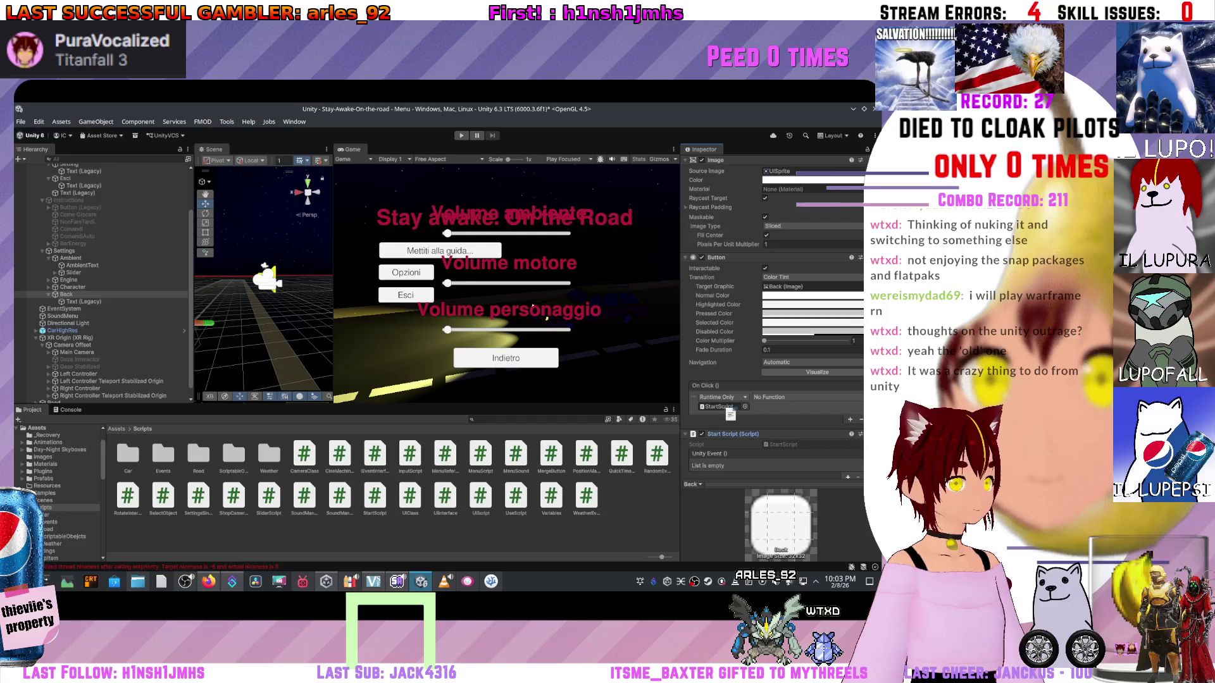
- Set Back's On Click event to StartScript.BackButton()
{"action": "left_click", "coordinate": [778, 397]}
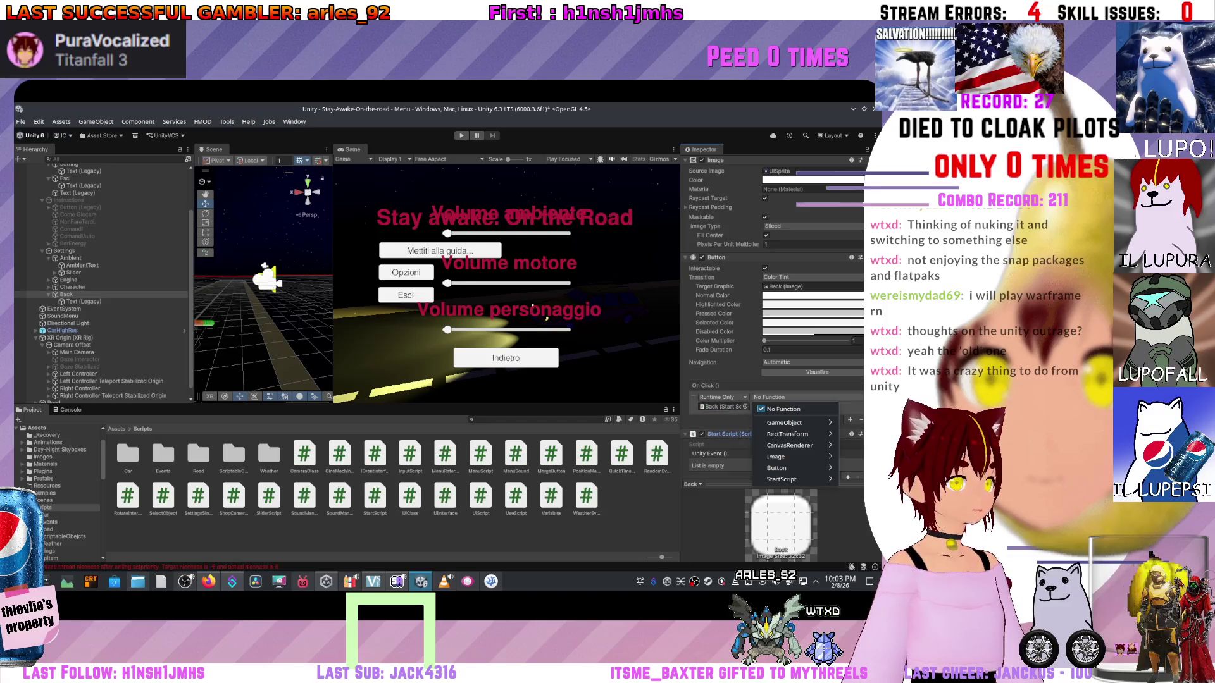
{"action": "mouse_move", "coordinate": [784, 479]}
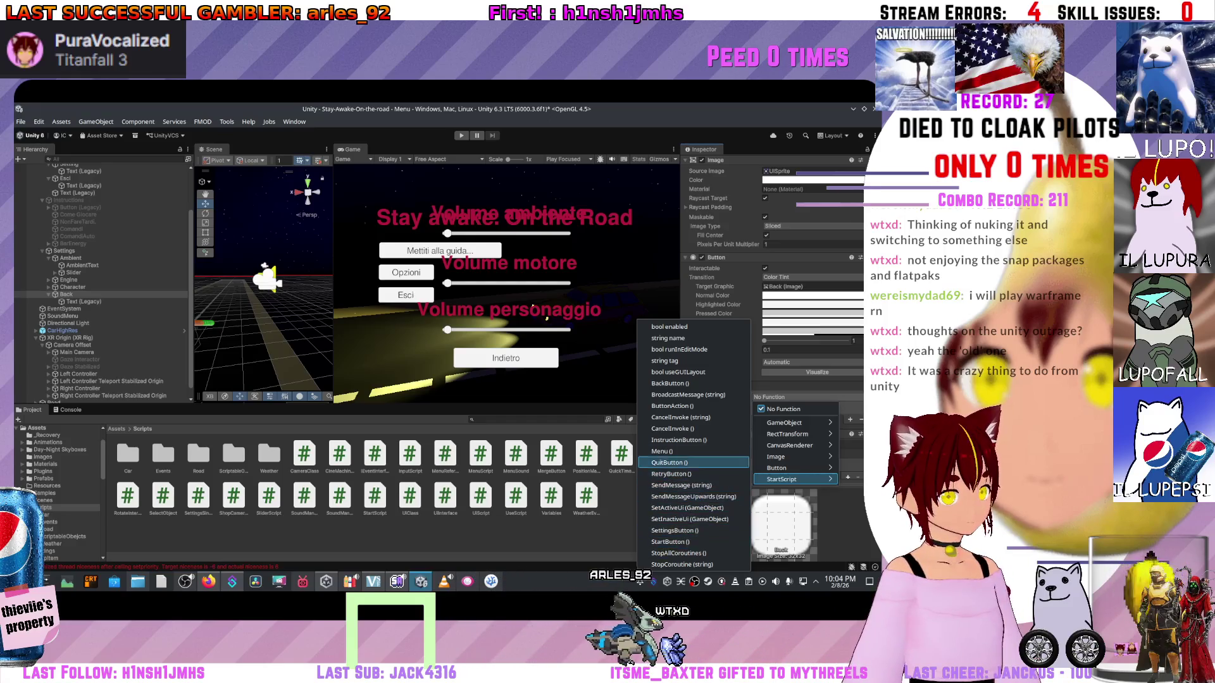
{"action": "left_click", "coordinate": [674, 383]}
- Add a Start Script Unity Event entry calling StartScript.BackButton()
{"action": "scroll", "coordinate": [775, 316], "scroll_direction": "down", "scroll_amount": 2}
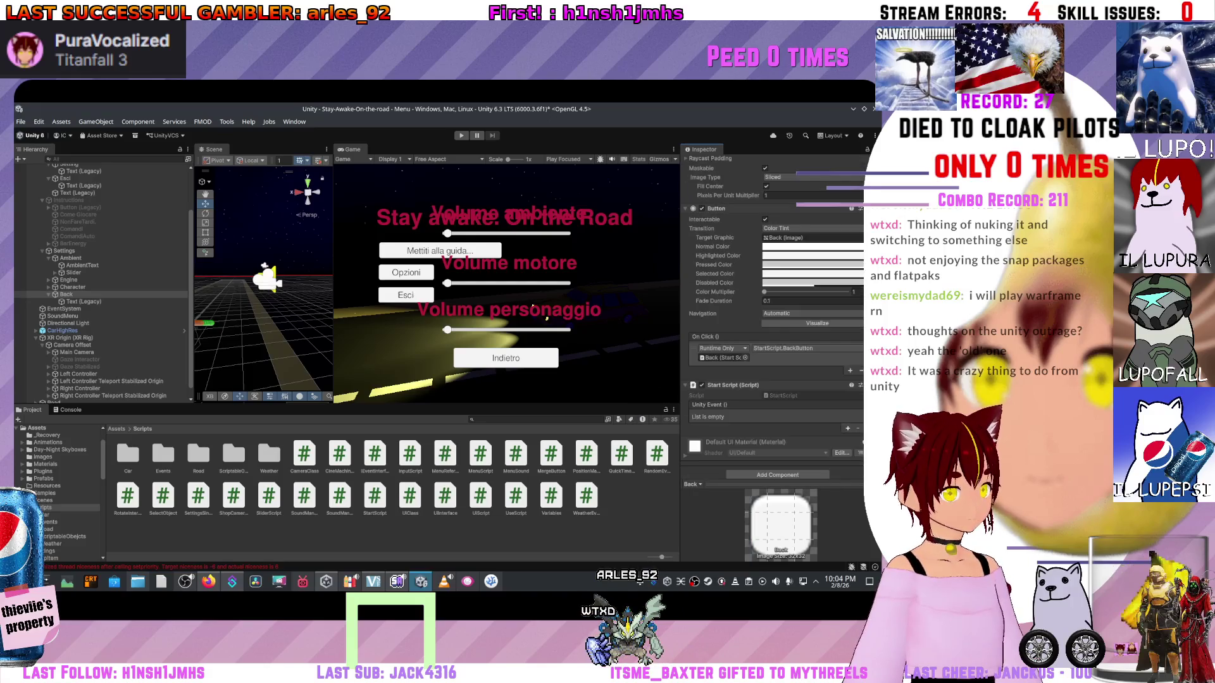
{"action": "left_click", "coordinate": [847, 421]}
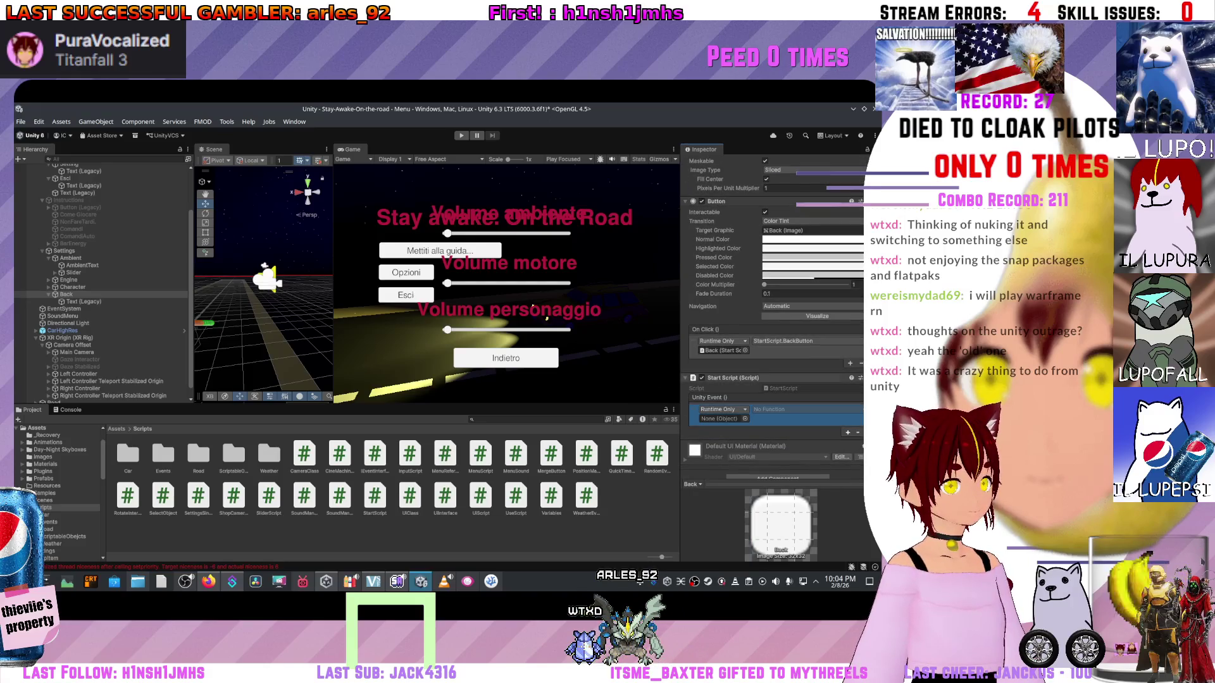
{"action": "left_click", "coordinate": [790, 409]}
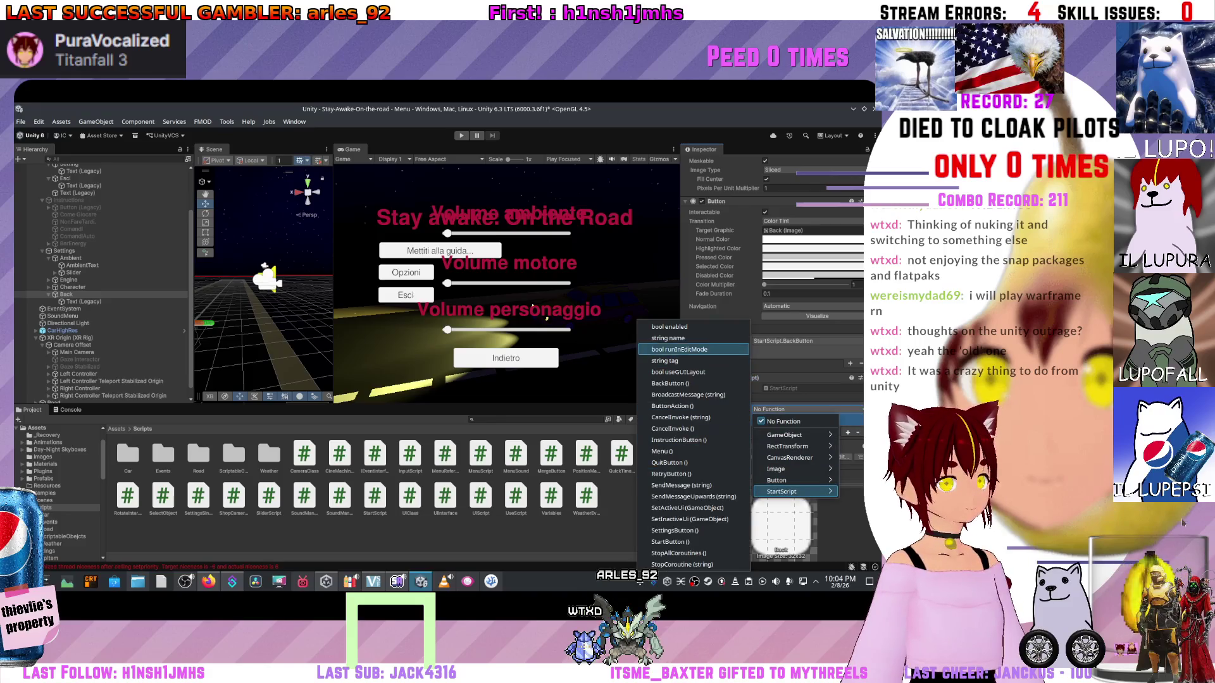
{"action": "left_click", "coordinate": [670, 384]}
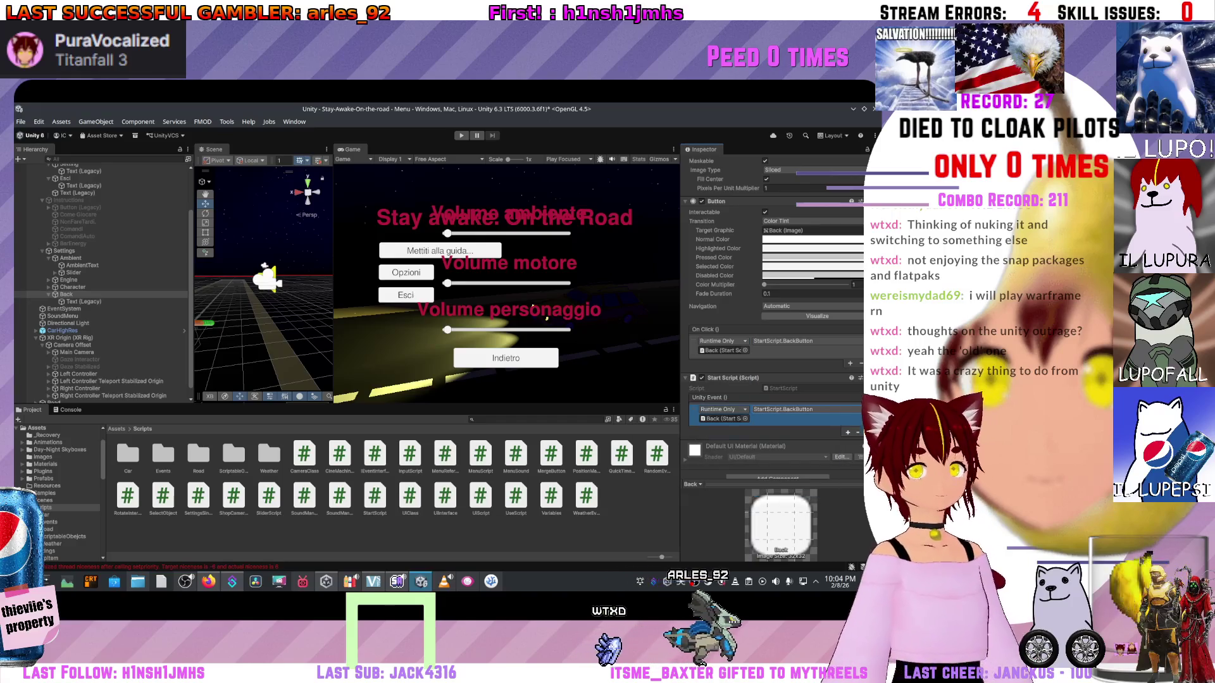
{"action": "scroll", "coordinate": [95, 305], "scroll_direction": "up", "scroll_amount": 3}
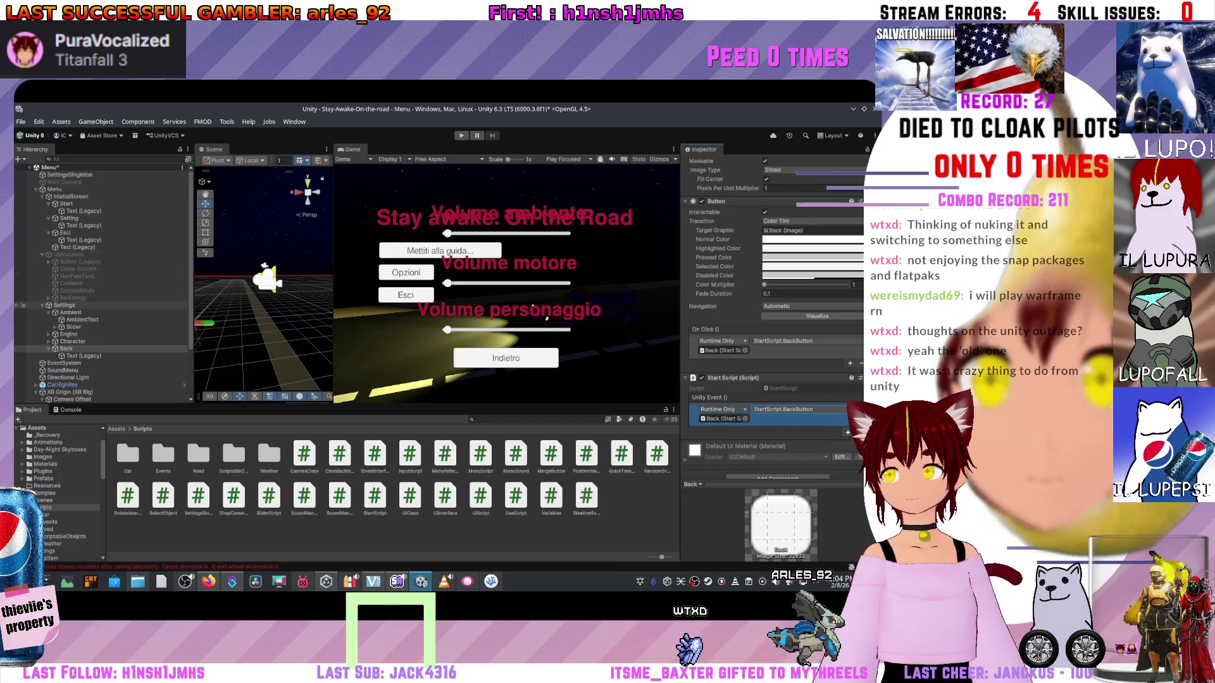
- Collapse and deactivate the Settings panel, then select the Menu canvas
{"action": "left_click", "coordinate": [42, 305]}
{"action": "scroll", "coordinate": [772, 316], "scroll_direction": "up", "scroll_amount": 5}
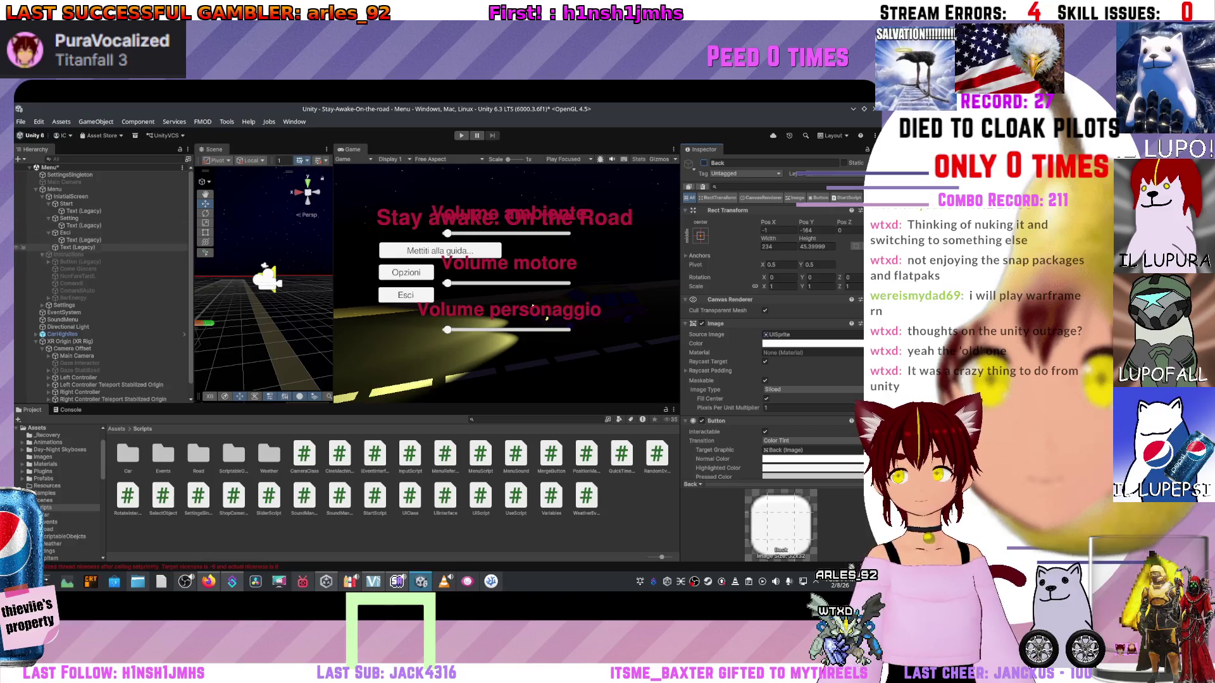
{"action": "left_click", "coordinate": [23, 305]}
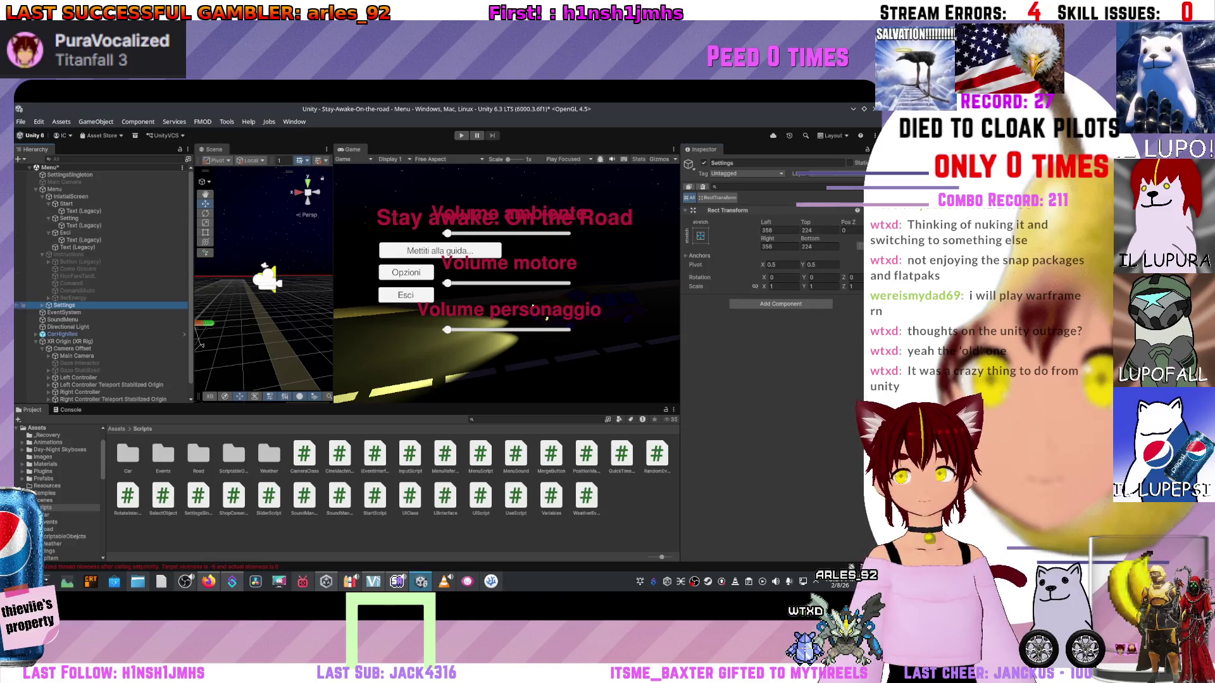
{"action": "key", "text": "alt+shift+a"}
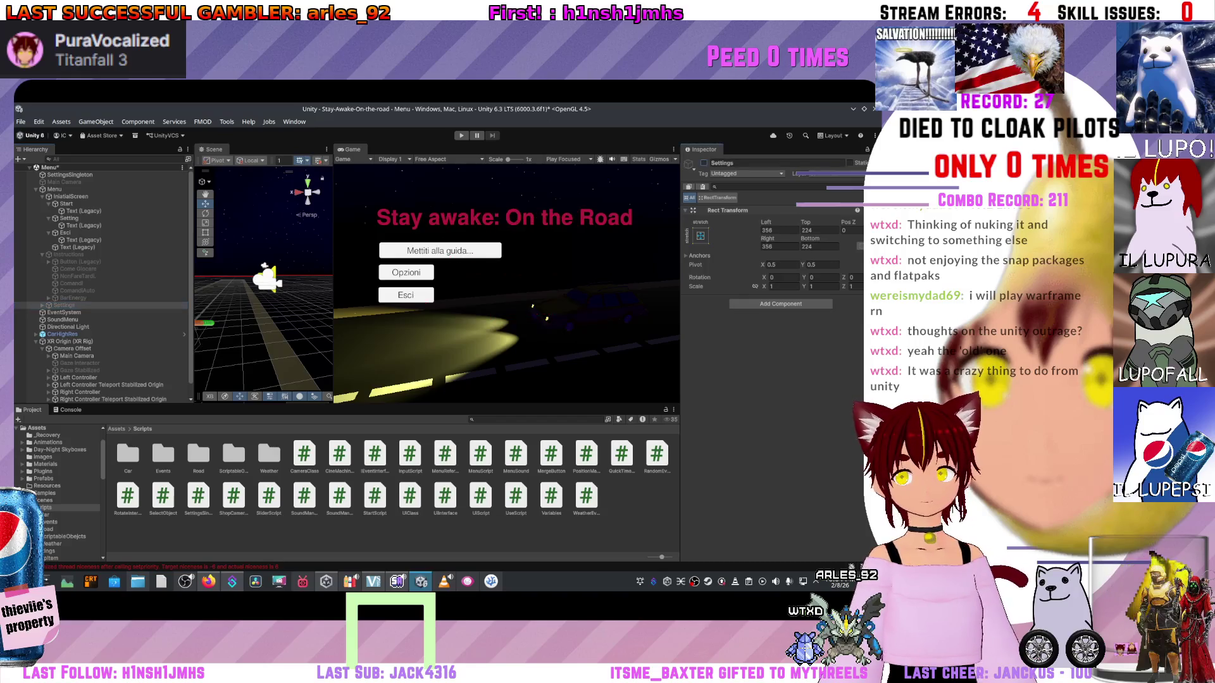
{"action": "left_click", "coordinate": [55, 189]}
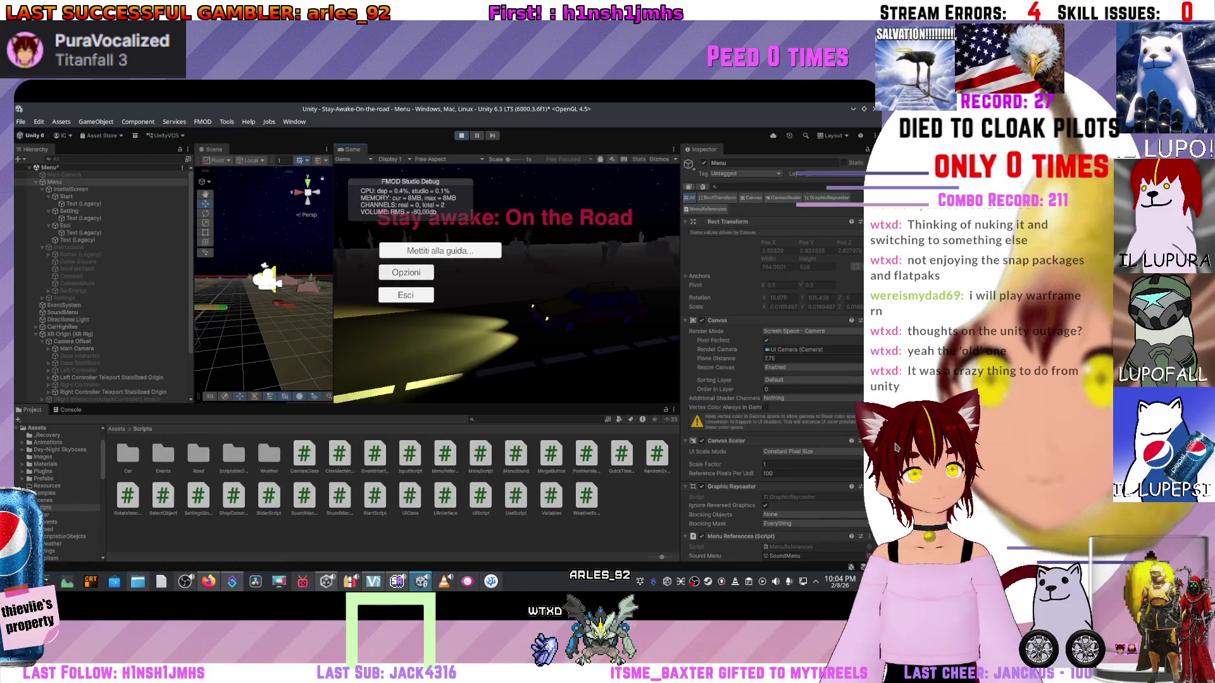
- Open the Opzioni screen in the running game and move the FMOD debug box top right
{"action": "key", "text": "Down"}
{"action": "key", "text": "Return"}
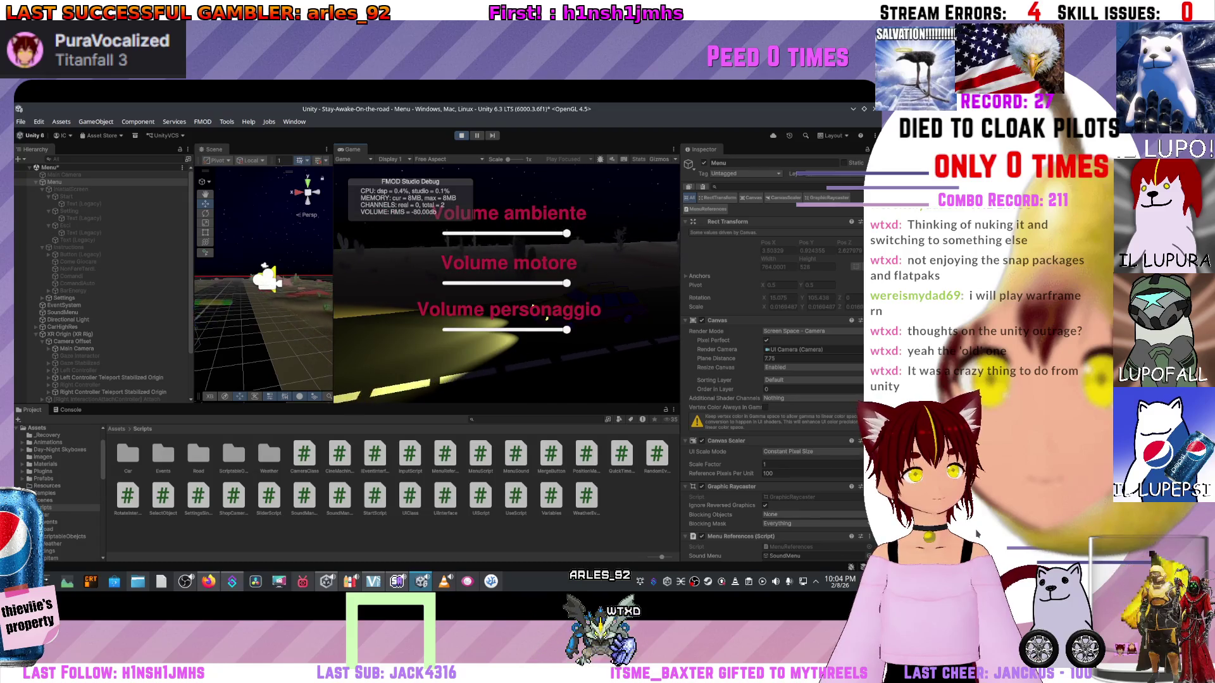
{"action": "scroll", "coordinate": [101, 285], "scroll_direction": "down", "scroll_amount": 3}
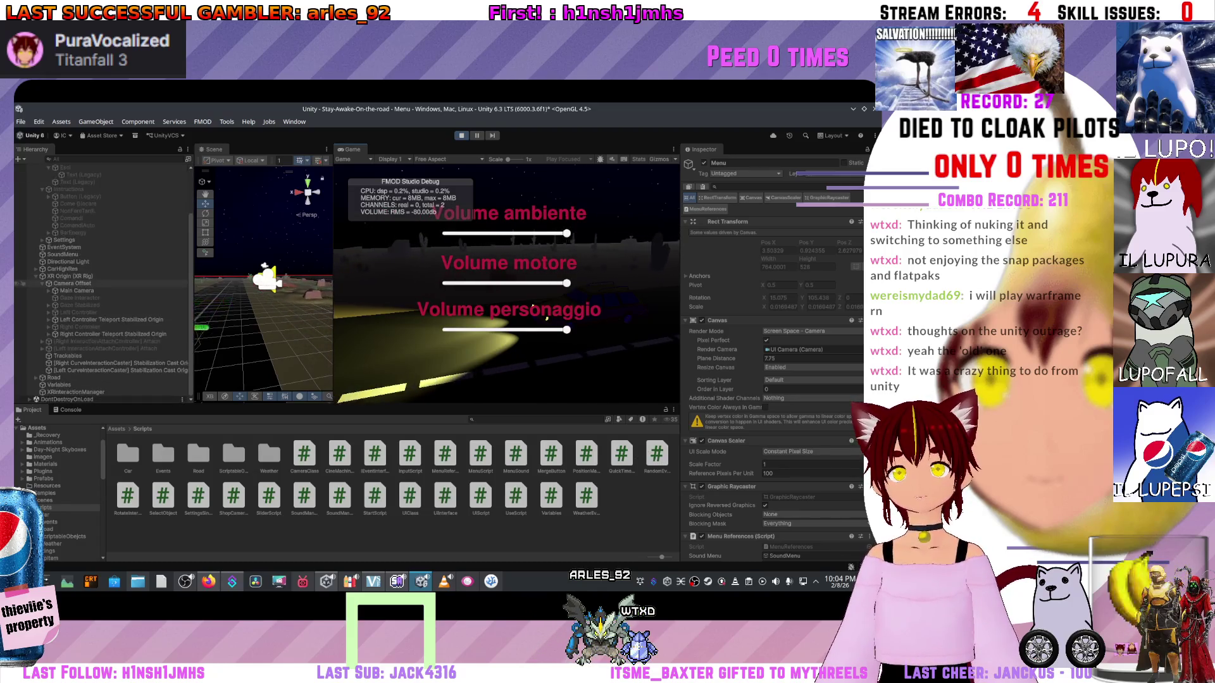
{"action": "scroll", "coordinate": [101, 285], "scroll_direction": "up", "scroll_amount": 3}
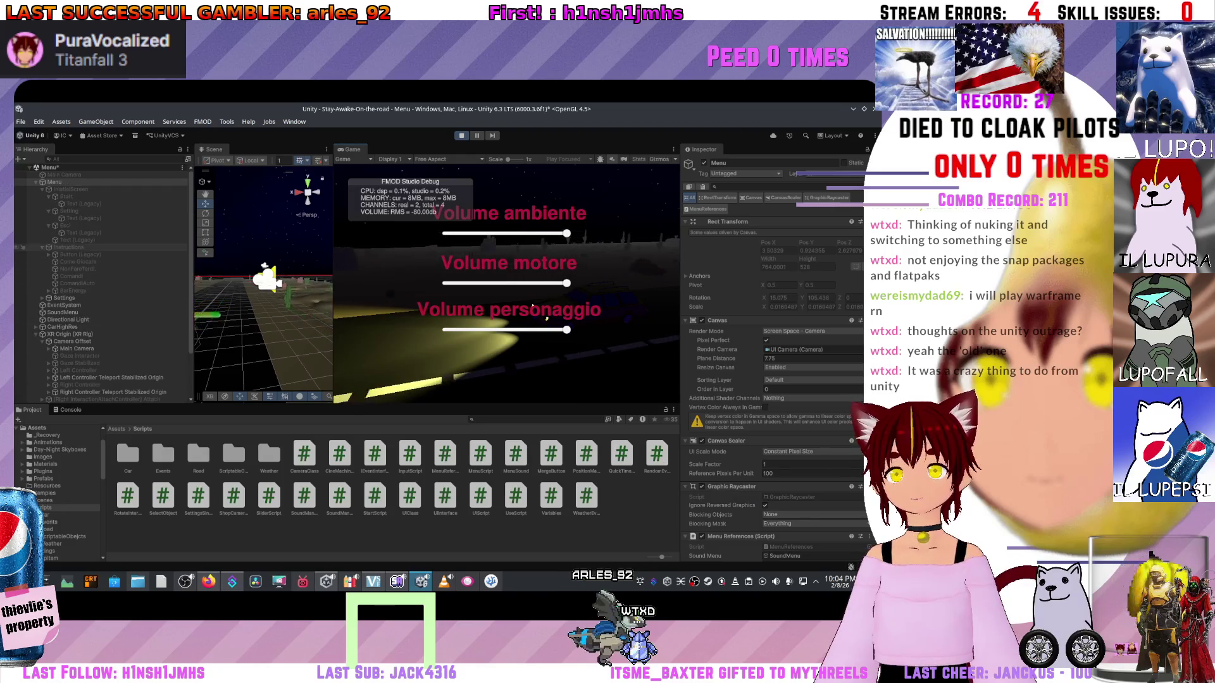
{"action": "left_click", "coordinate": [70, 247]}
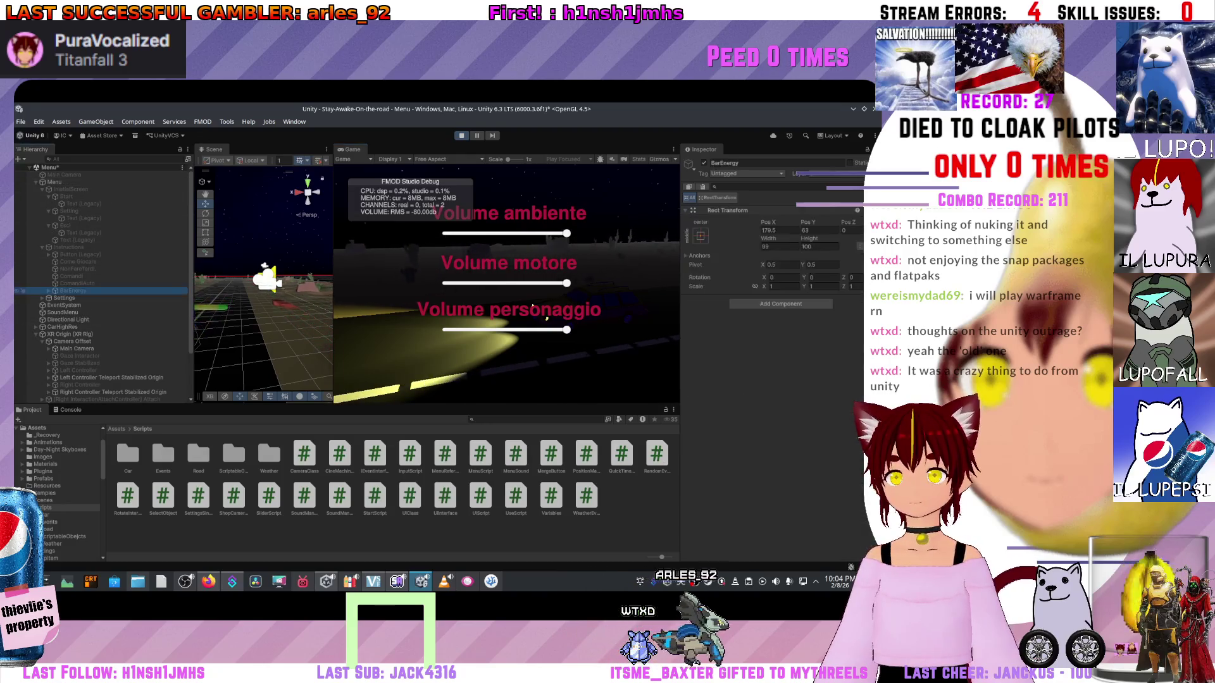
{"action": "left_click_drag", "start_coordinate": [410, 182], "coordinate": [486, 175]}
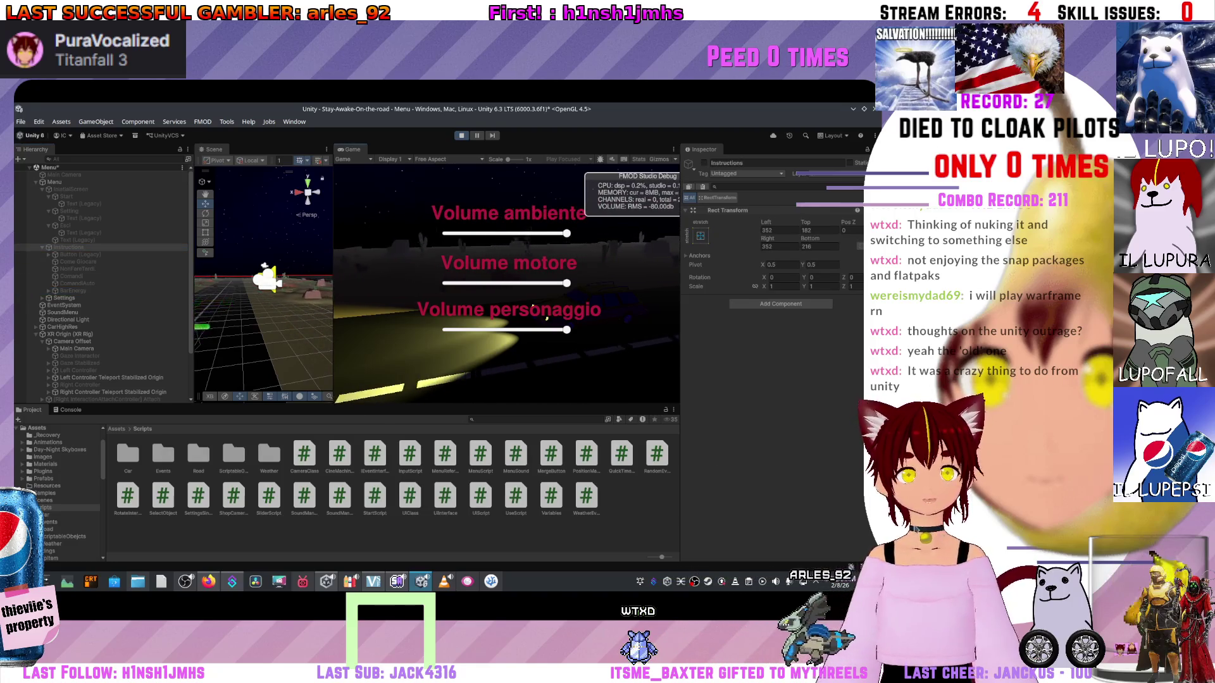
{"action": "left_click", "coordinate": [79, 253]}
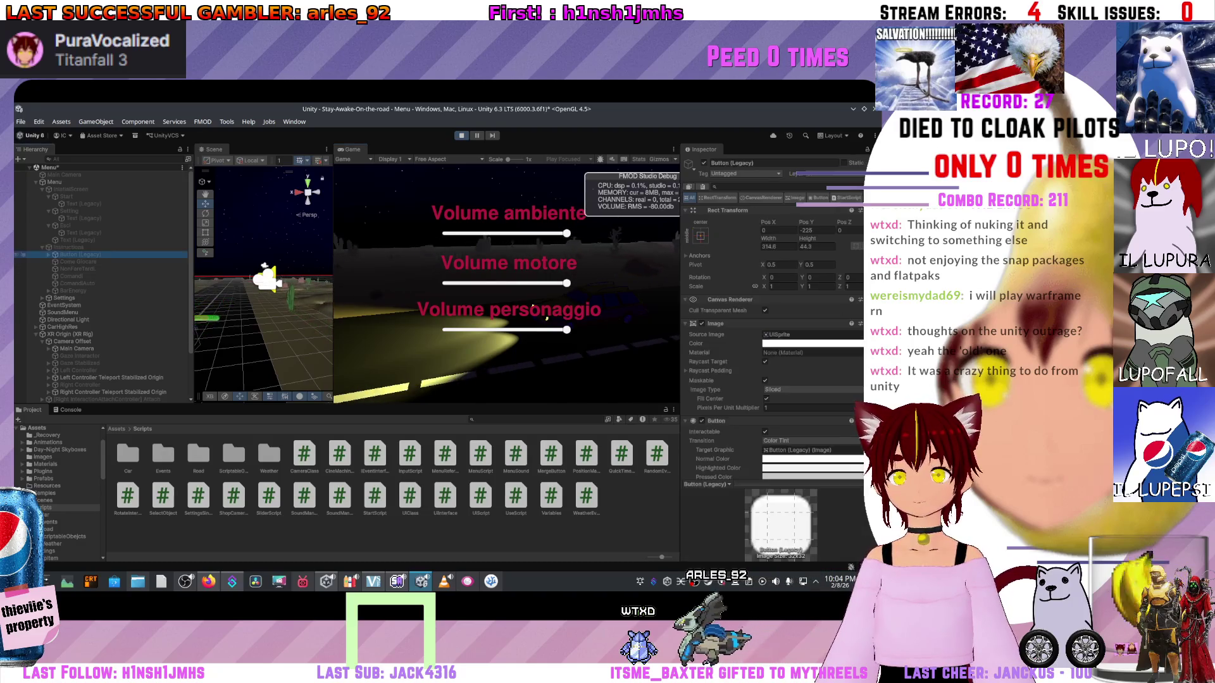
- Return to the title menu with Indietro, stop the game, and select Settings
{"action": "left_click", "coordinate": [199, 345]}
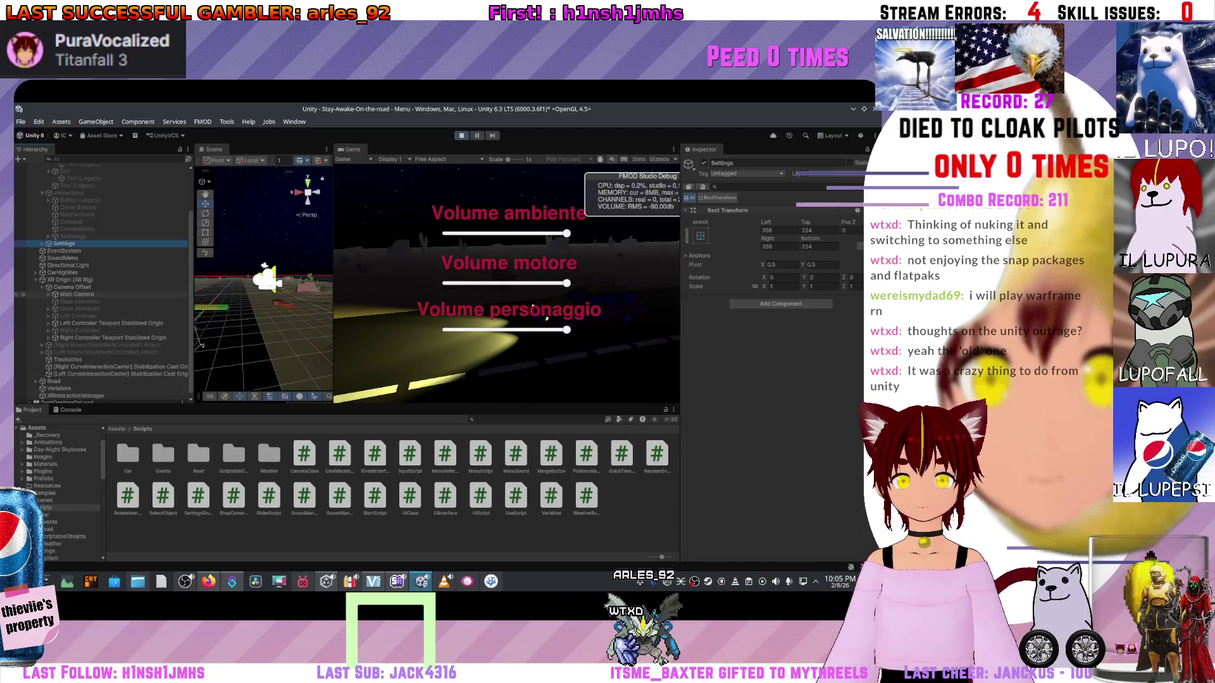
{"action": "left_click", "coordinate": [200, 344]}
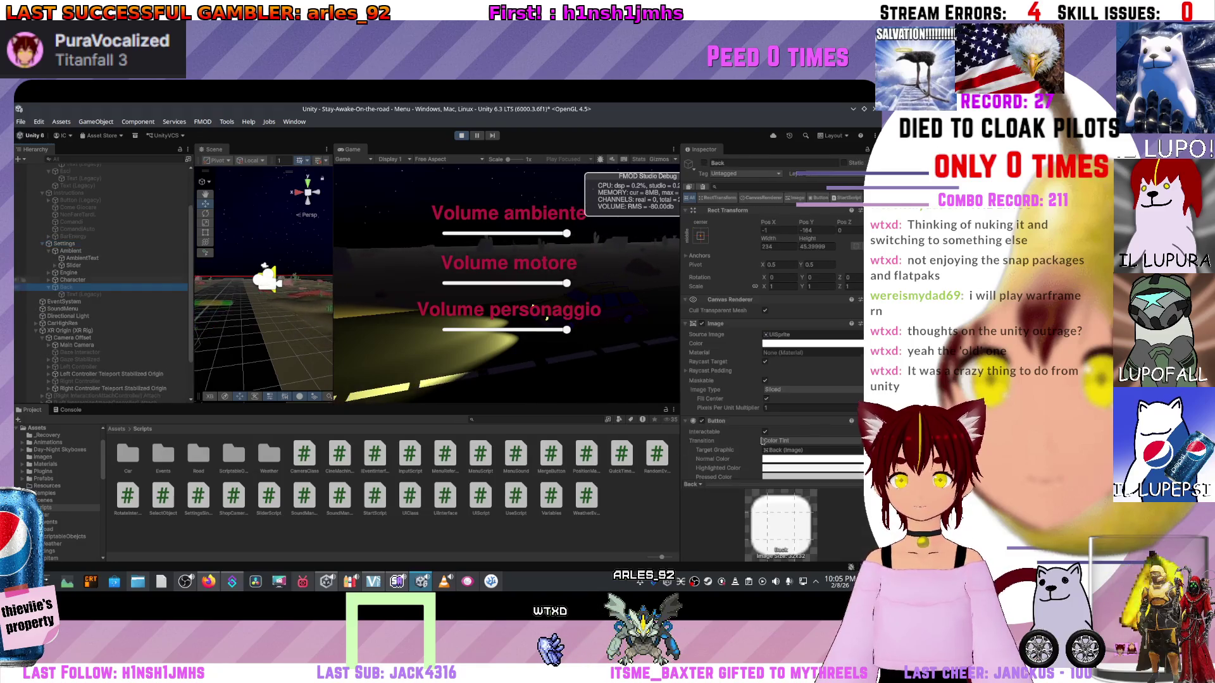
{"action": "left_click", "coordinate": [532, 306]}
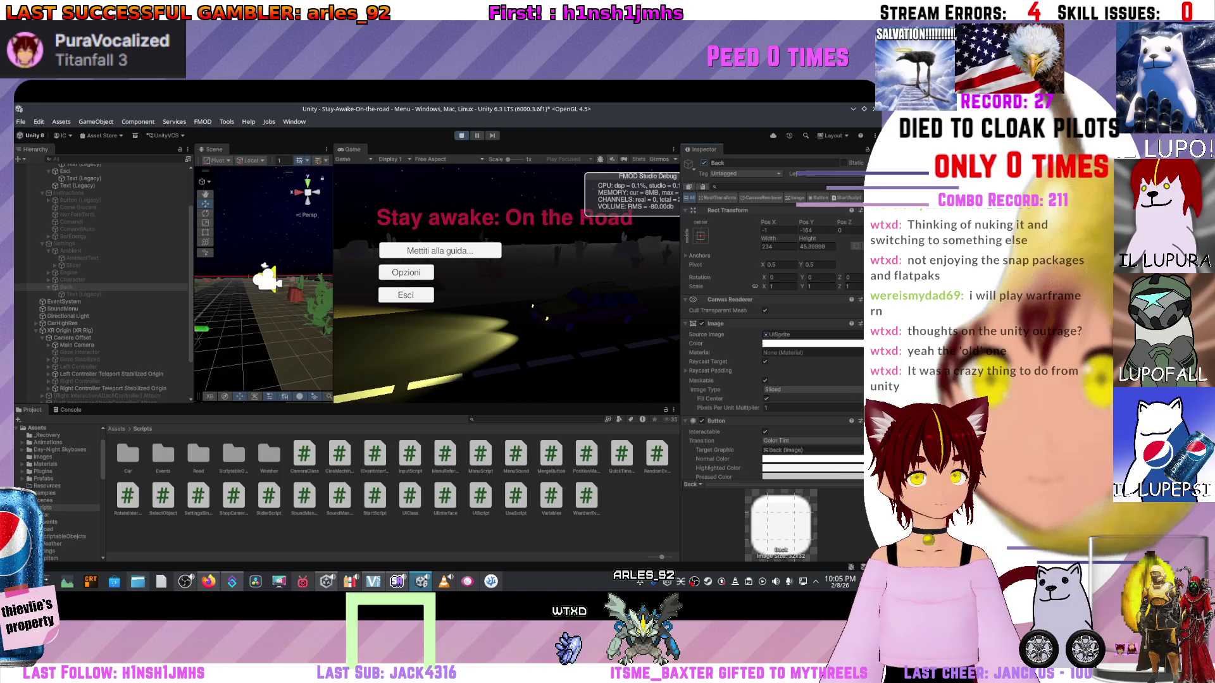
{"action": "key", "text": "ctrl+p"}
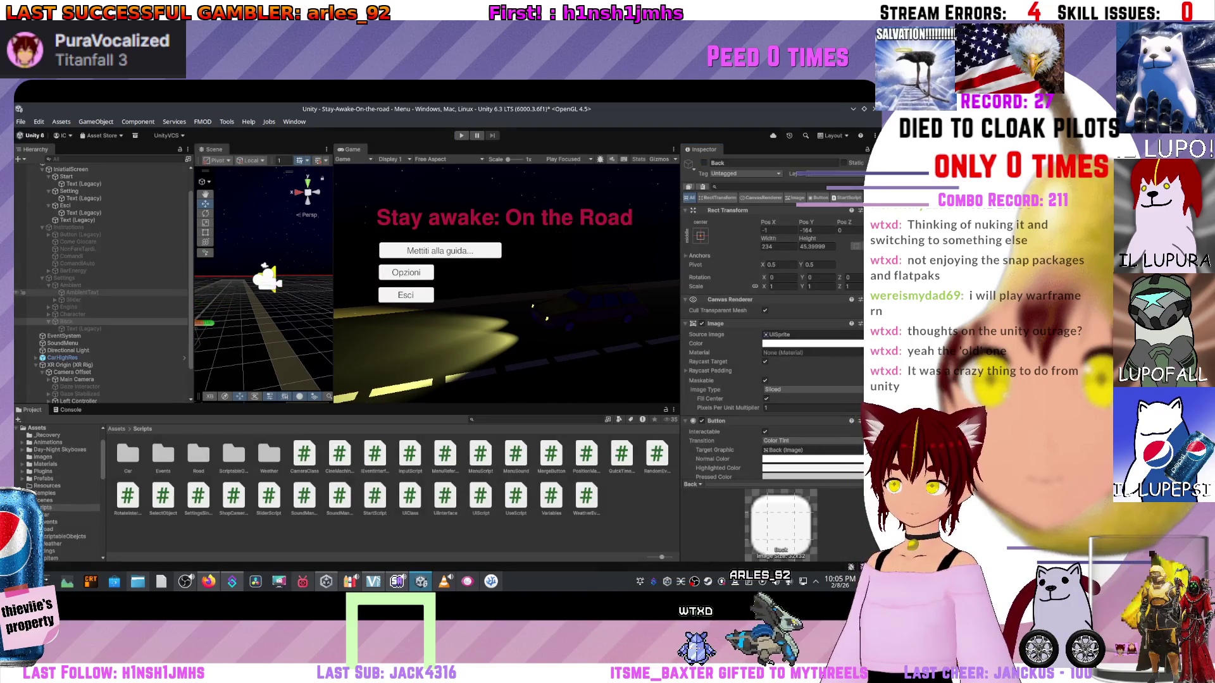
{"action": "left_click", "coordinate": [64, 277]}
- Activate the Back button under Settings, re-hide Settings, and start Play mode
{"action": "key", "text": "alt+shift+a"}
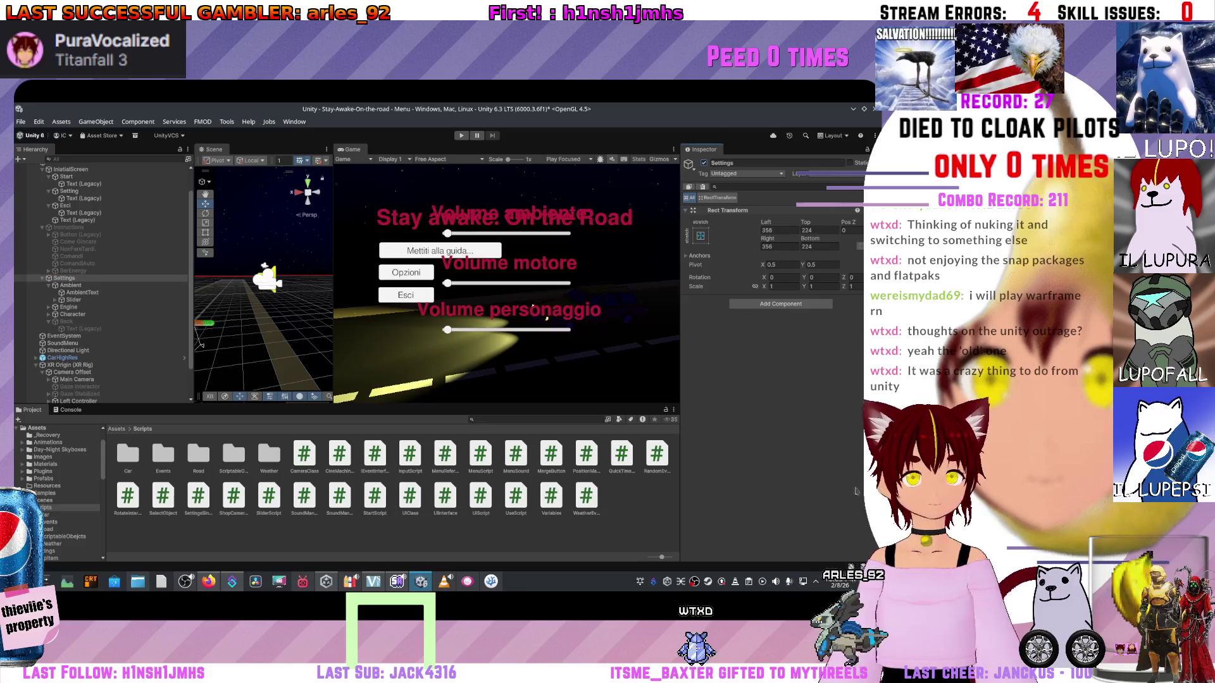
{"action": "left_click", "coordinate": [66, 322]}
{"action": "key", "text": "alt+shift+a"}
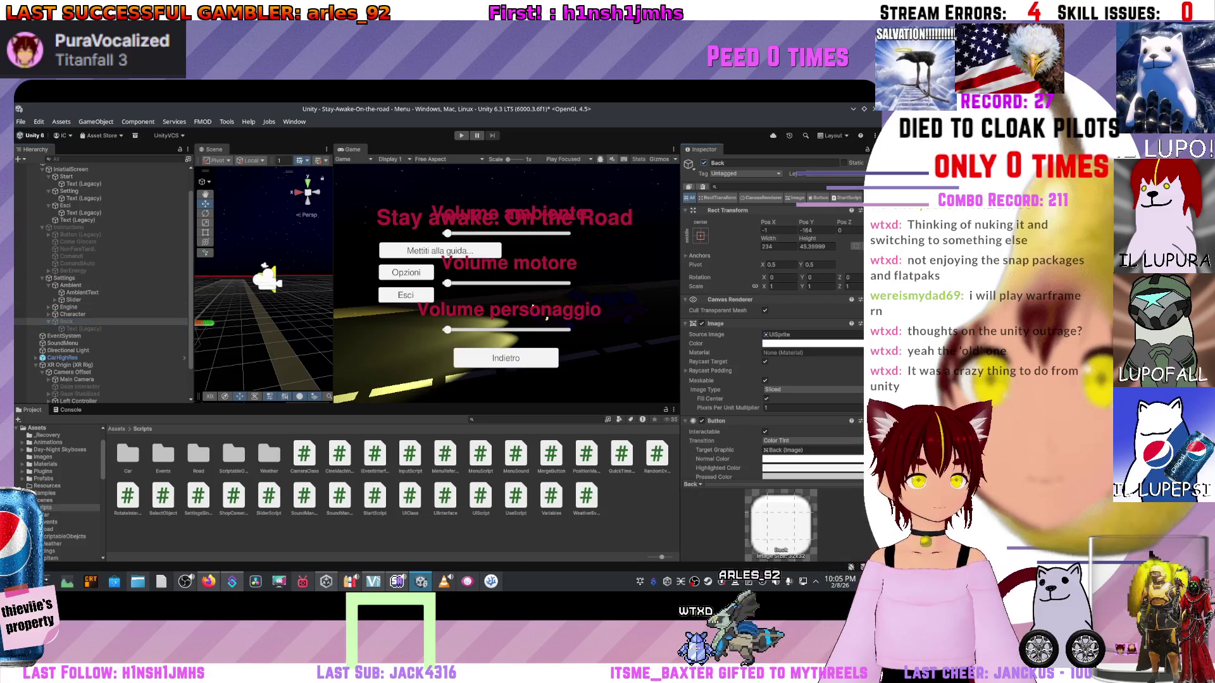
{"action": "scroll", "coordinate": [101, 279], "scroll_direction": "up", "scroll_amount": 2}
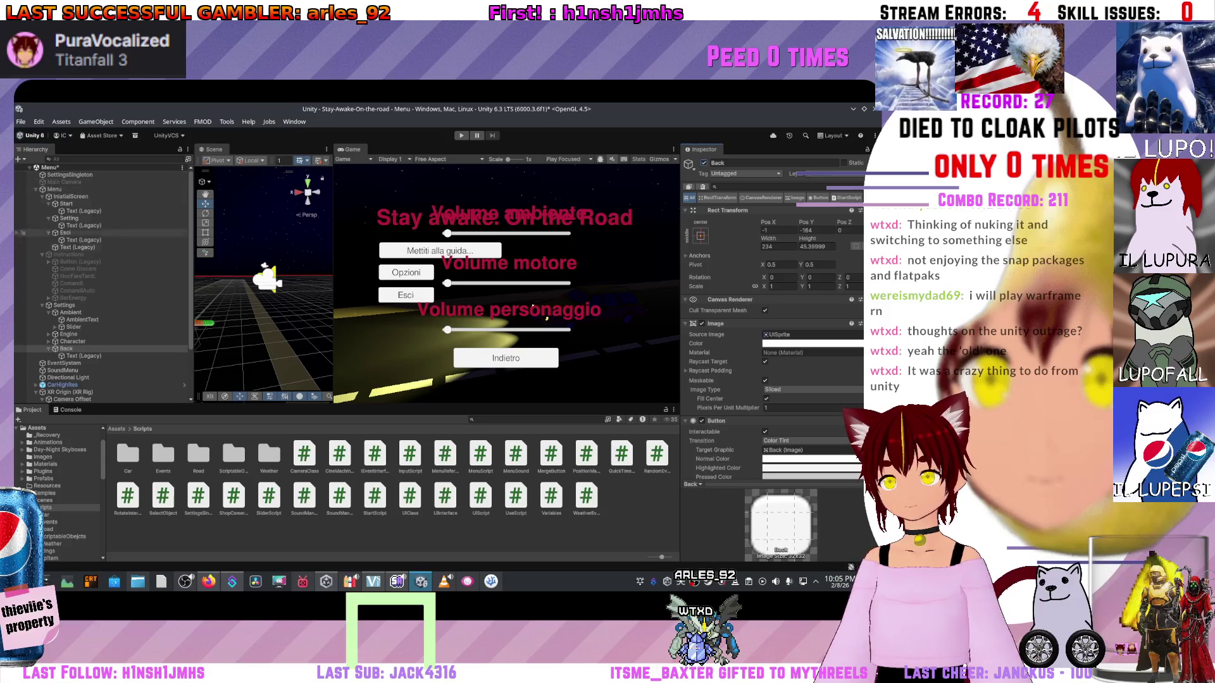
{"action": "left_click", "coordinate": [23, 305]}
{"action": "key", "text": "alt+shift+a"}
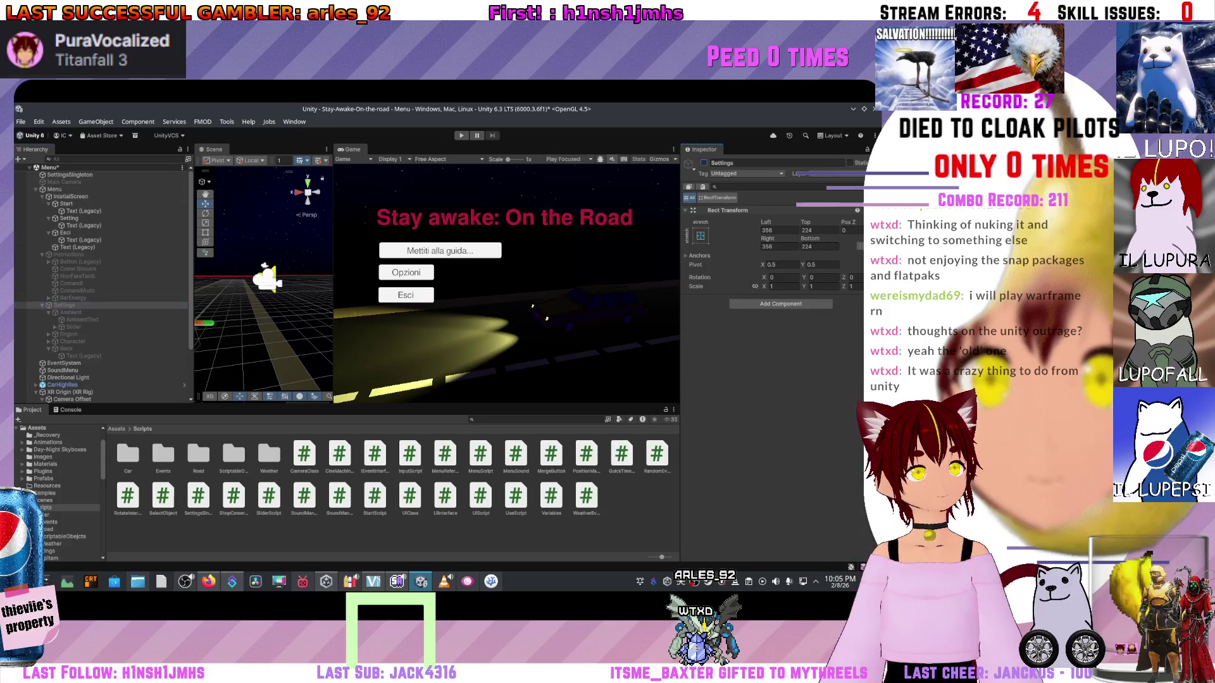
{"action": "key", "text": "ctrl+p"}
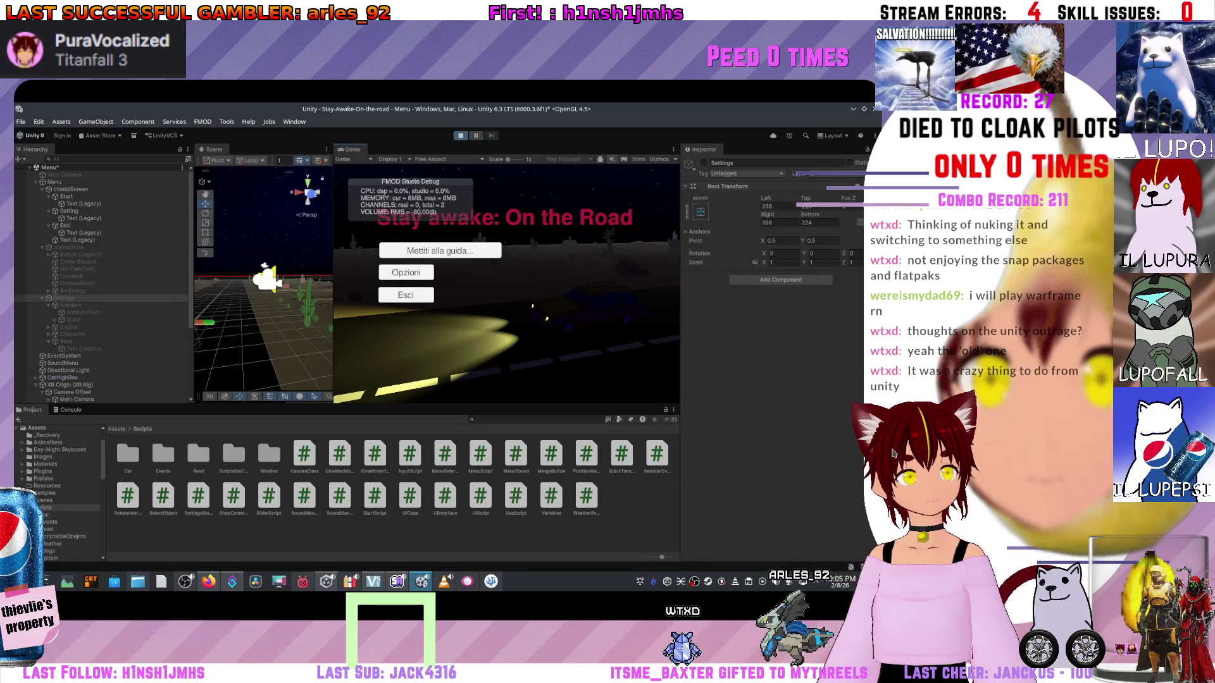
- Visit Opzioni and back, drive into test_road past the instructions, then stop the game
{"action": "left_click", "coordinate": [406, 272]}
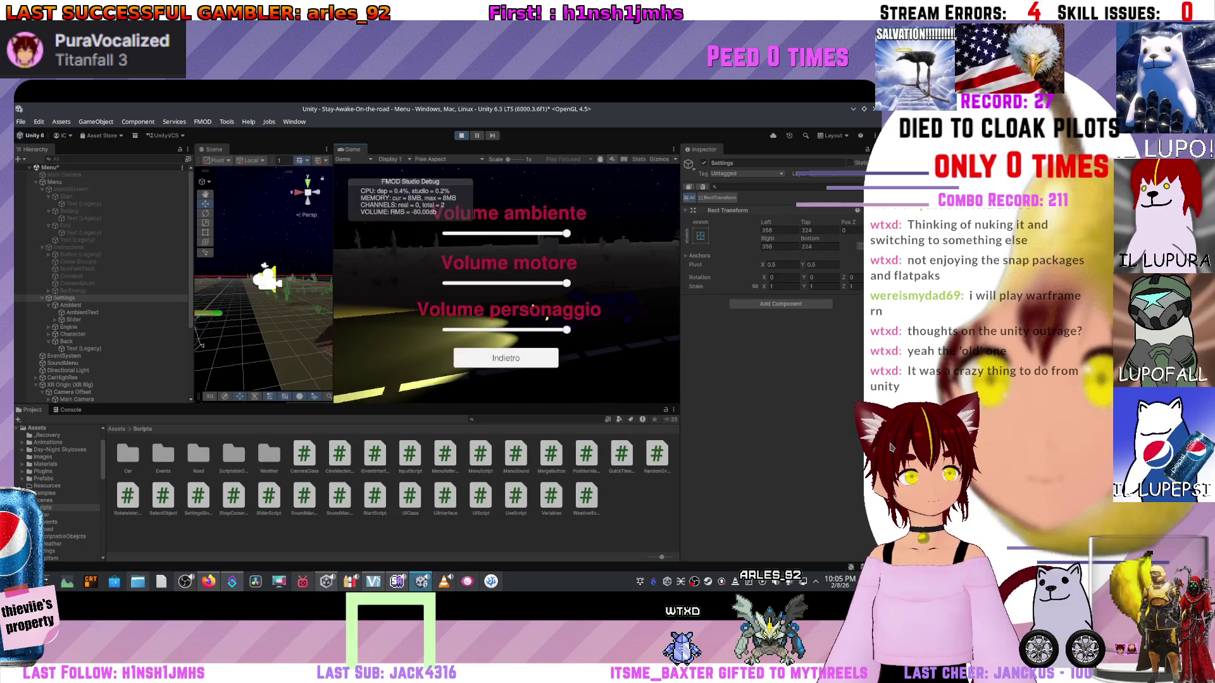
{"action": "left_click", "coordinate": [506, 358]}
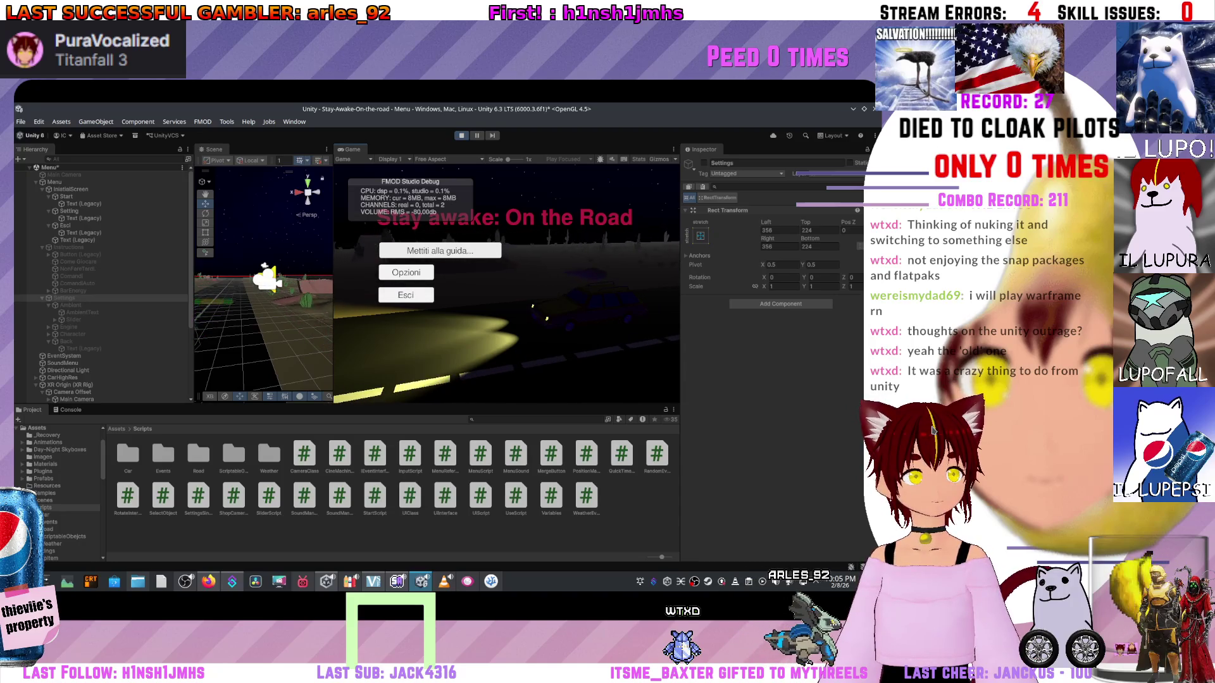
{"action": "key", "text": "Return"}
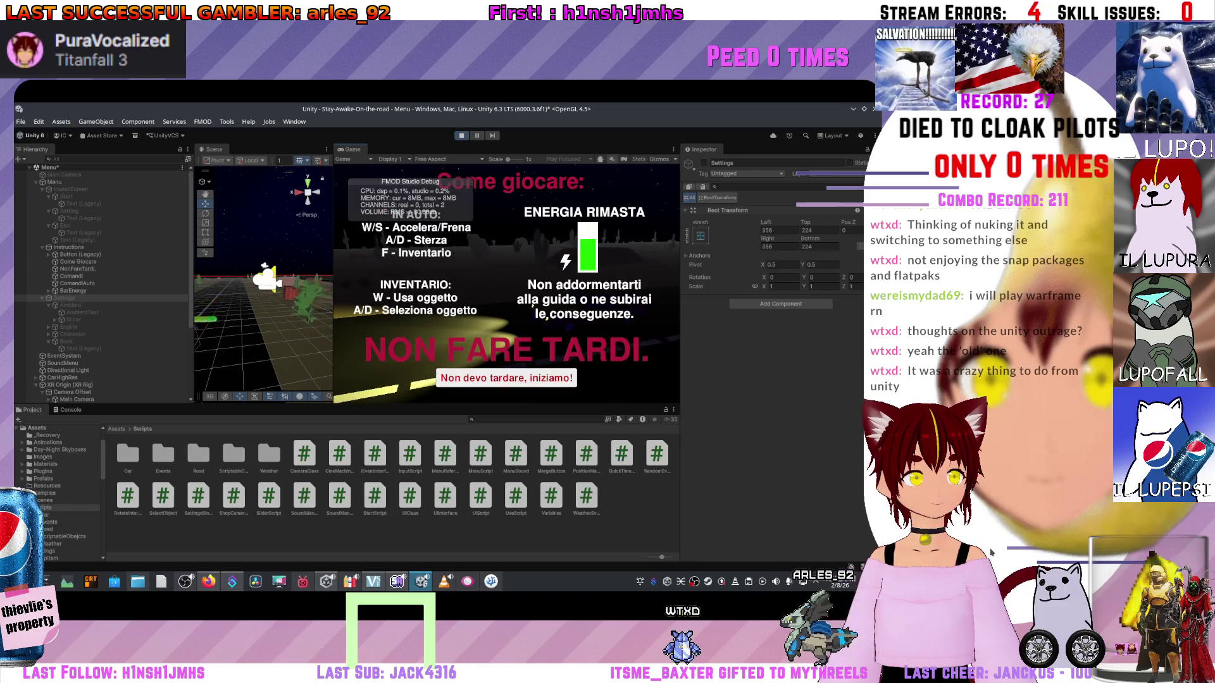
{"action": "key", "text": "Return"}
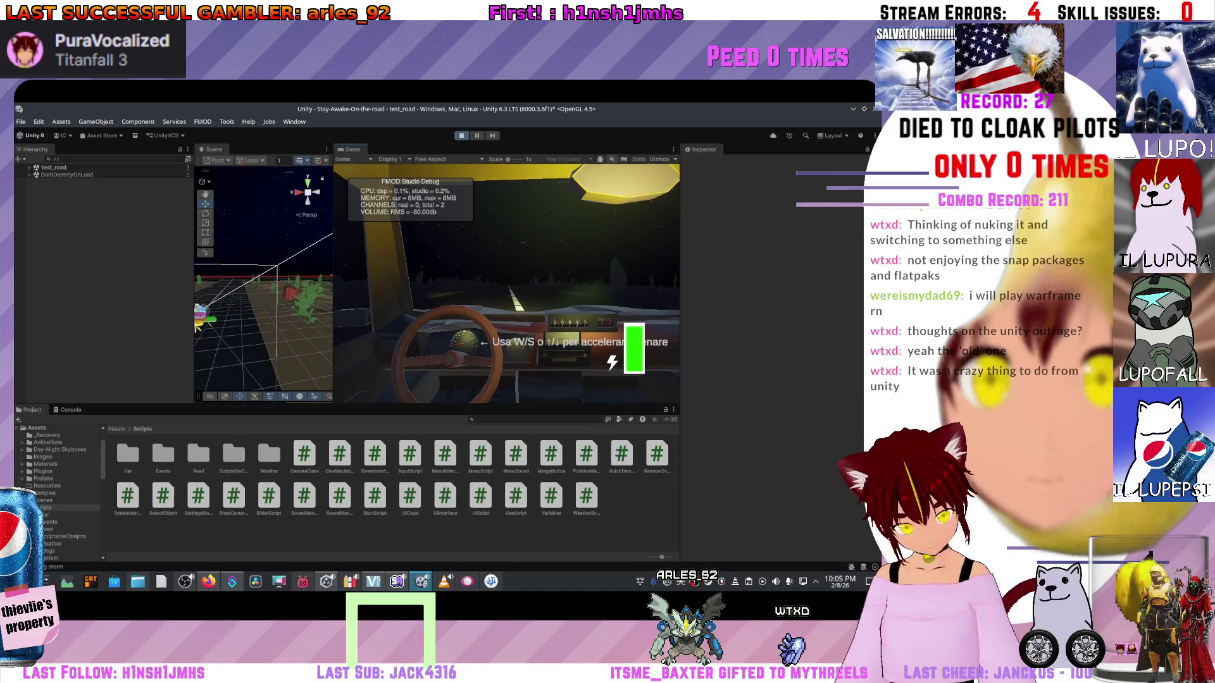
{"action": "key", "text": "ctrl+p"}
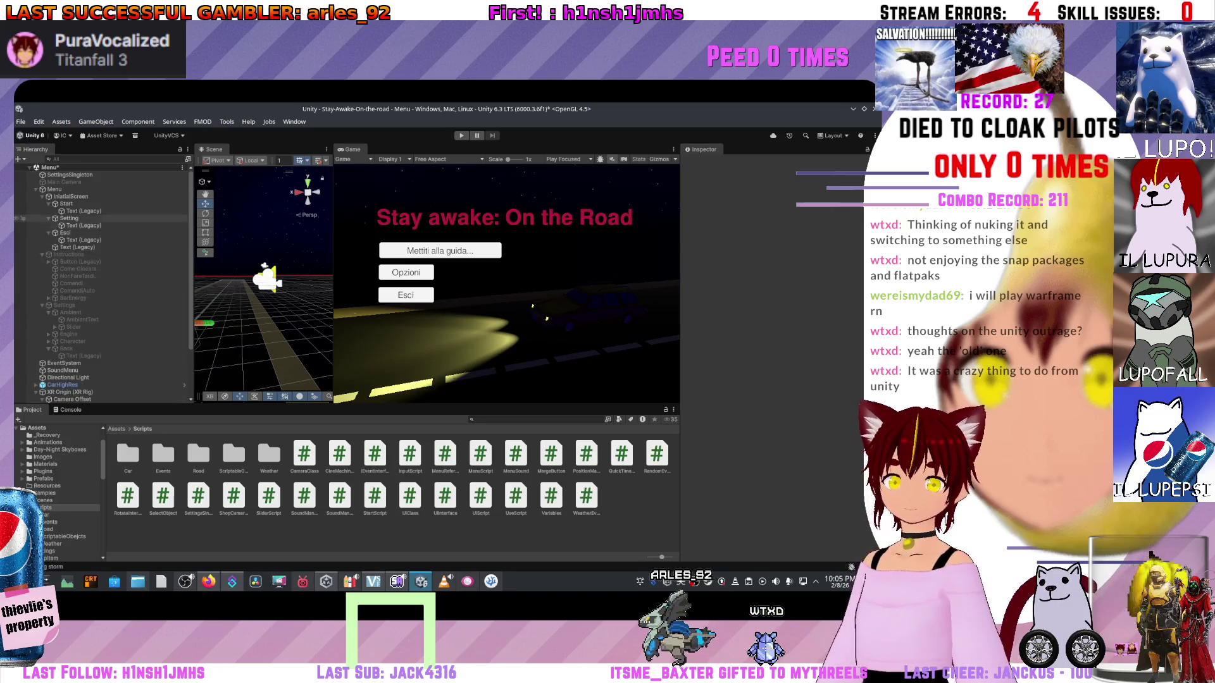
- Select InitialScreen and go from the Scripts folder up to the Assets root
{"action": "left_click", "coordinate": [71, 196]}
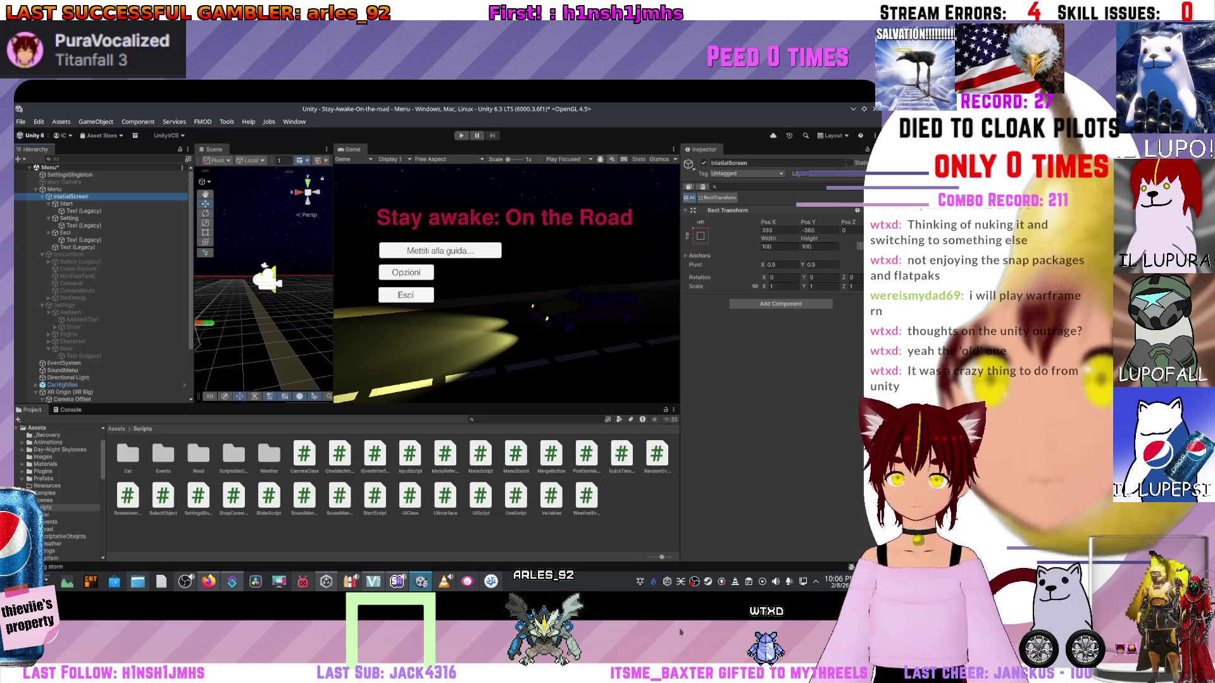
{"action": "left_click", "coordinate": [124, 429]}
{"action": "left_click", "coordinate": [124, 428]}
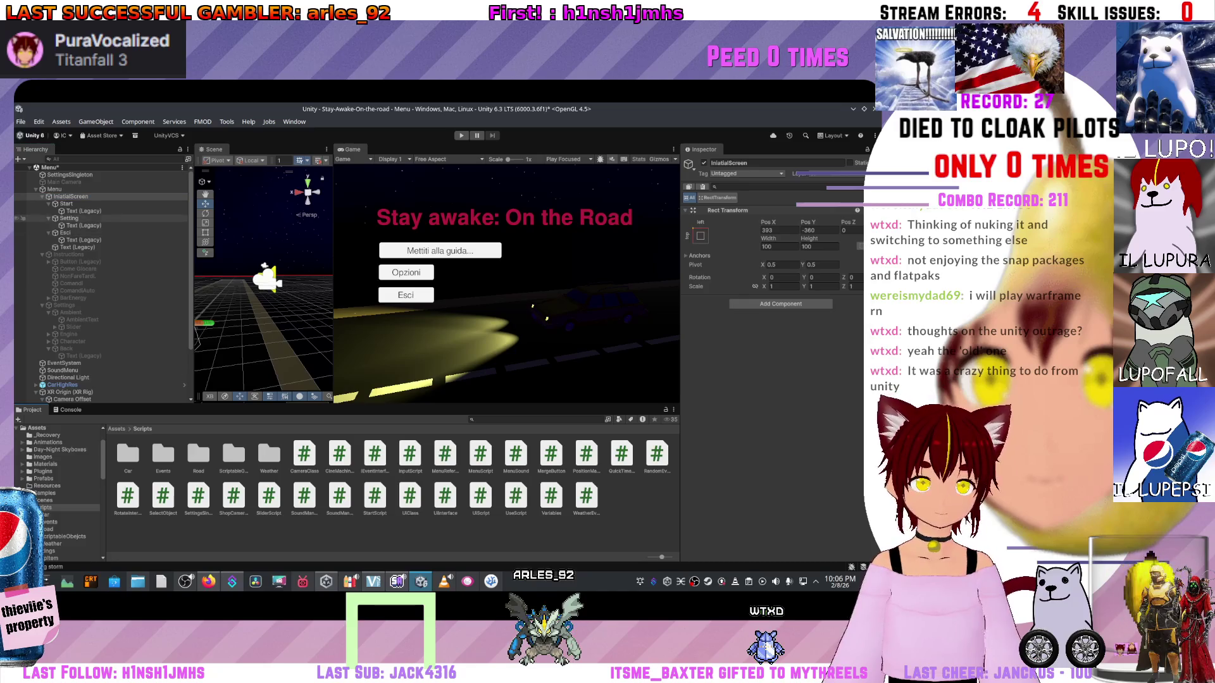
{"action": "left_click", "coordinate": [116, 429]}
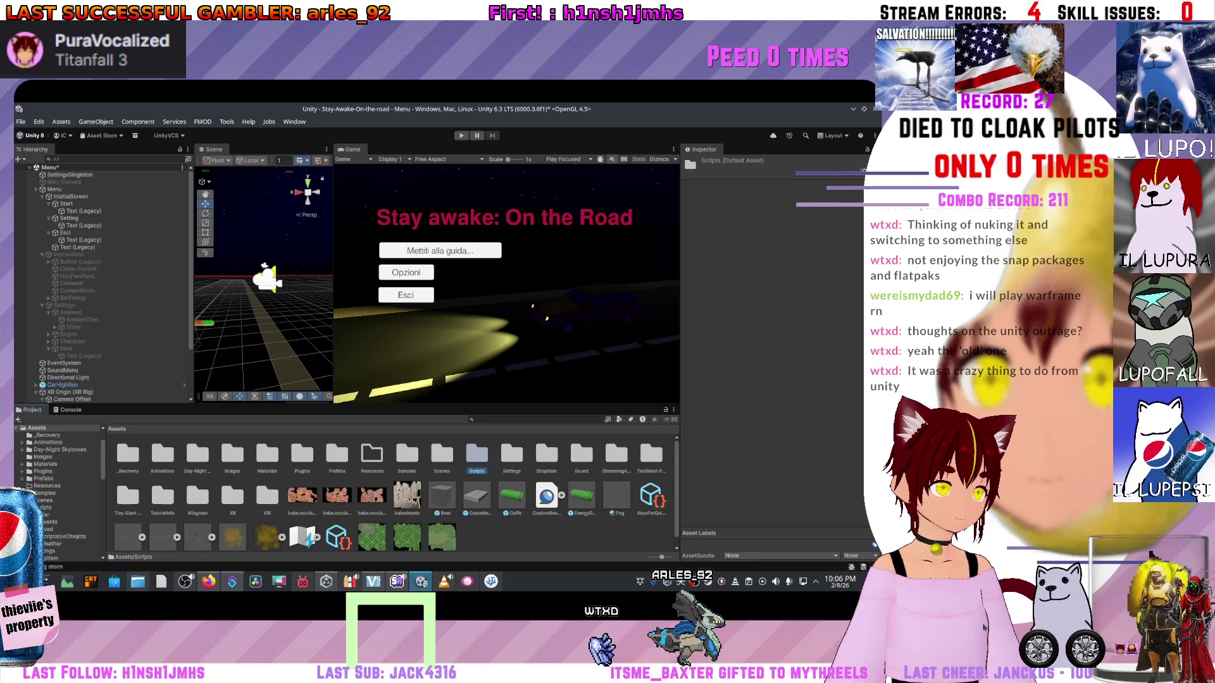
- Open Scenes > test_road, resolve the unsaved Menu changes prompt, and widen the game preview
{"action": "double_click", "coordinate": [442, 453]}
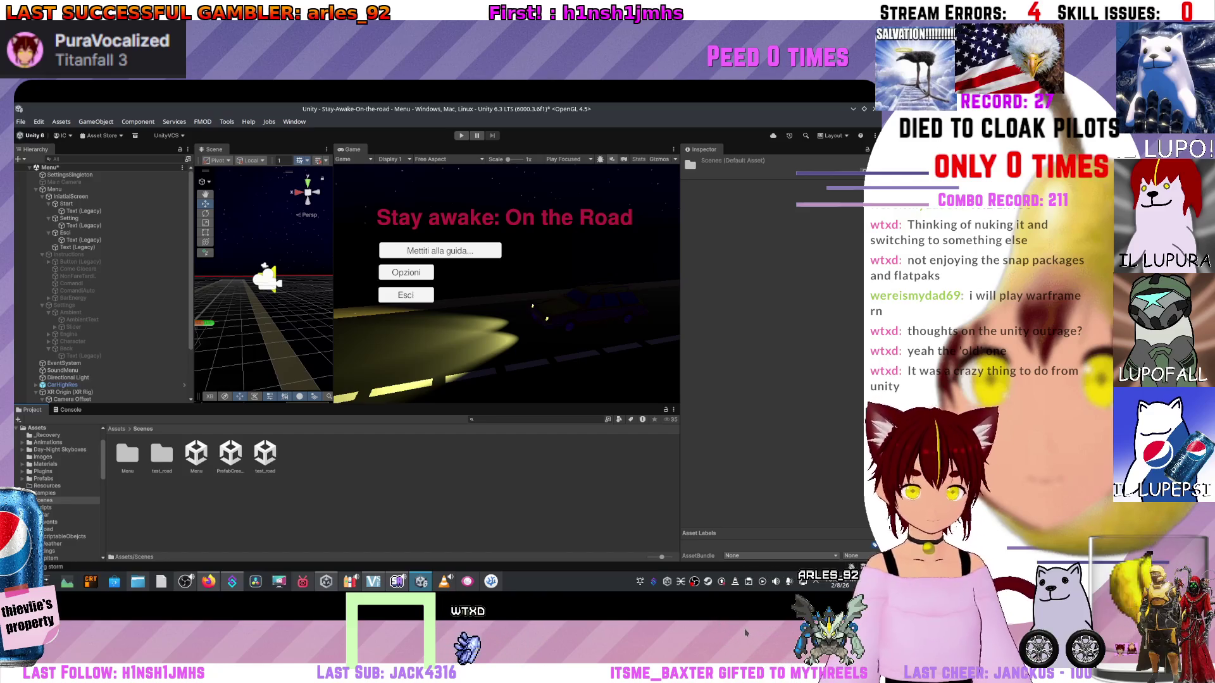
{"action": "double_click", "coordinate": [264, 453]}
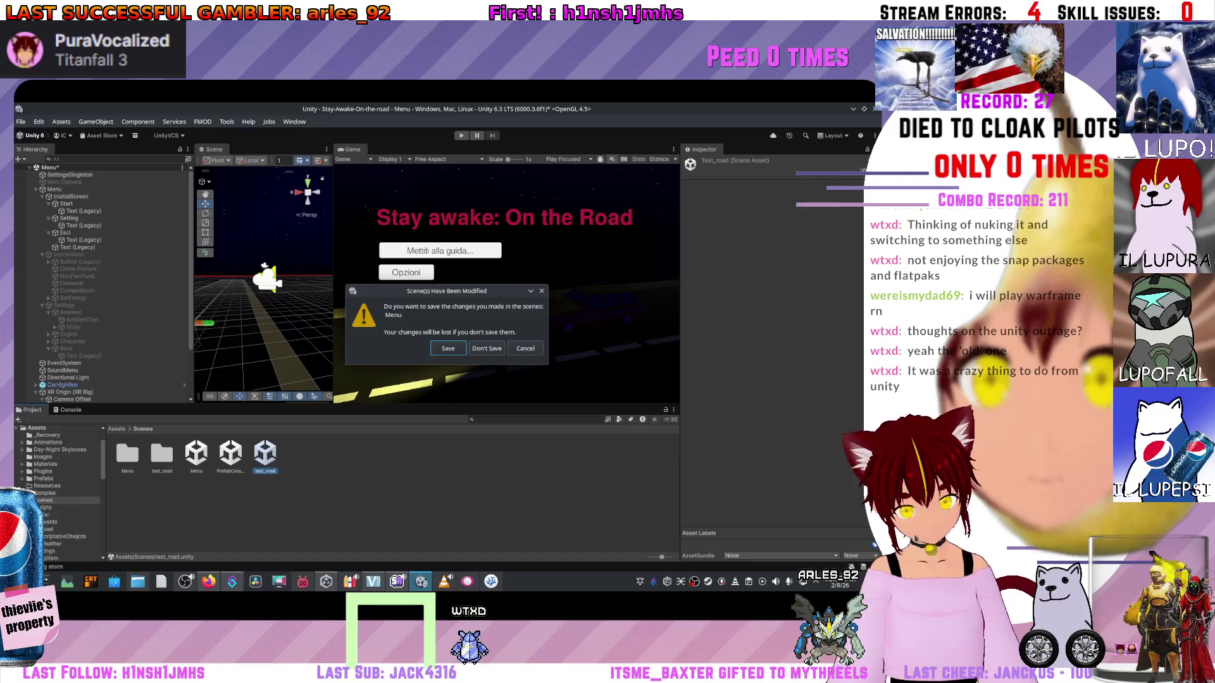
{"action": "key", "text": "Escape"}
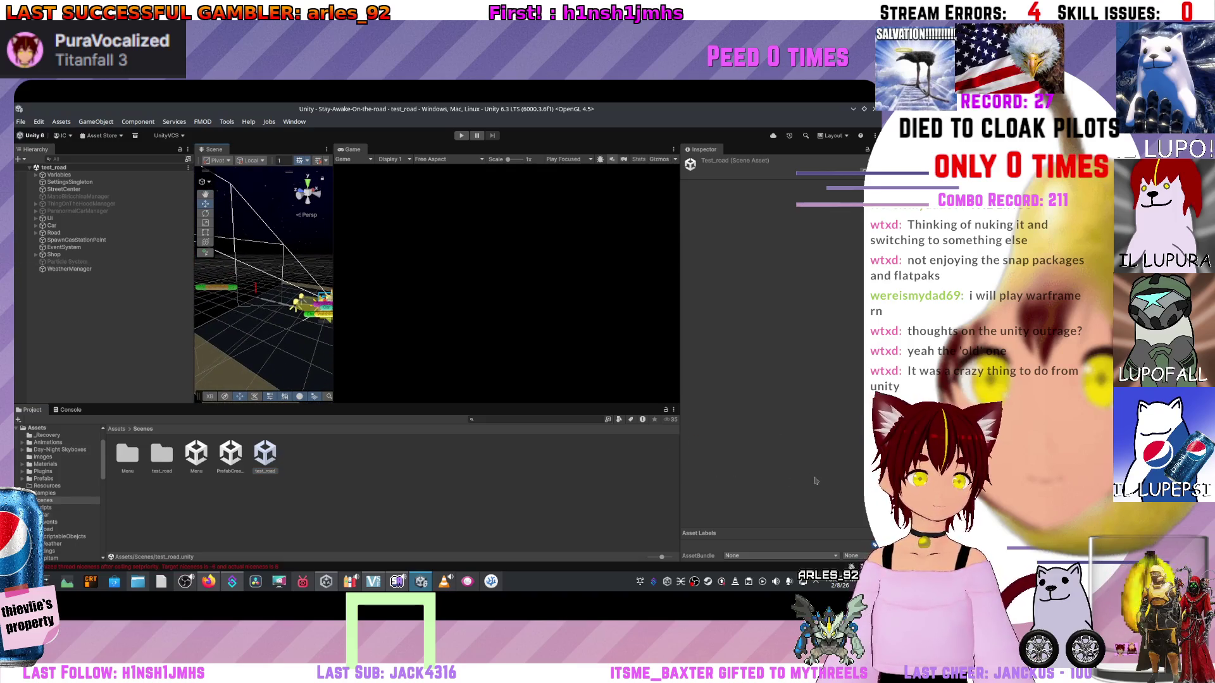
{"action": "left_click_drag", "start_coordinate": [334, 278], "coordinate": [279, 278]}
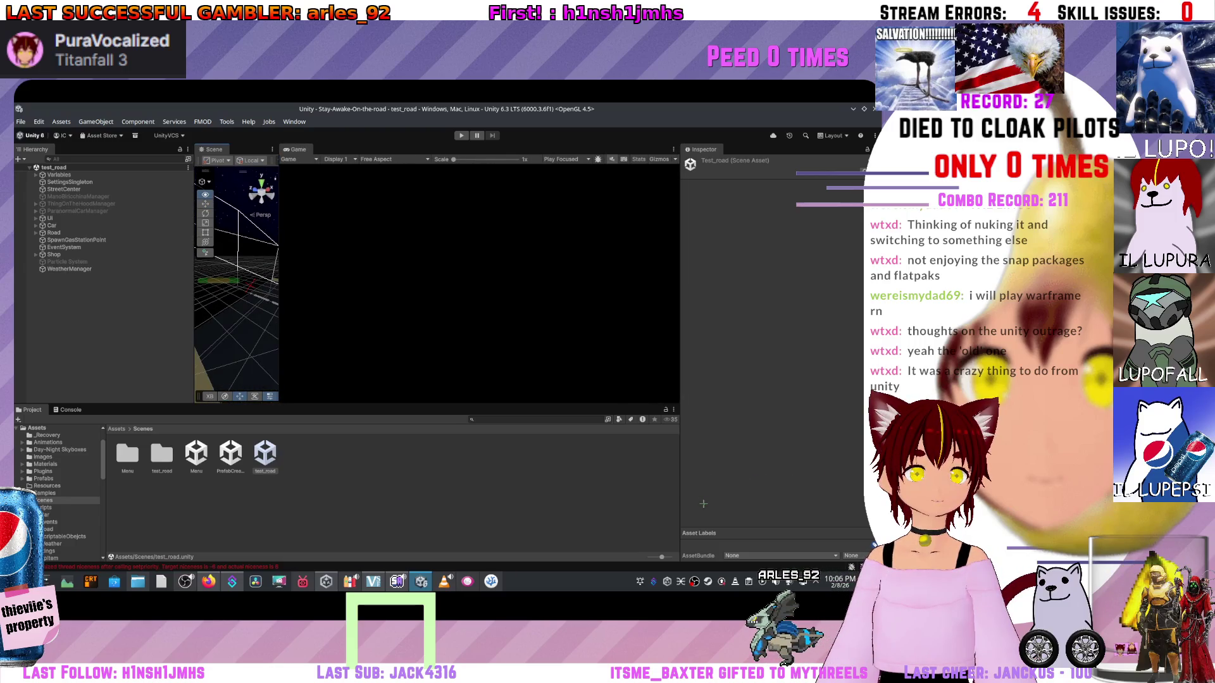
- Select the UI object and open its UiScript component script in the code editor
{"action": "left_click_drag", "start_coordinate": [194, 279], "coordinate": [136, 279]}
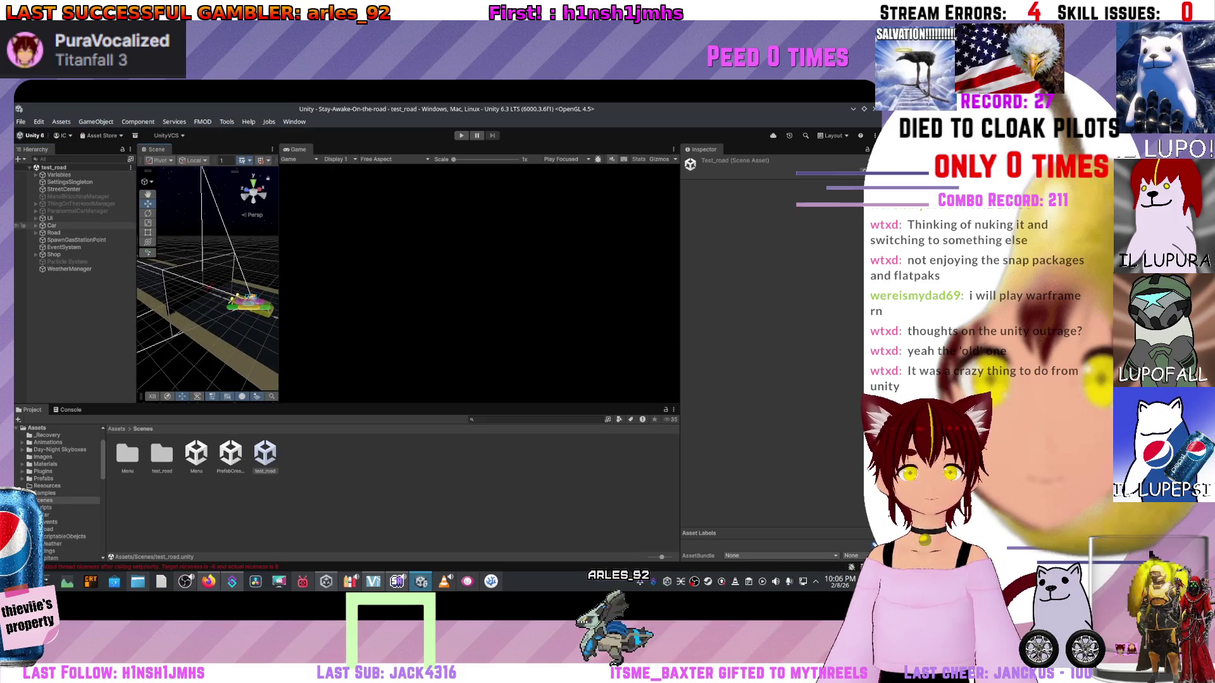
{"action": "left_click", "coordinate": [36, 218]}
{"action": "left_click", "coordinate": [51, 219]}
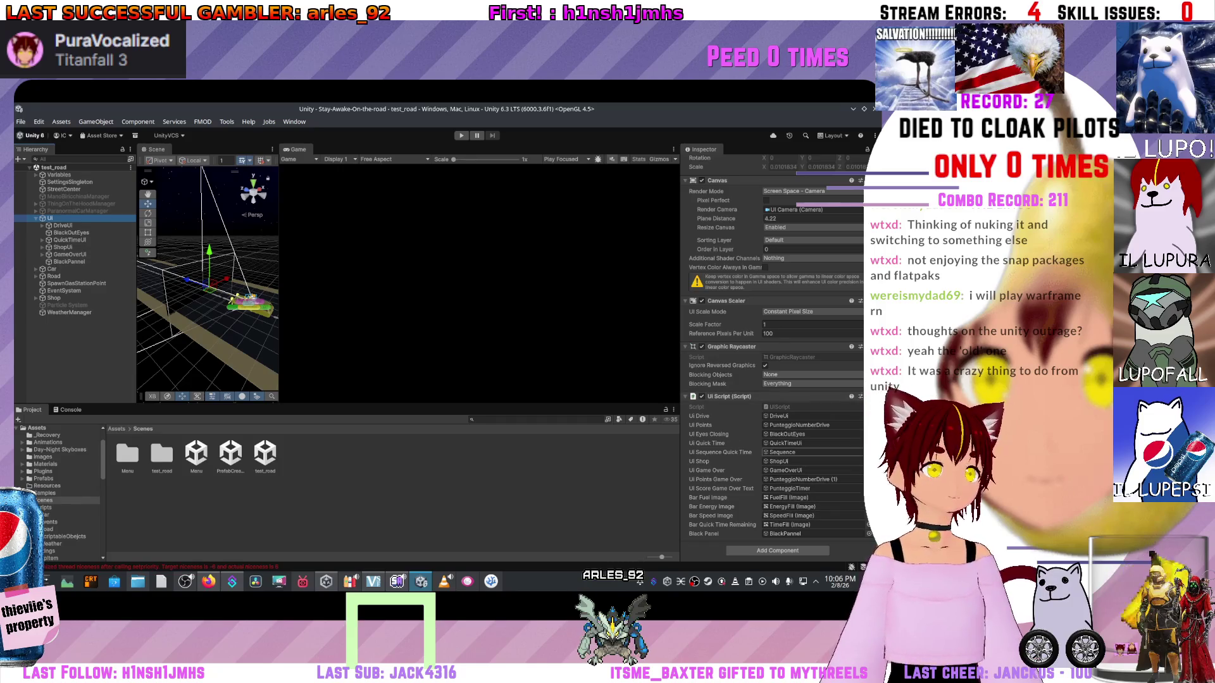
{"action": "left_click", "coordinate": [785, 407]}
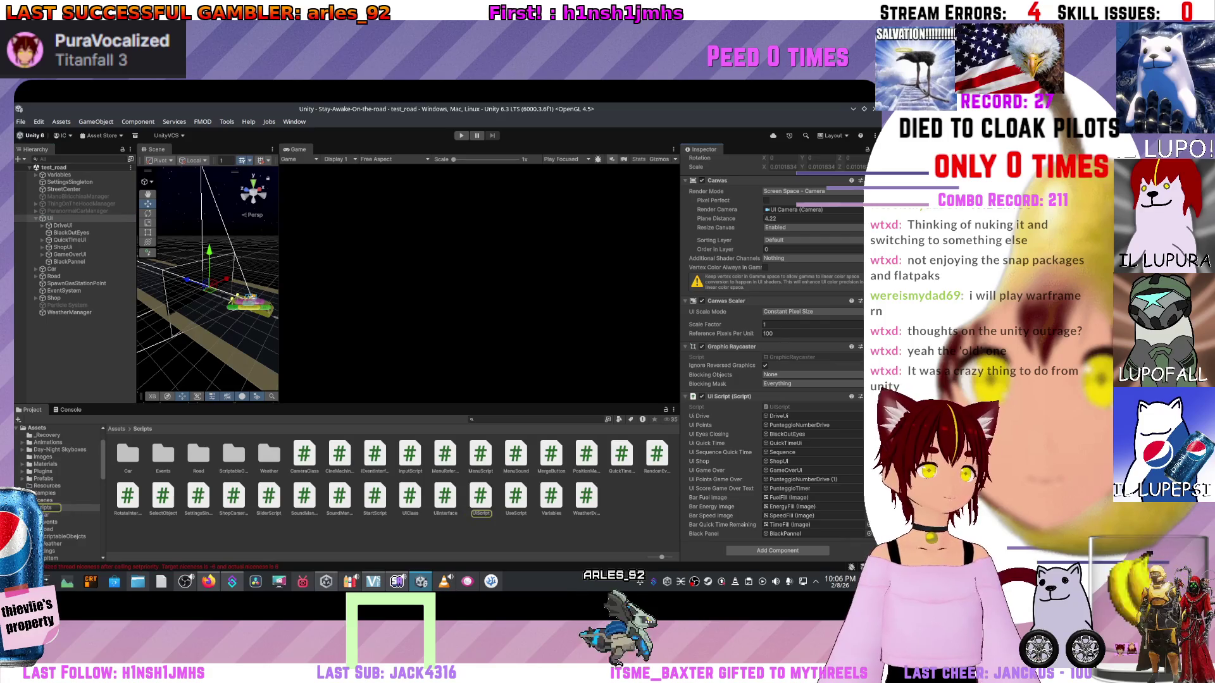
{"action": "double_click", "coordinate": [784, 407]}
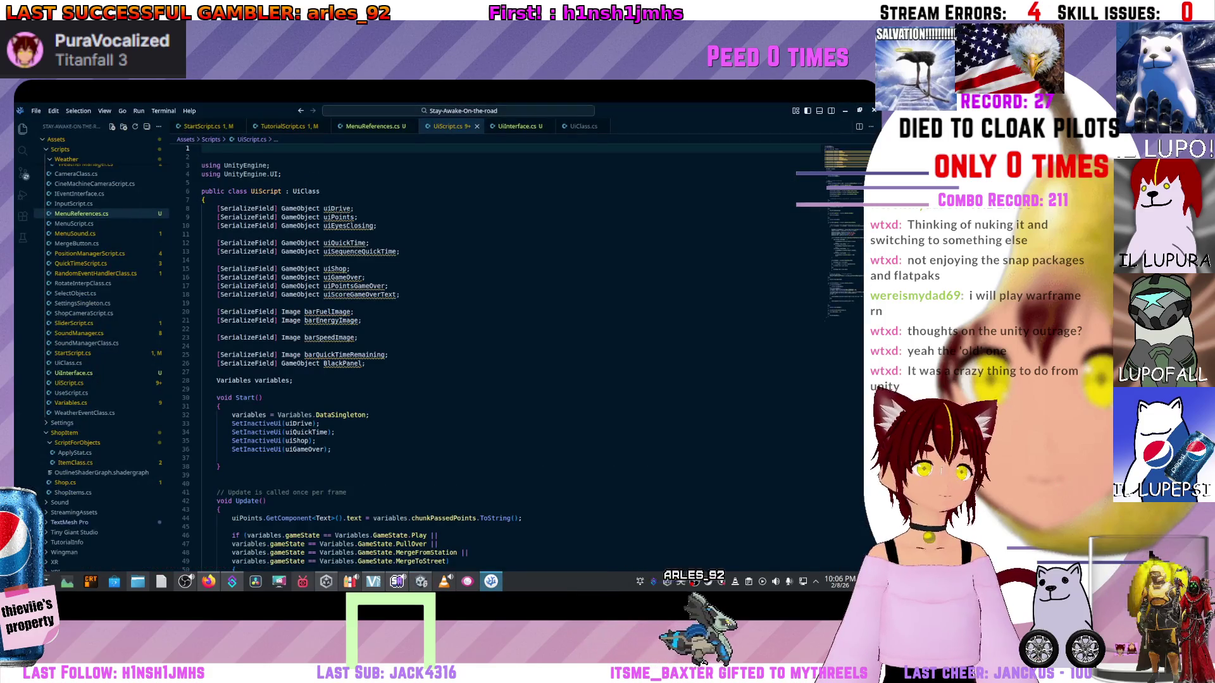
- Scroll through UiScript.cs fields, Start() and Update(), then close the uiQuickTime warning popup
{"action": "scroll", "coordinate": [506, 354], "scroll_direction": "down", "scroll_amount": 15}
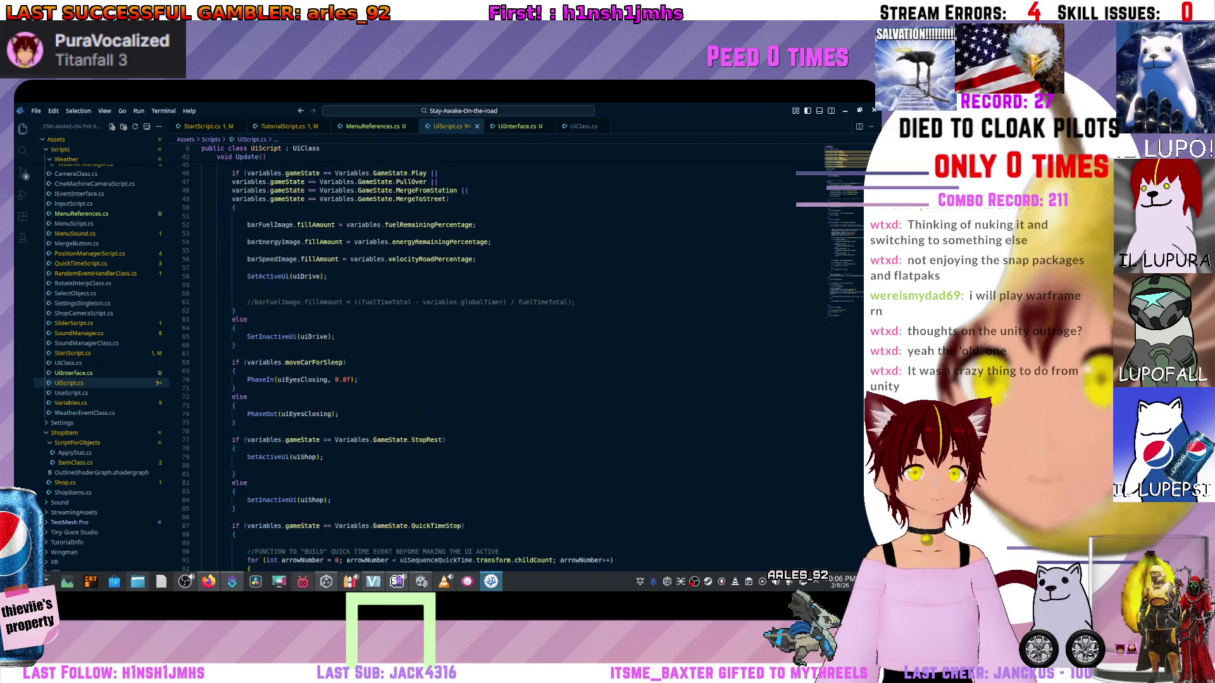
{"action": "scroll", "coordinate": [506, 354], "scroll_direction": "down", "scroll_amount": 20}
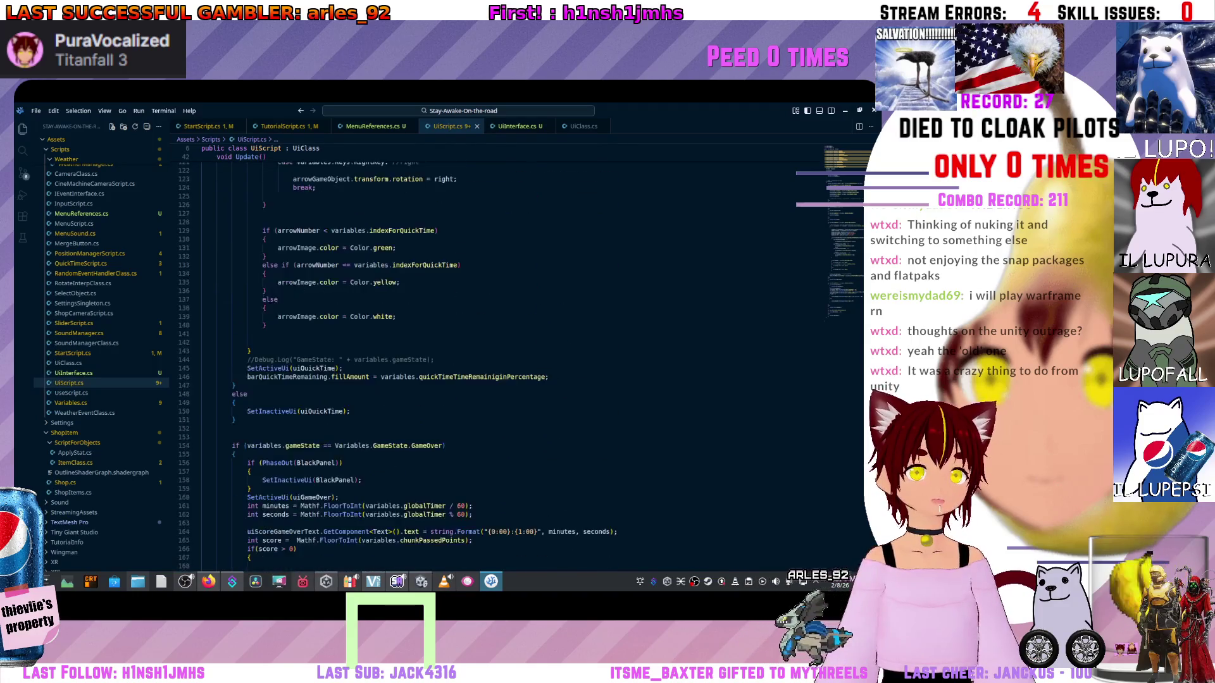
{"action": "scroll", "coordinate": [506, 354], "scroll_direction": "down", "scroll_amount": 5}
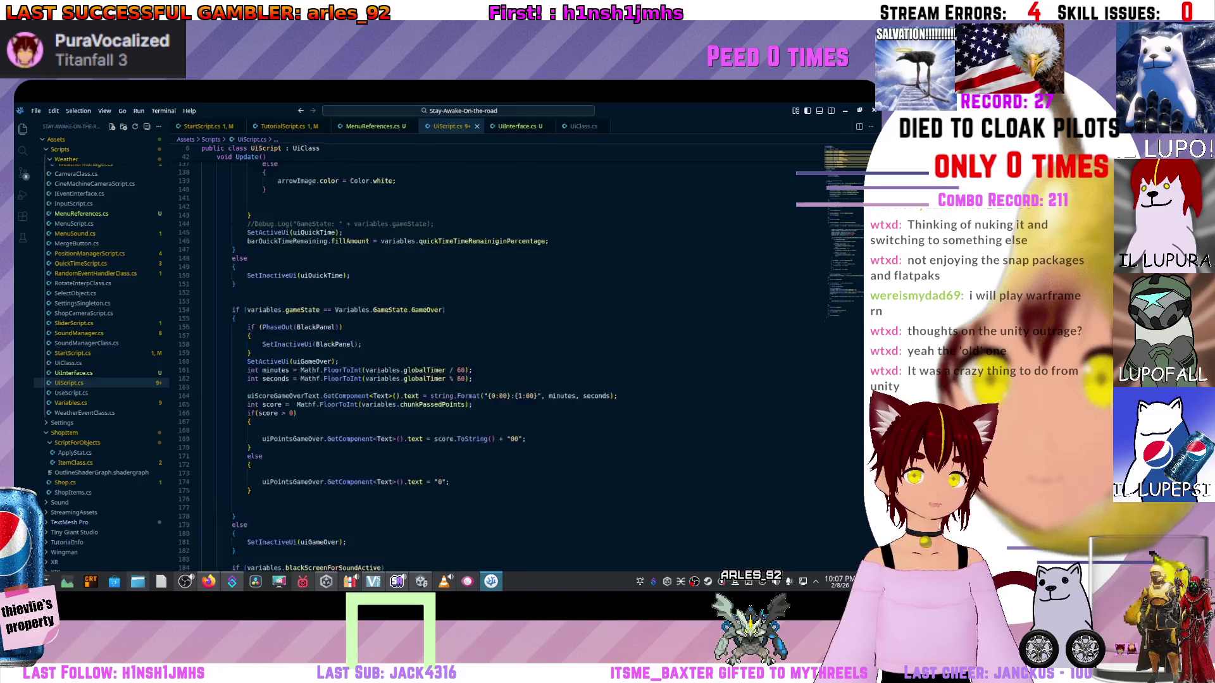
{"action": "scroll", "coordinate": [506, 355], "scroll_direction": "up", "scroll_amount": 20}
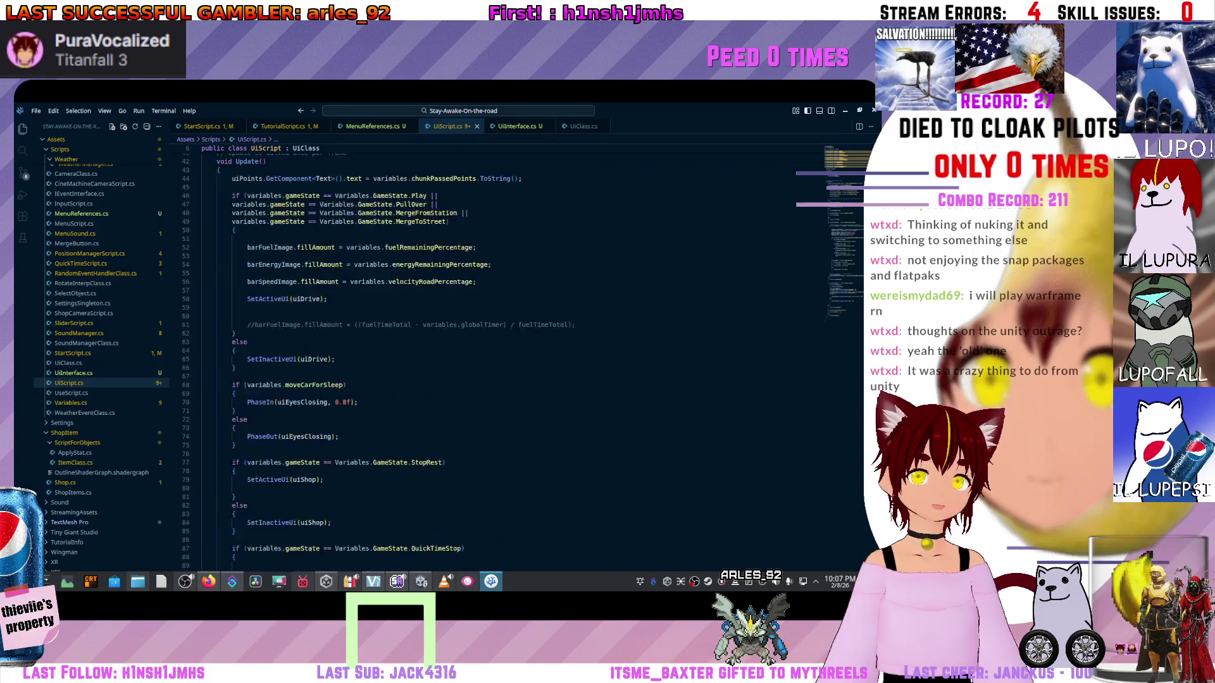
{"action": "scroll", "coordinate": [506, 354], "scroll_direction": "up", "scroll_amount": 14}
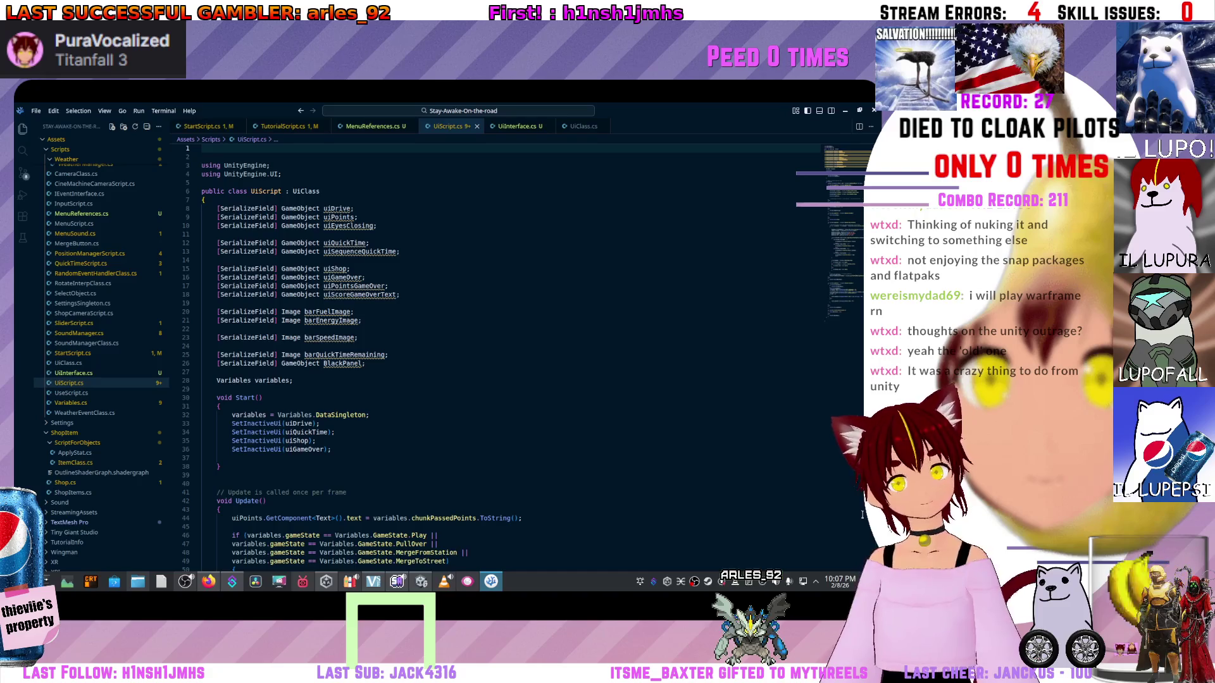
{"action": "mouse_move", "coordinate": [345, 354]}
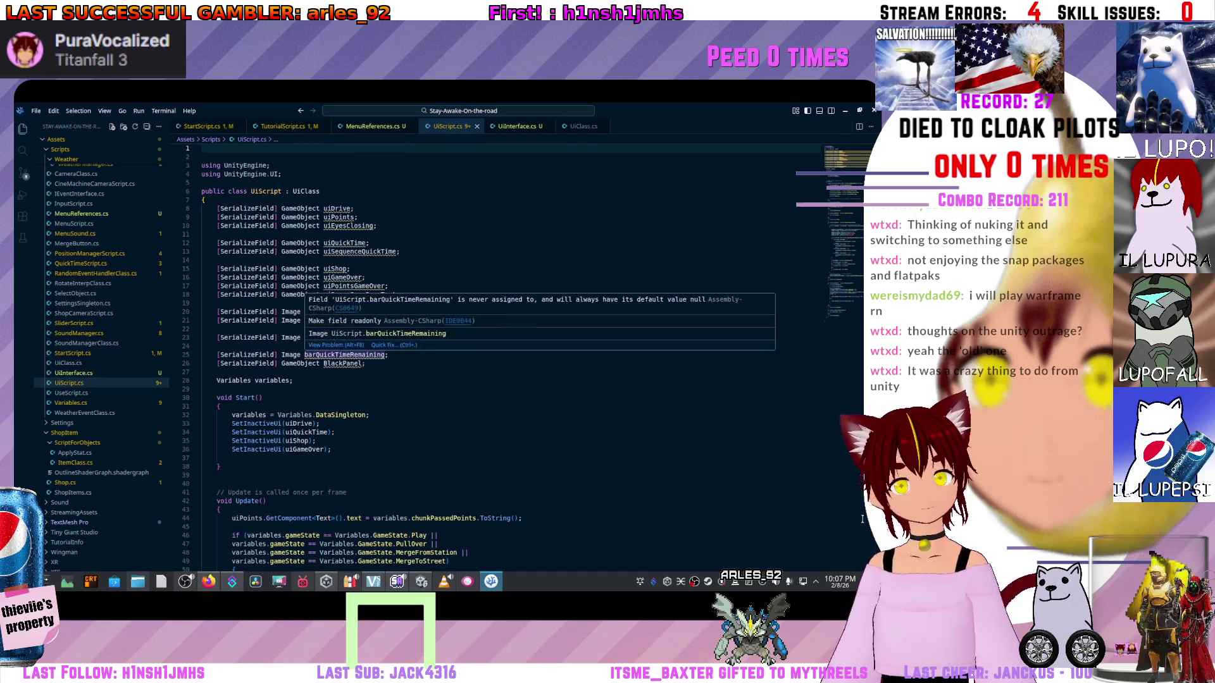
{"action": "scroll", "coordinate": [799, 445], "scroll_direction": "down", "scroll_amount": 5}
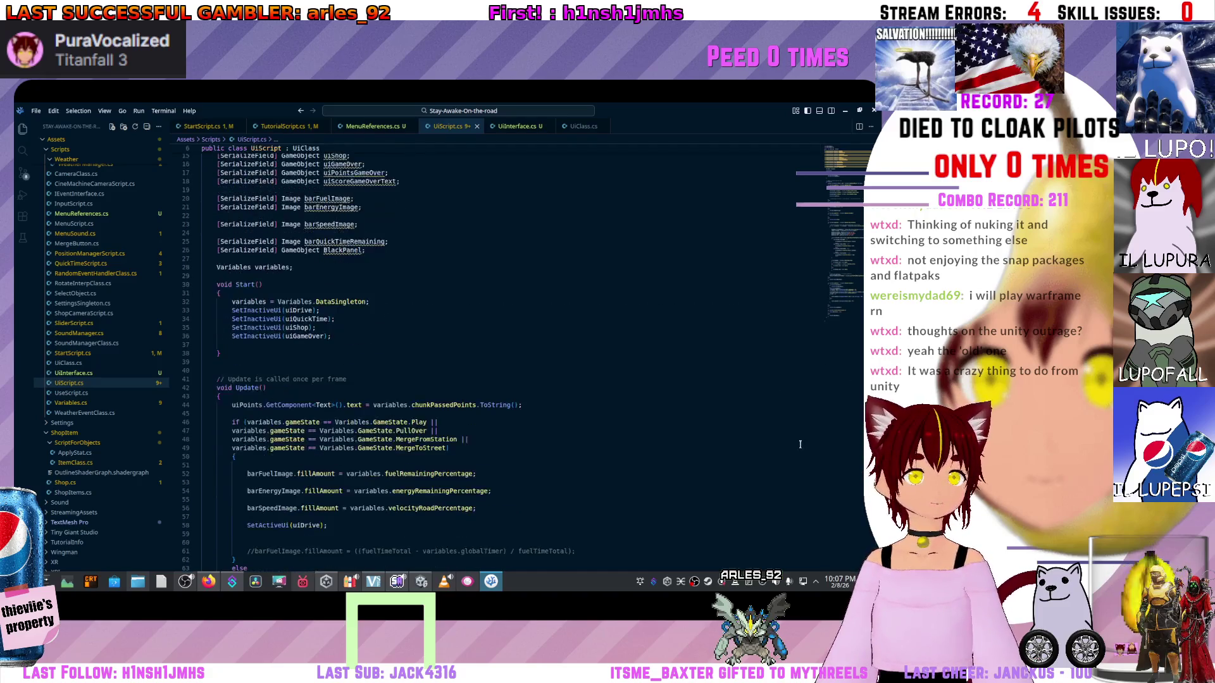
{"action": "scroll", "coordinate": [800, 445], "scroll_direction": "up", "scroll_amount": 4}
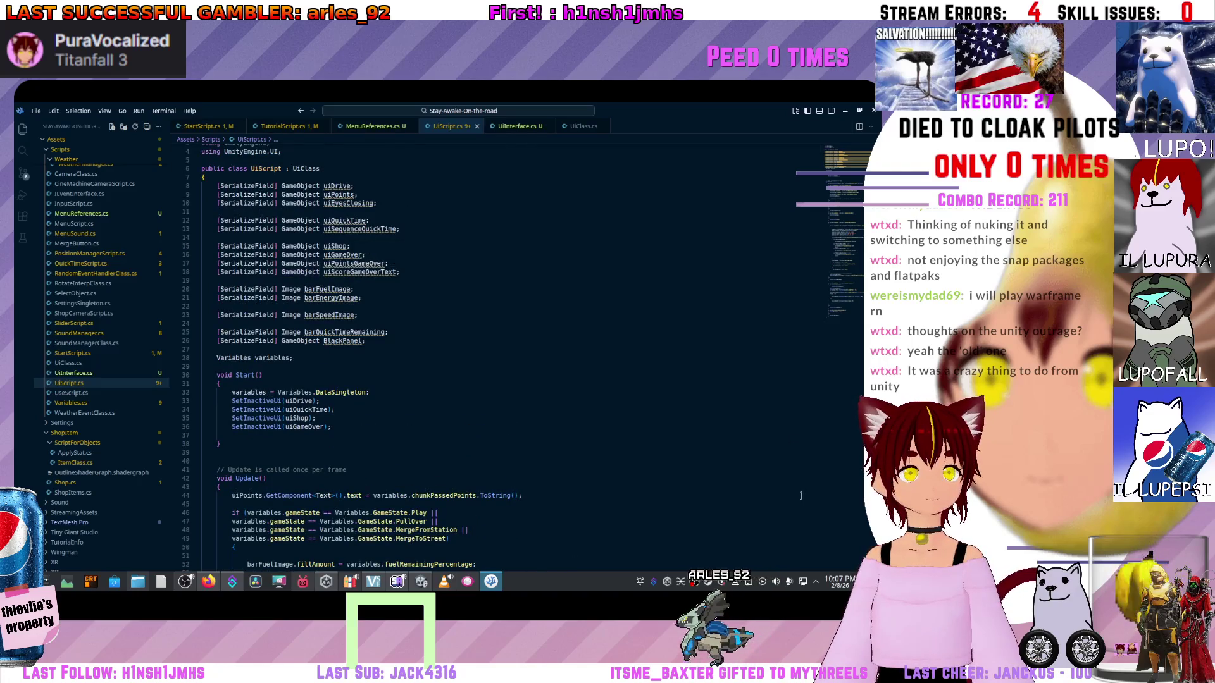
{"action": "mouse_move", "coordinate": [300, 340]}
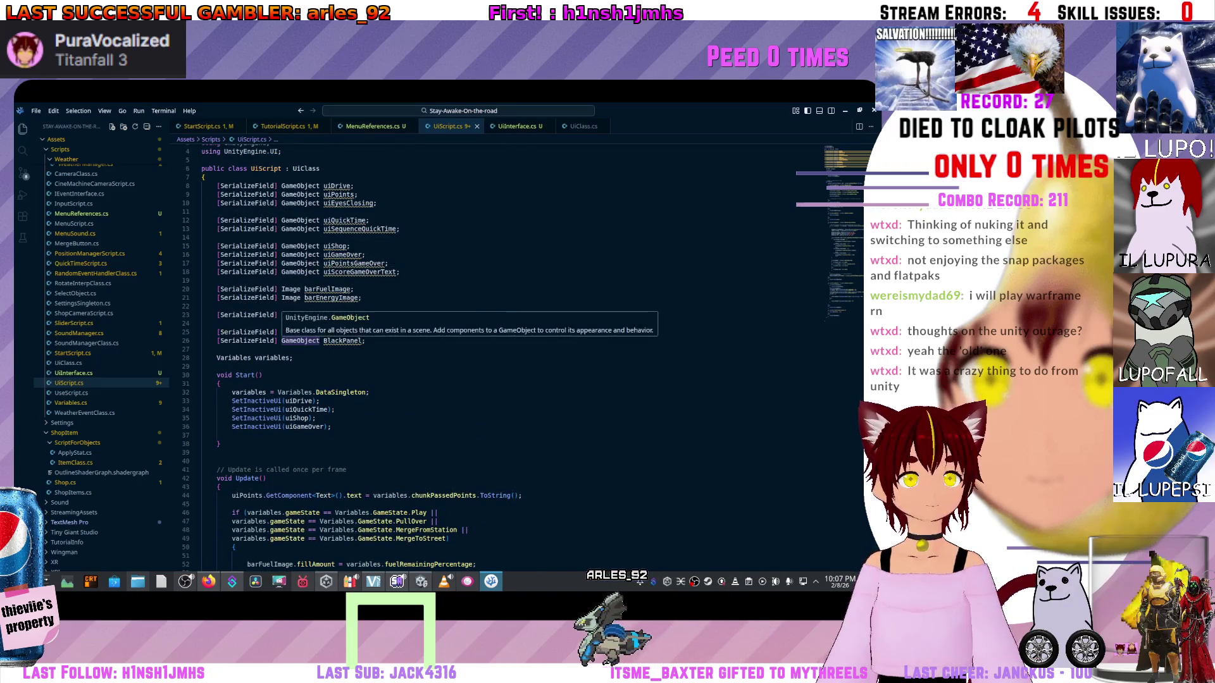
{"action": "scroll", "coordinate": [300, 341], "scroll_direction": "down", "scroll_amount": 20}
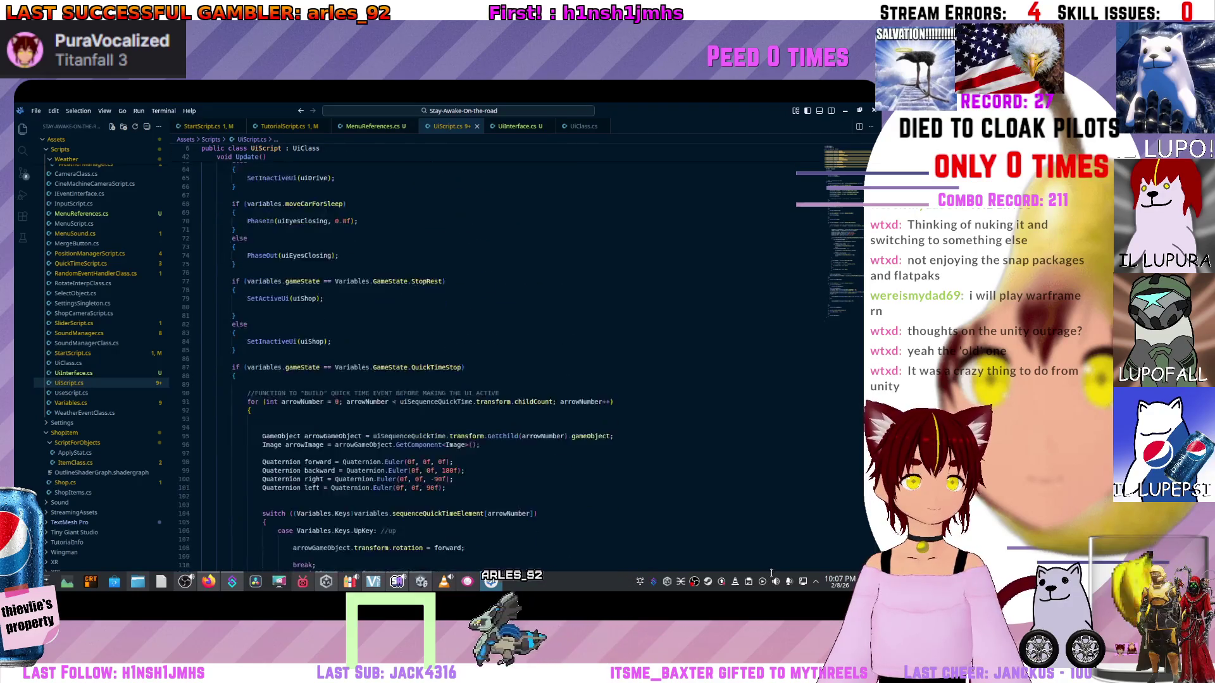
{"action": "scroll", "coordinate": [771, 572], "scroll_direction": "down", "scroll_amount": 12}
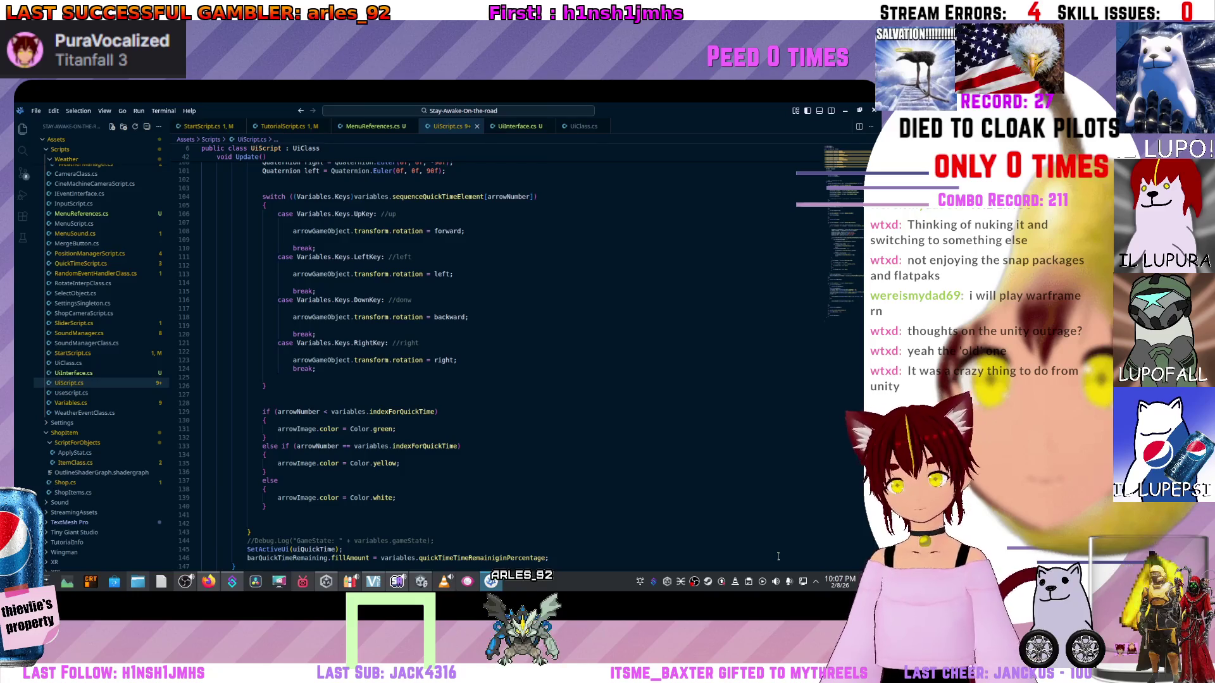
{"action": "scroll", "coordinate": [737, 506], "scroll_direction": "up", "scroll_amount": 3}
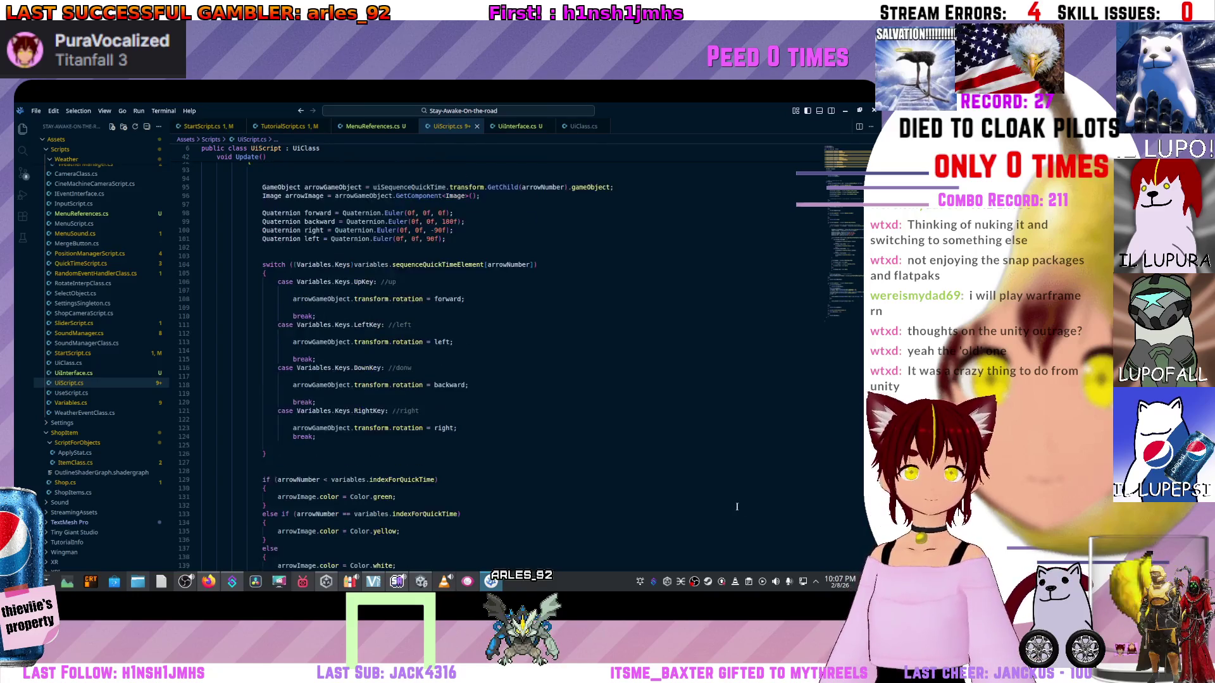
{"action": "scroll", "coordinate": [737, 506], "scroll_direction": "up", "scroll_amount": 16}
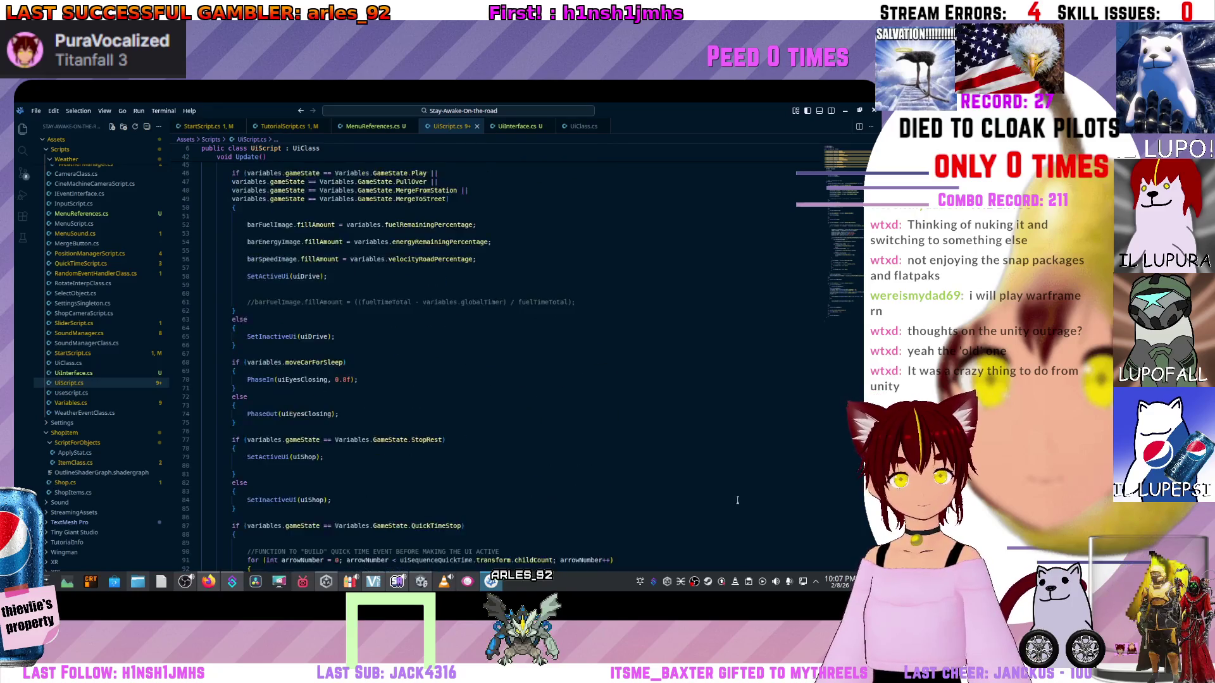
{"action": "scroll", "coordinate": [737, 500], "scroll_direction": "up", "scroll_amount": 15}
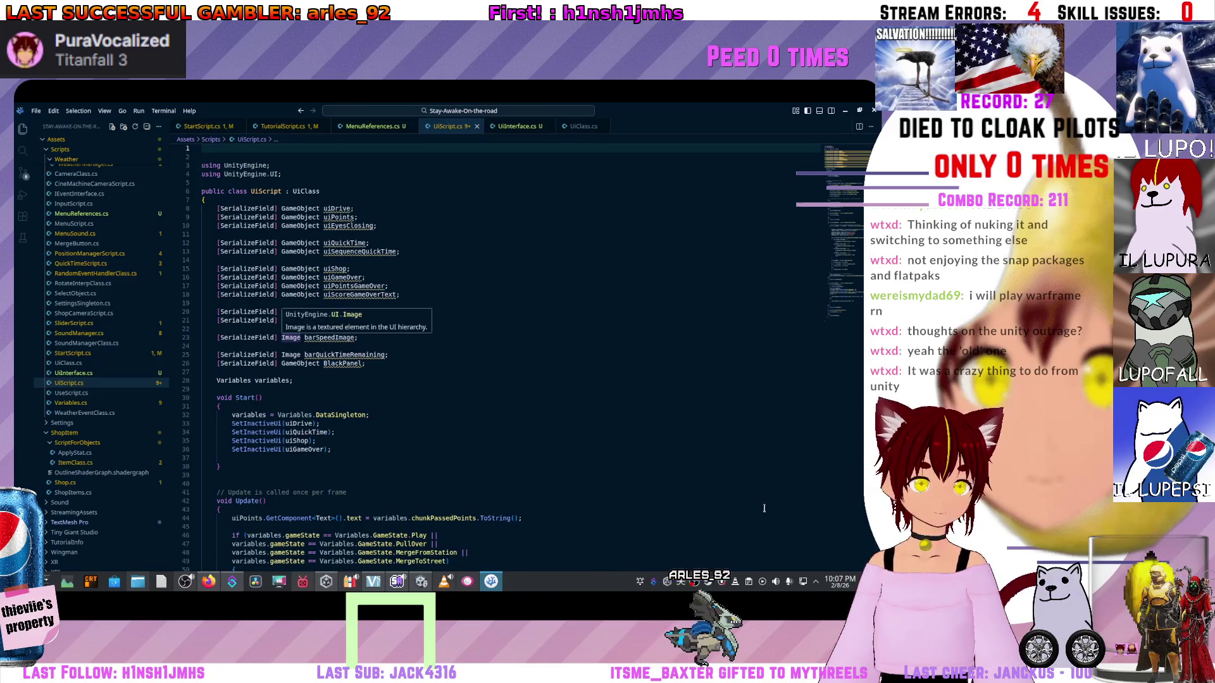
{"action": "scroll", "coordinate": [763, 508], "scroll_direction": "down", "scroll_amount": 20}
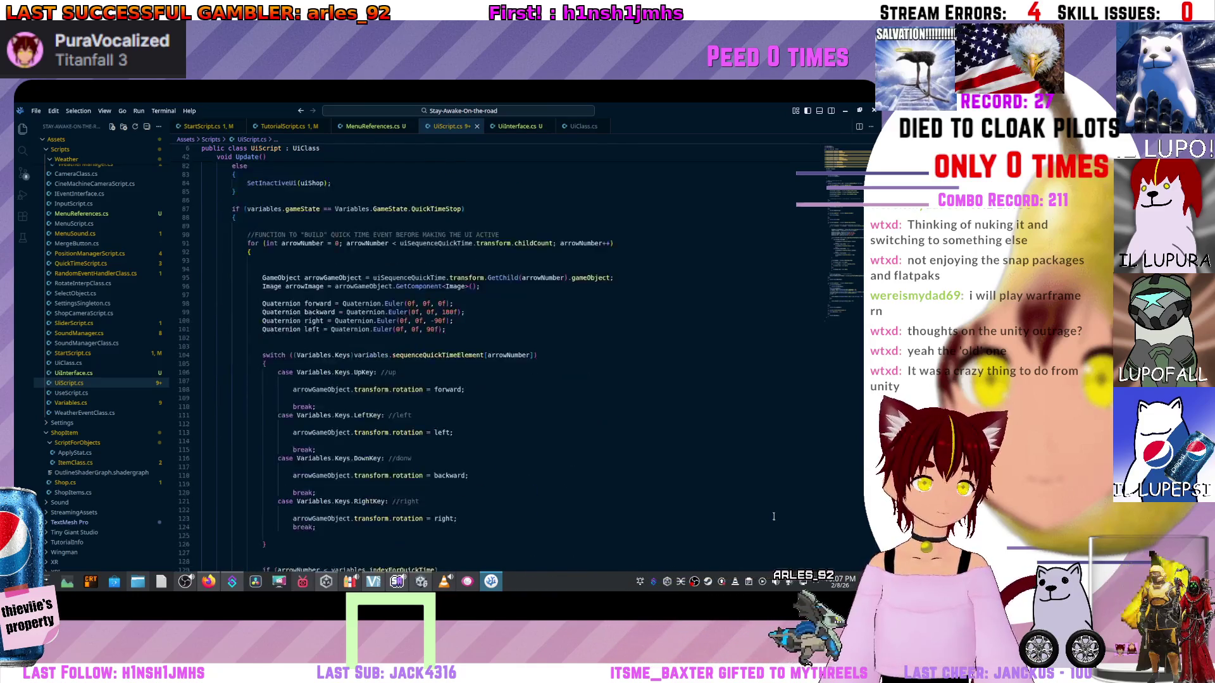
{"action": "scroll", "coordinate": [773, 517], "scroll_direction": "down", "scroll_amount": 20}
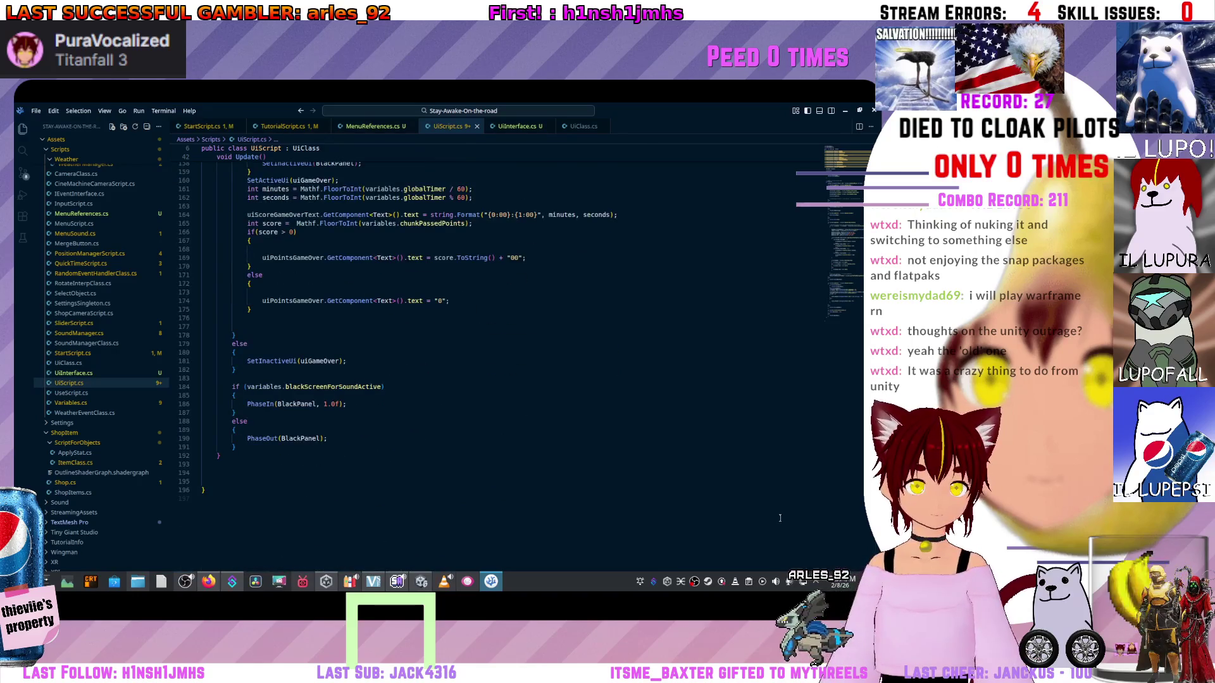
{"action": "scroll", "coordinate": [780, 518], "scroll_direction": "up", "scroll_amount": 20}
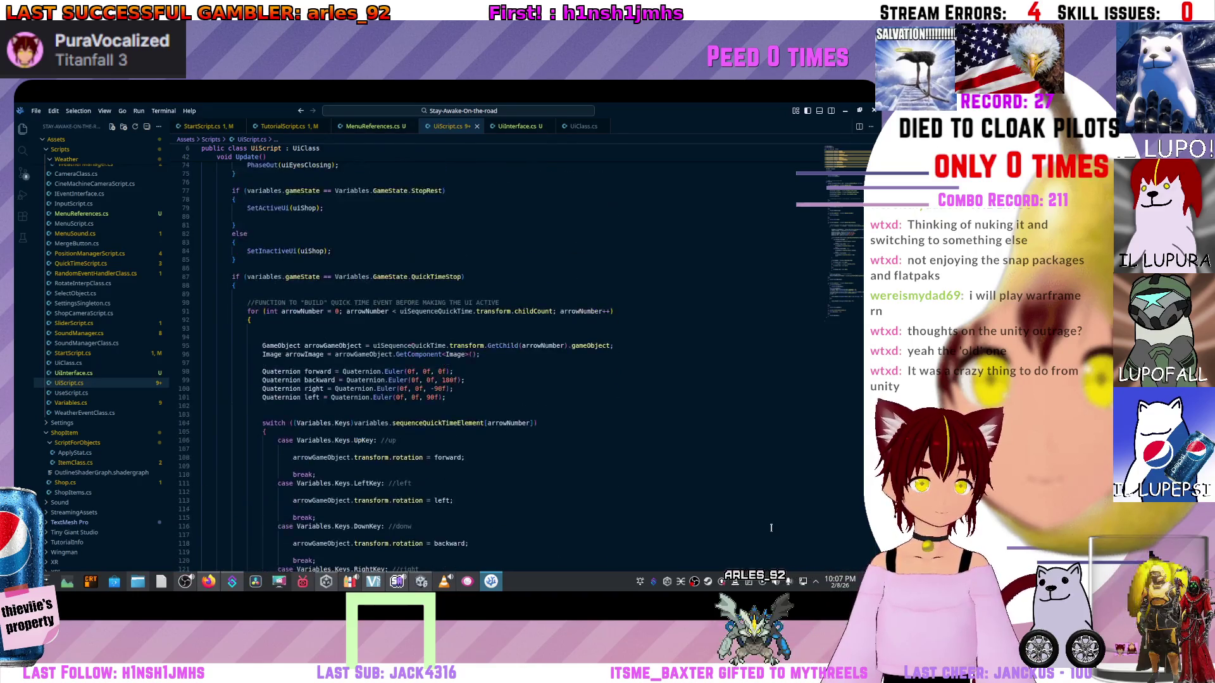
{"action": "scroll", "coordinate": [771, 527], "scroll_direction": "up", "scroll_amount": 18}
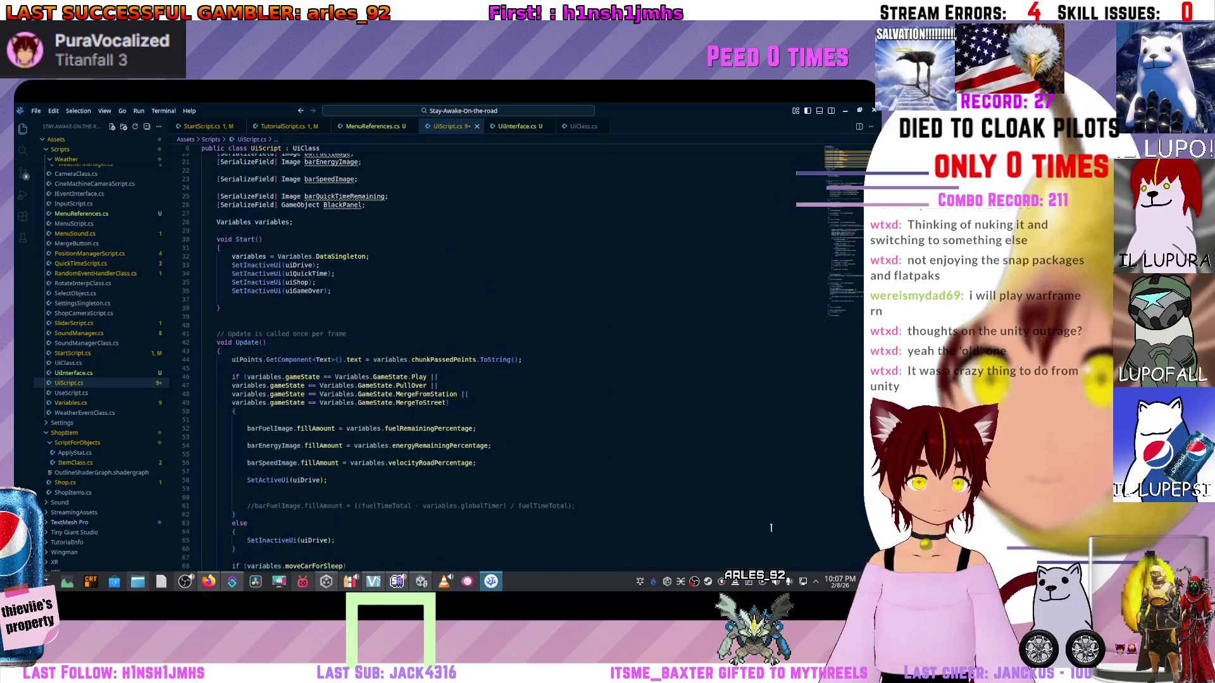
{"action": "scroll", "coordinate": [771, 527], "scroll_direction": "up", "scroll_amount": 7}
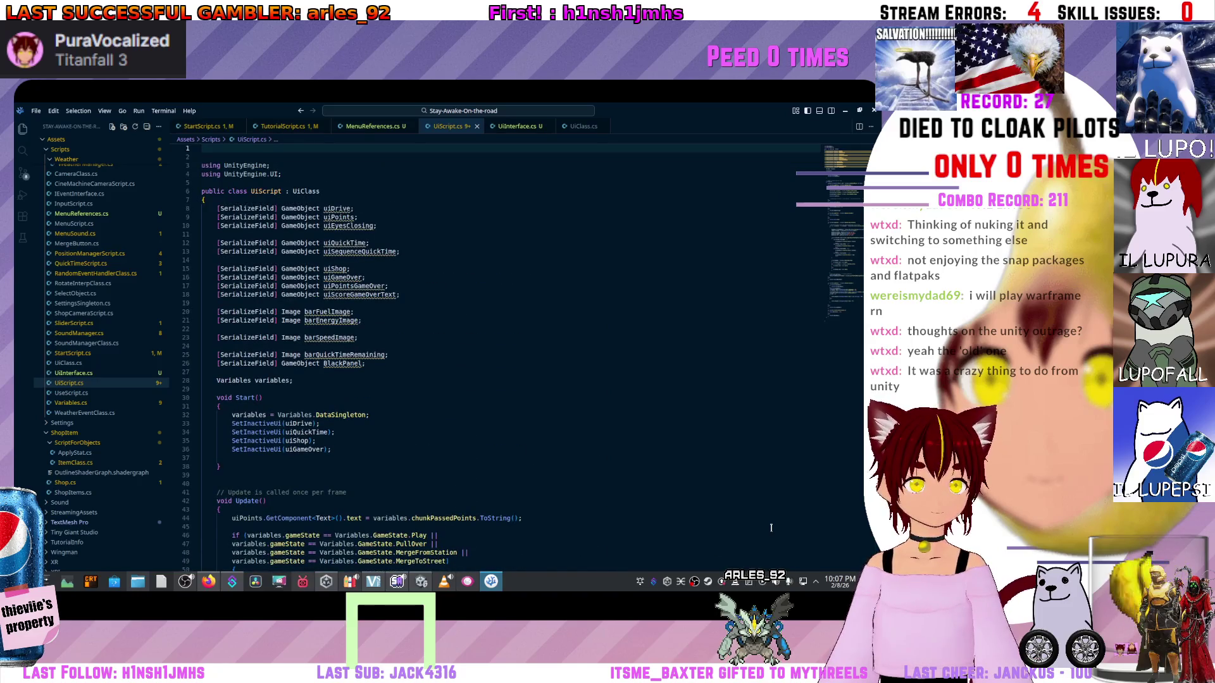
{"action": "scroll", "coordinate": [836, 565], "scroll_direction": "down", "scroll_amount": 2}
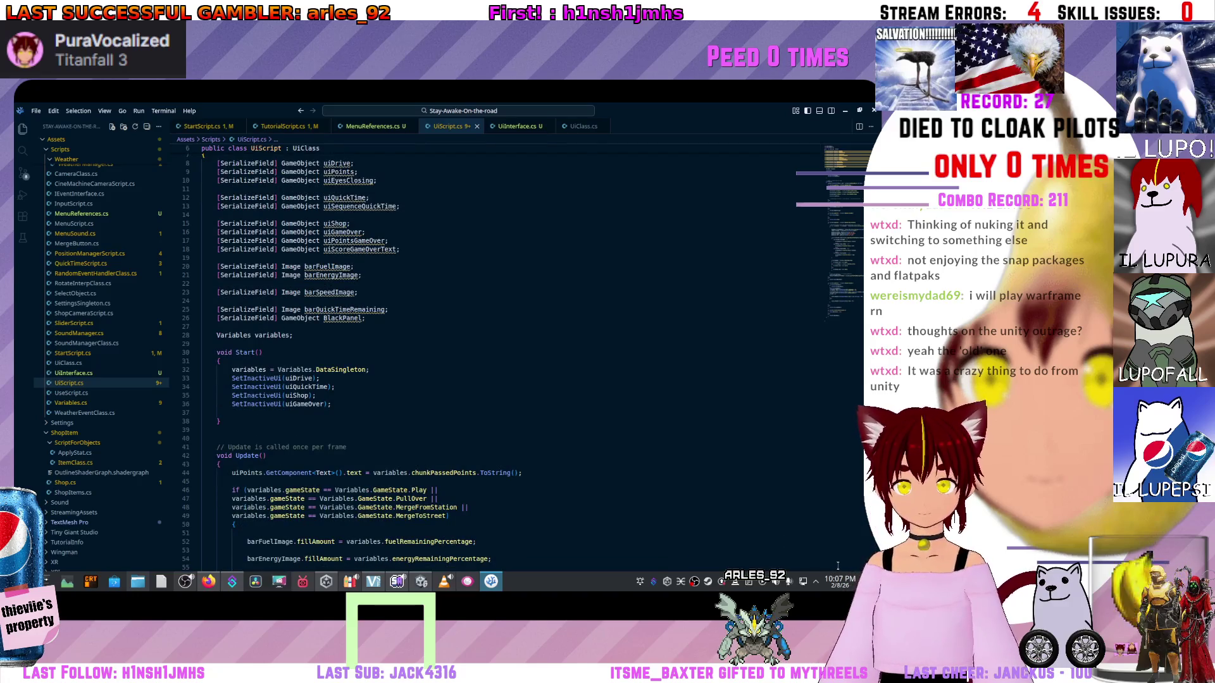
{"action": "scroll", "coordinate": [345, 244], "scroll_direction": "up", "scroll_amount": 2}
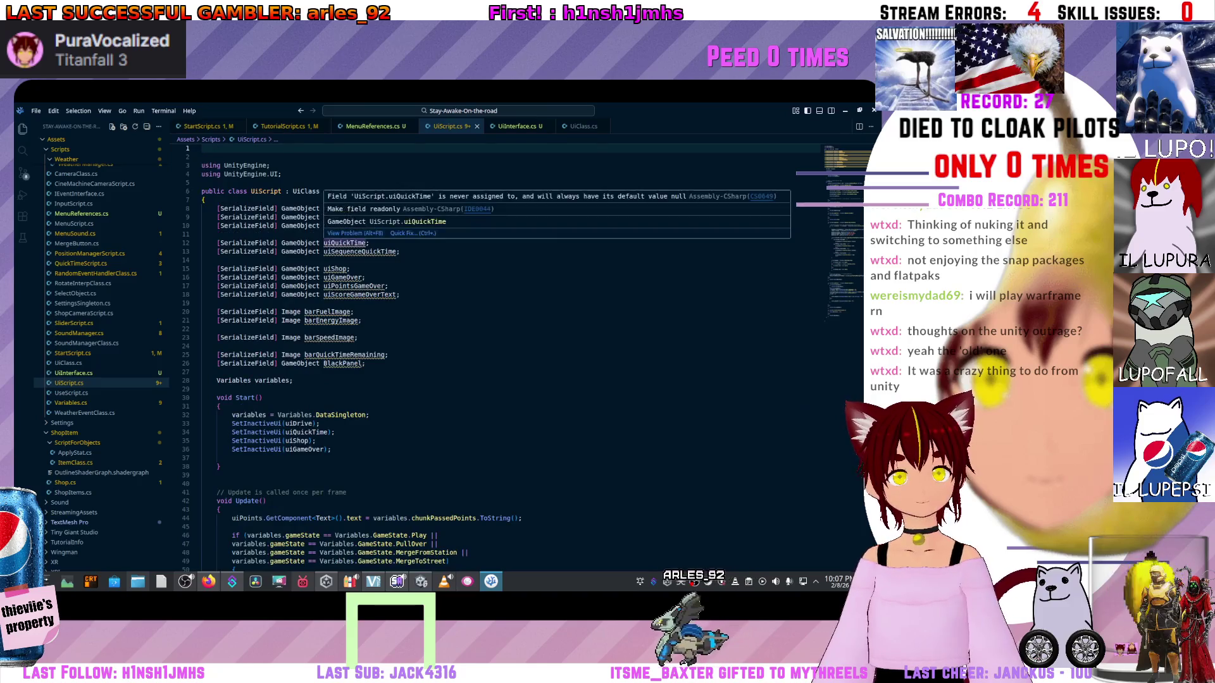
{"action": "left_click", "coordinate": [321, 191]}
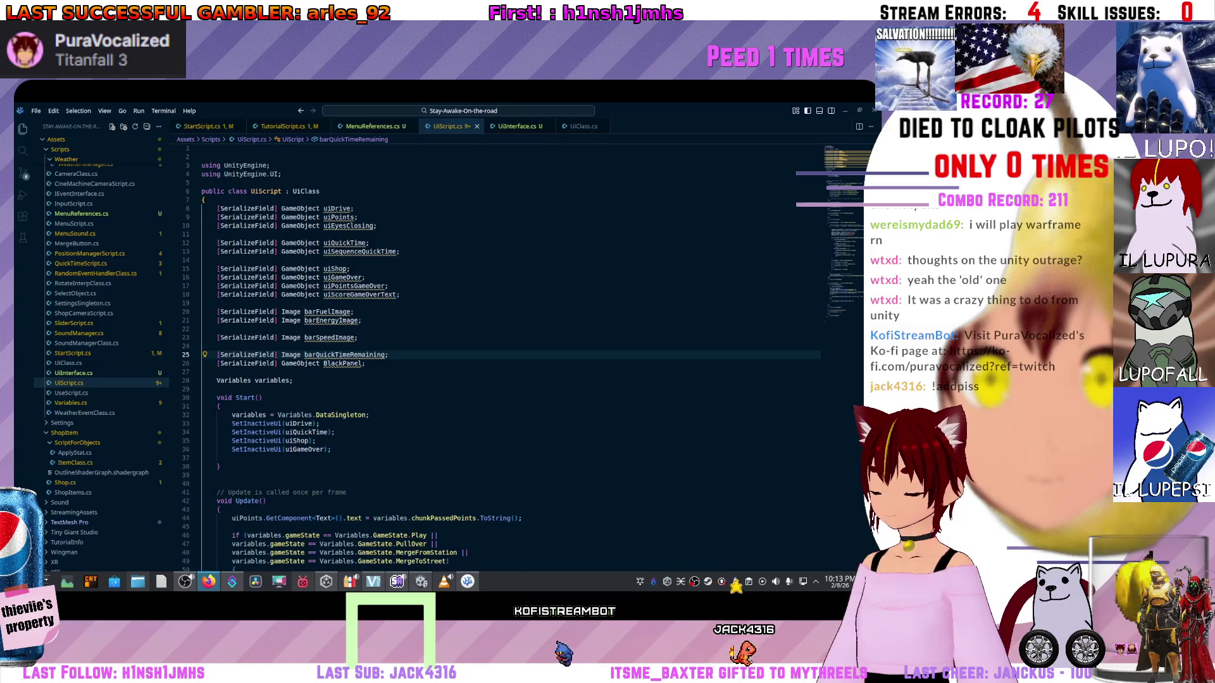
- Scroll through UiScript.cs's field declarations and the code below them
{"action": "left_click", "coordinate": [285, 302]}
{"action": "scroll", "coordinate": [443, 316], "scroll_direction": "down", "scroll_amount": 3}
{"action": "scroll", "coordinate": [443, 354], "scroll_direction": "down", "scroll_amount": 10}
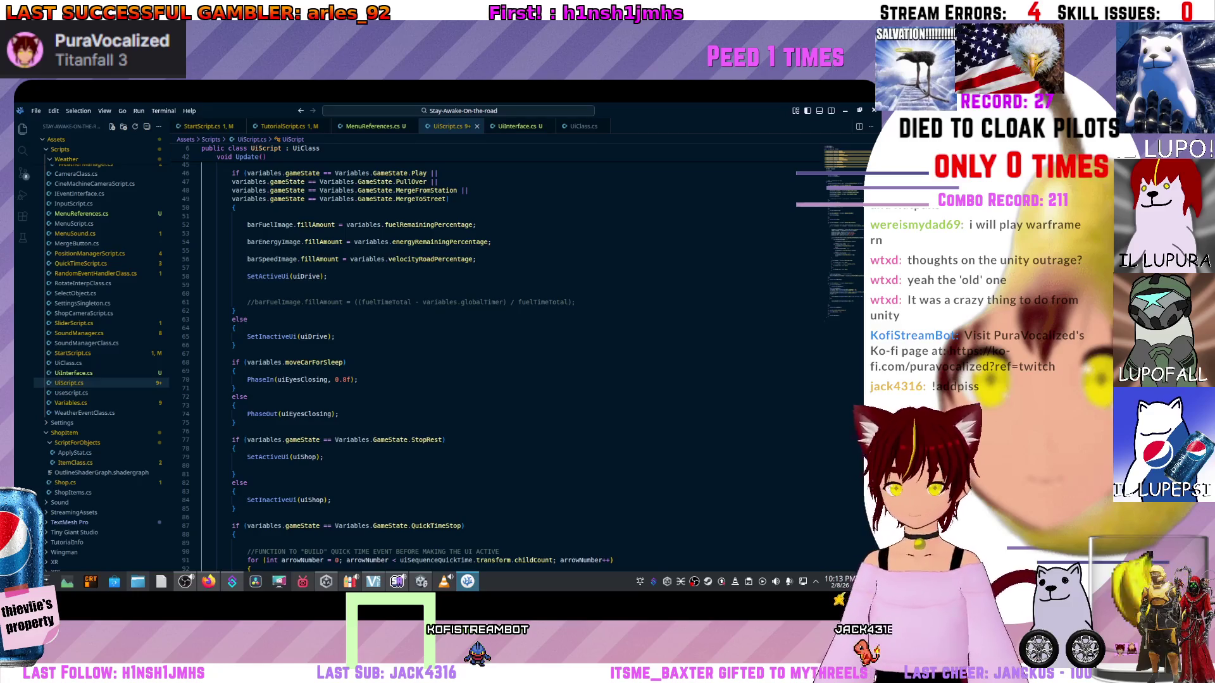
{"action": "scroll", "coordinate": [405, 367], "scroll_direction": "down", "scroll_amount": 20}
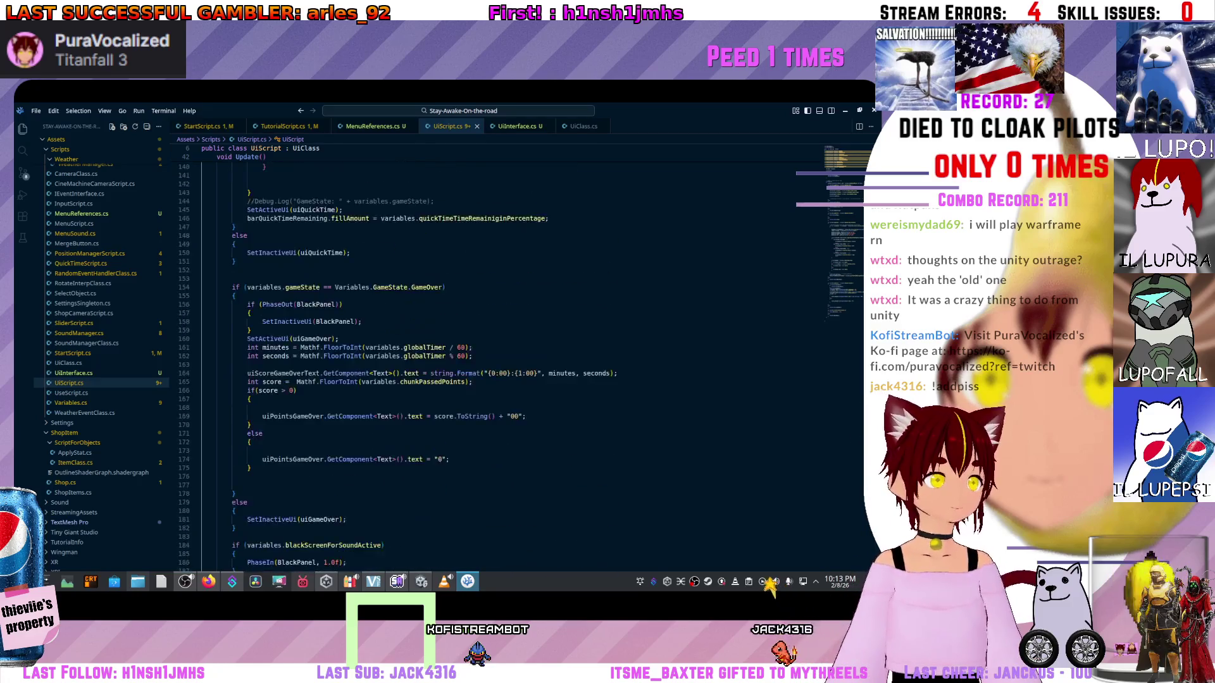
{"action": "scroll", "coordinate": [443, 354], "scroll_direction": "down", "scroll_amount": 3}
{"action": "scroll", "coordinate": [442, 354], "scroll_direction": "up", "scroll_amount": 9}
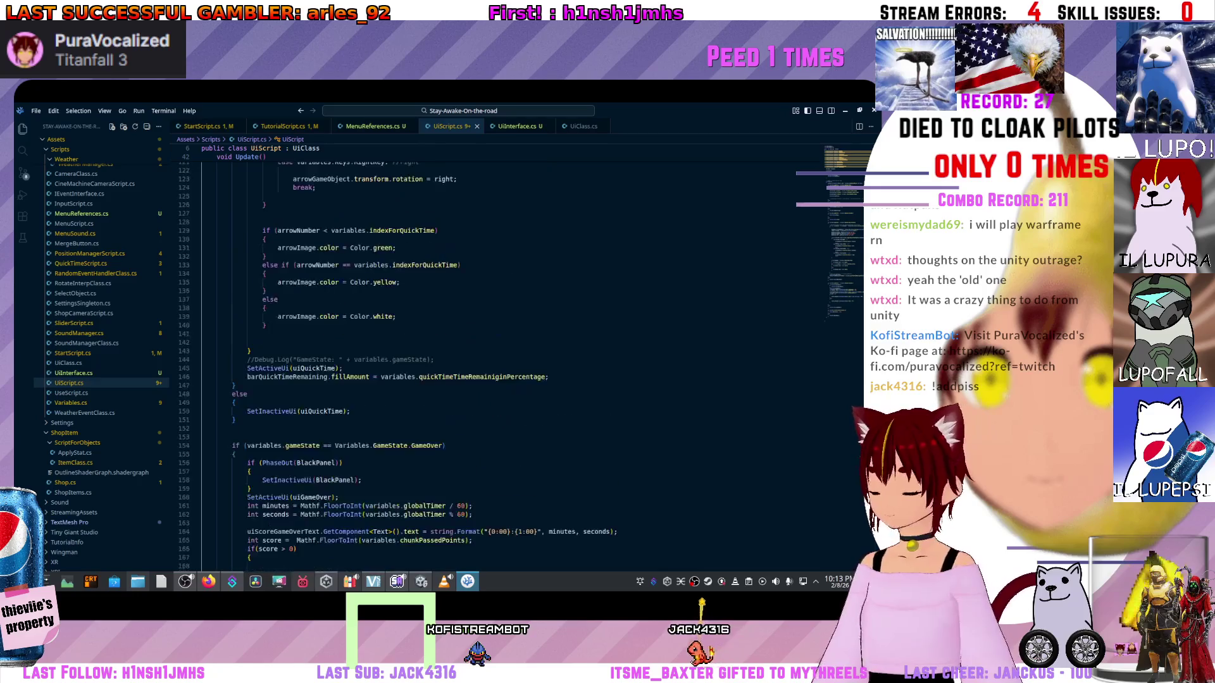
{"action": "scroll", "coordinate": [443, 354], "scroll_direction": "up", "scroll_amount": 20}
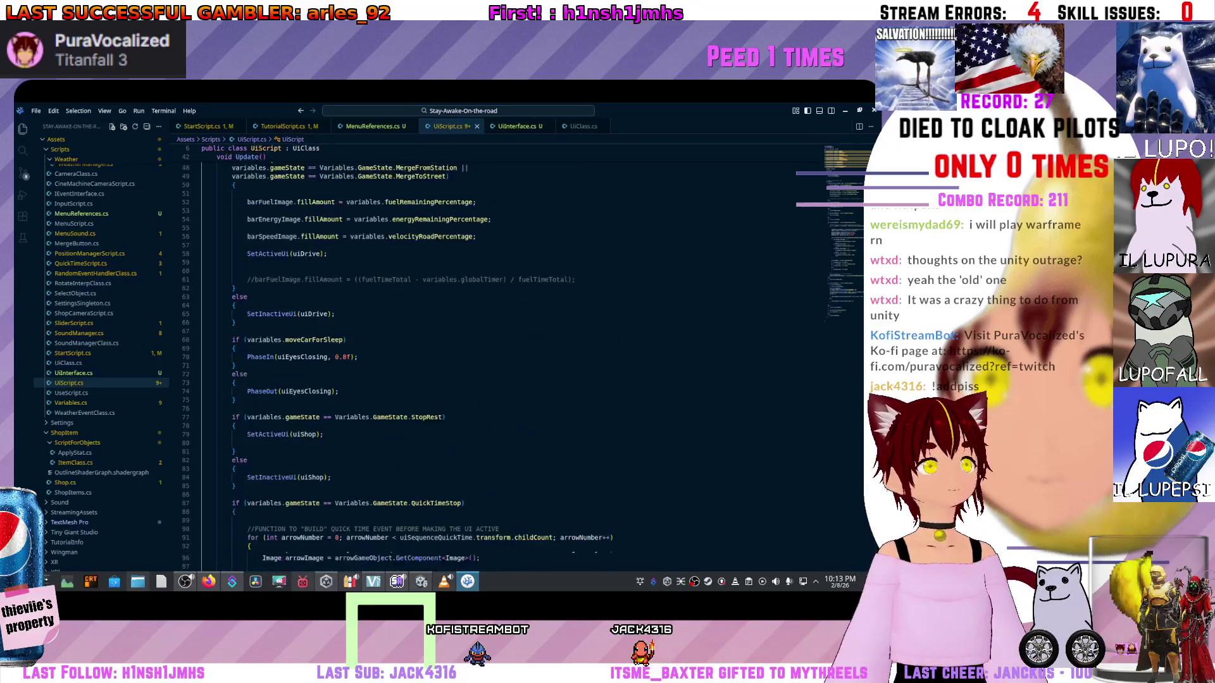
{"action": "scroll", "coordinate": [443, 354], "scroll_direction": "up", "scroll_amount": 15}
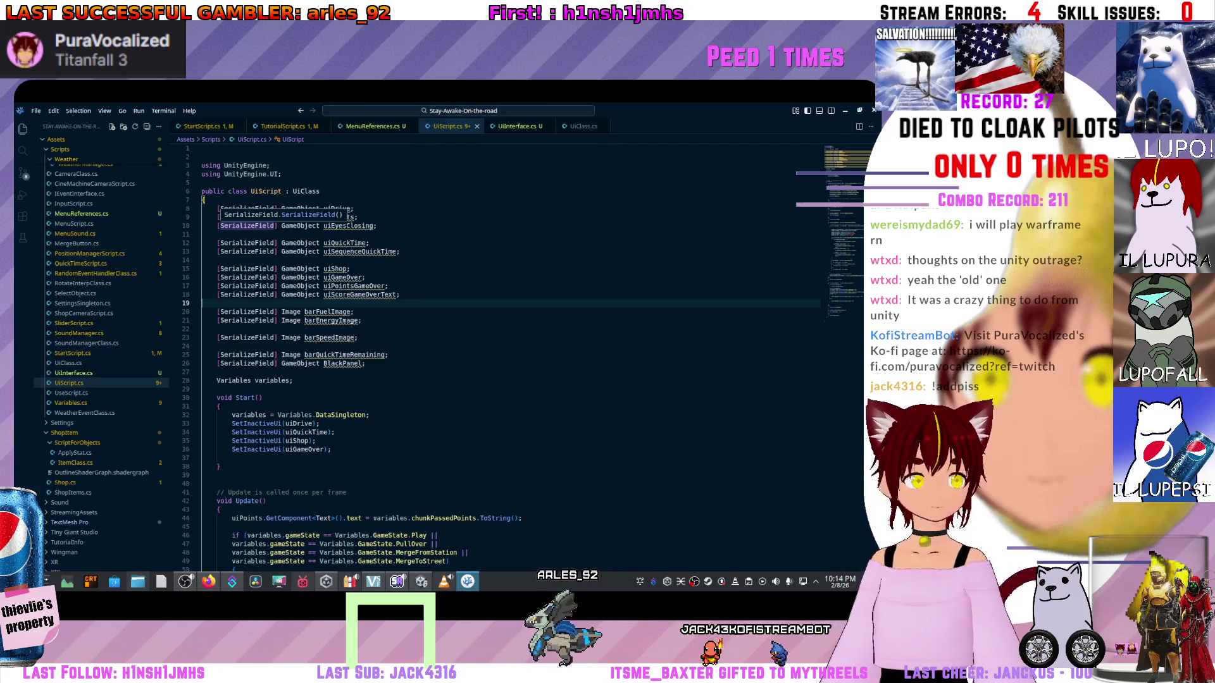
- Check the uiEyesClosing field, then return to the Unity Editor
{"action": "left_click", "coordinate": [349, 226]}
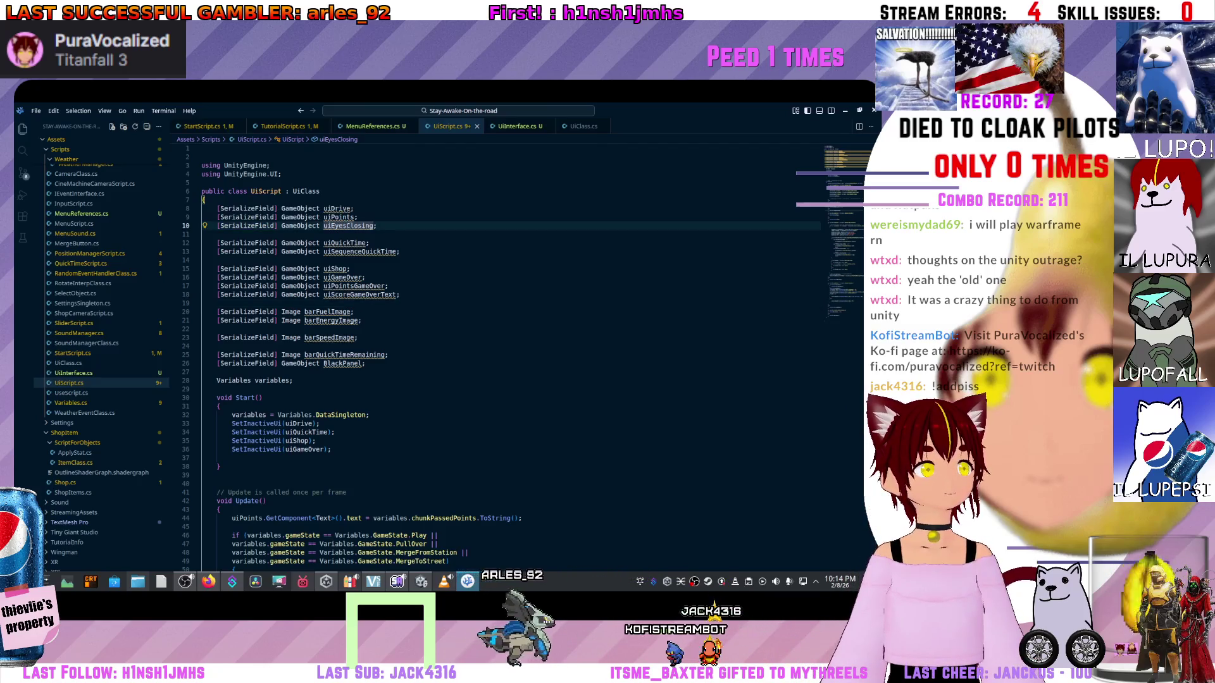
{"action": "scroll", "coordinate": [349, 226], "scroll_direction": "down", "scroll_amount": 20}
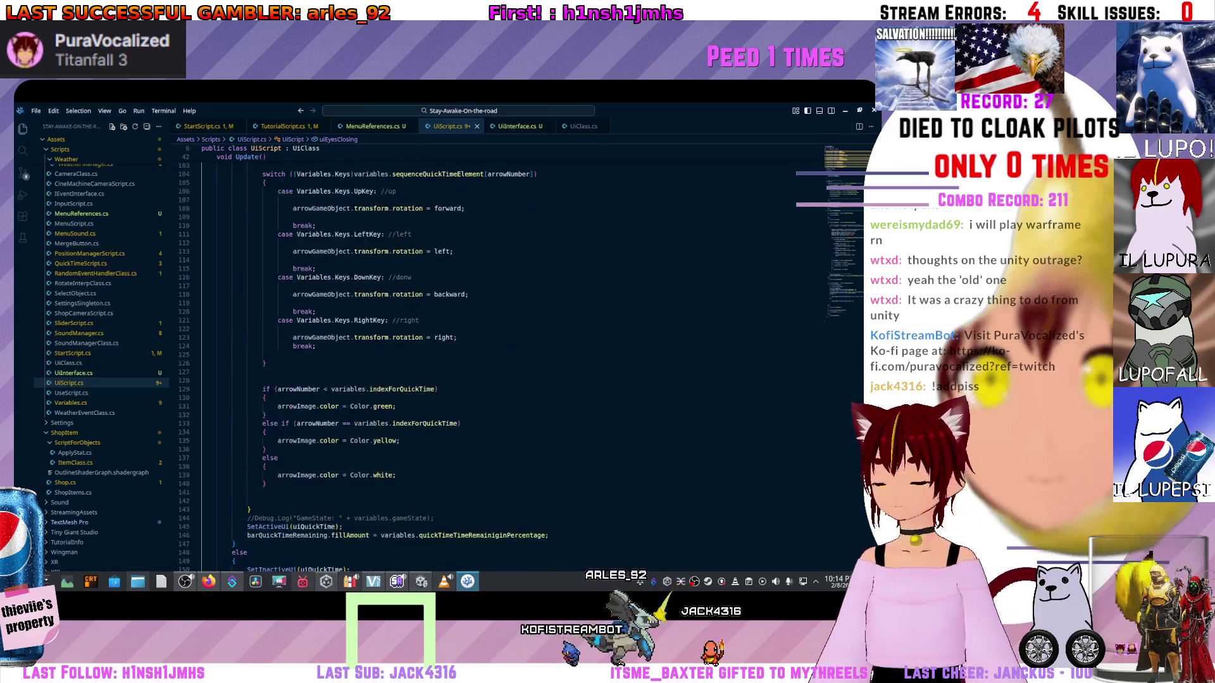
{"action": "key", "text": "alt+Tab"}
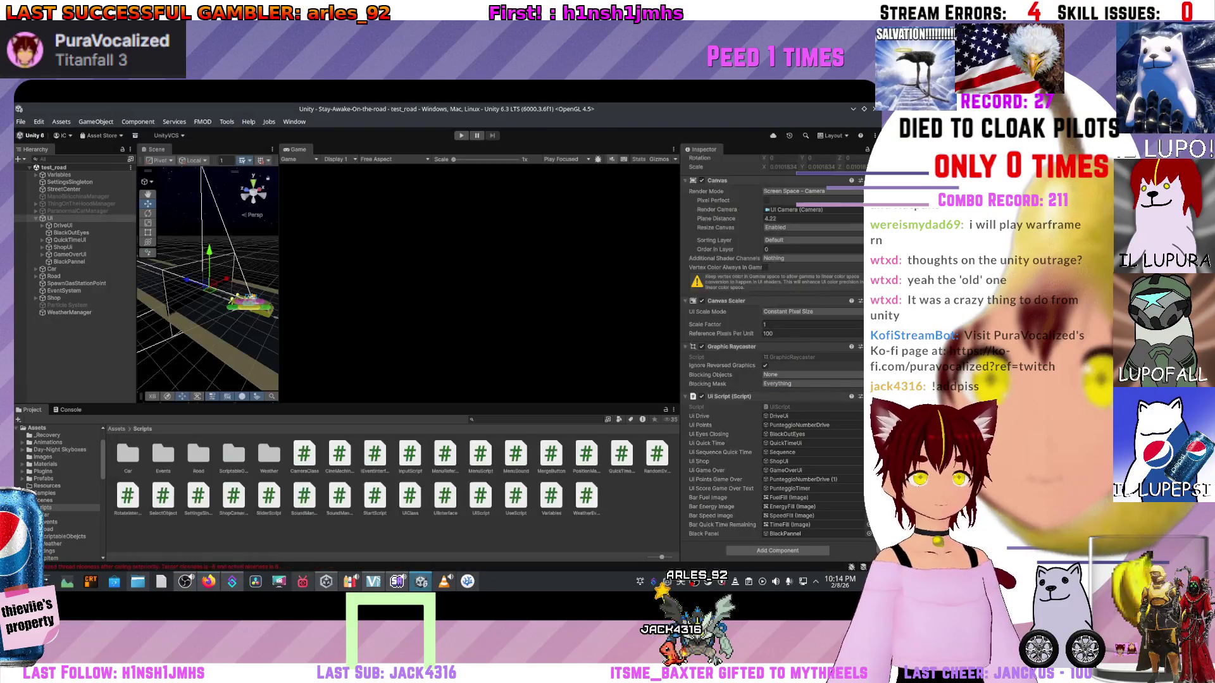
- Expand GameOverUI in the Hierarchy and select its Image child
{"action": "key", "text": "alt+Tab"}
{"action": "left_click", "coordinate": [70, 254]}
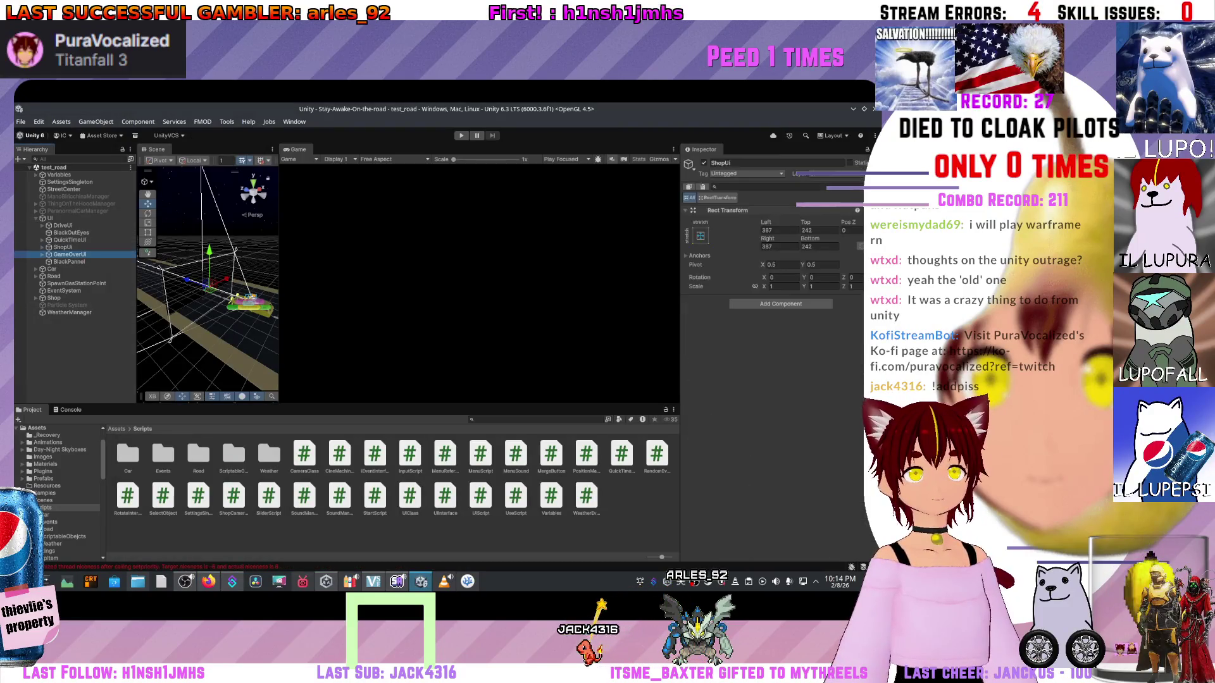
{"action": "left_click", "coordinate": [49, 254]}
{"action": "left_click", "coordinate": [67, 261]}
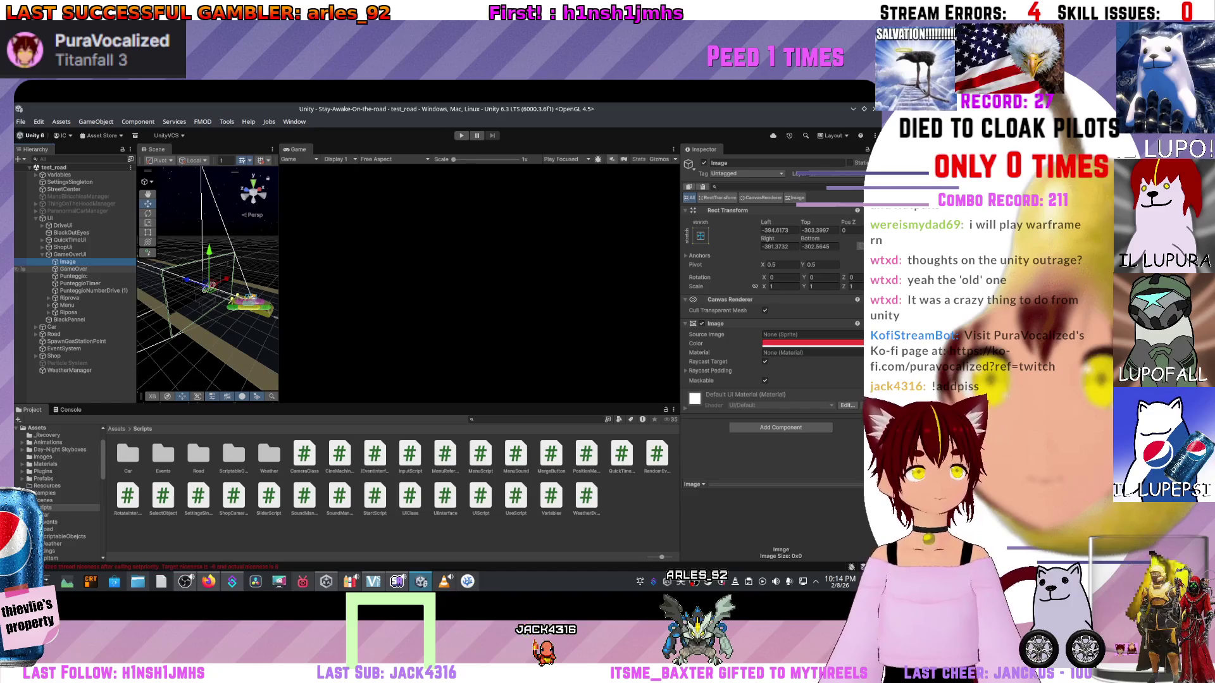
- Inspect the OnClick functions of the Riprova, Menu and Riposa buttons
{"action": "left_click", "coordinate": [22, 297]}
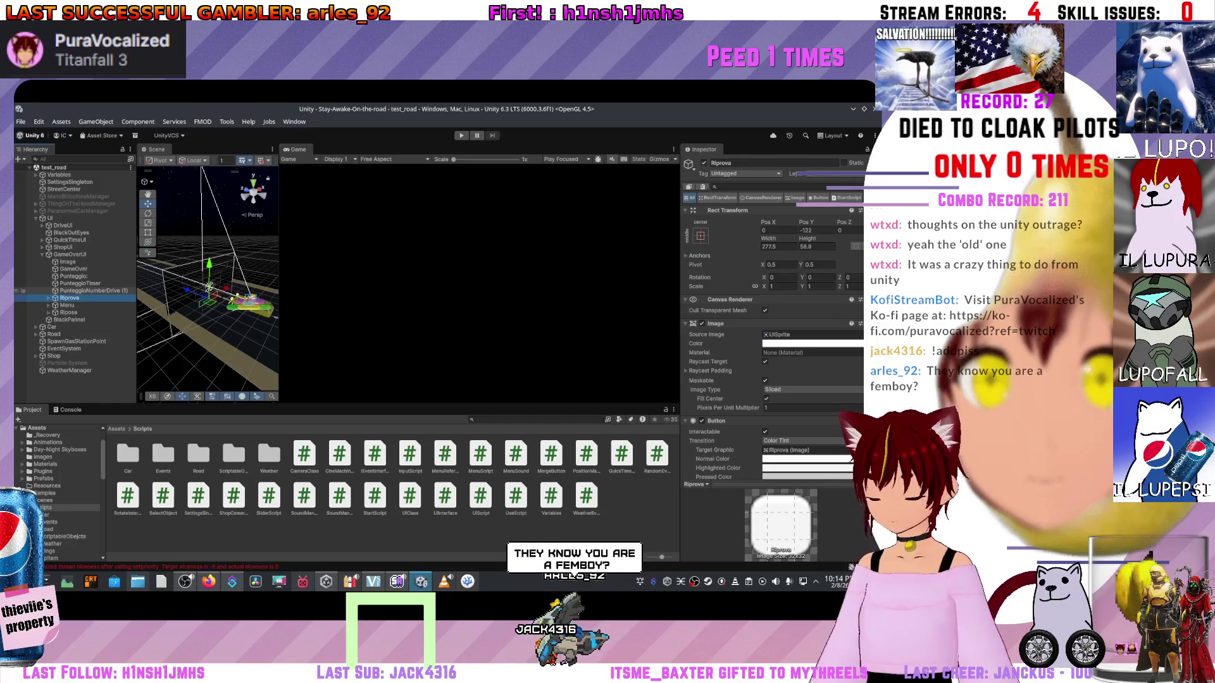
{"action": "scroll", "coordinate": [771, 317], "scroll_direction": "down", "scroll_amount": 10}
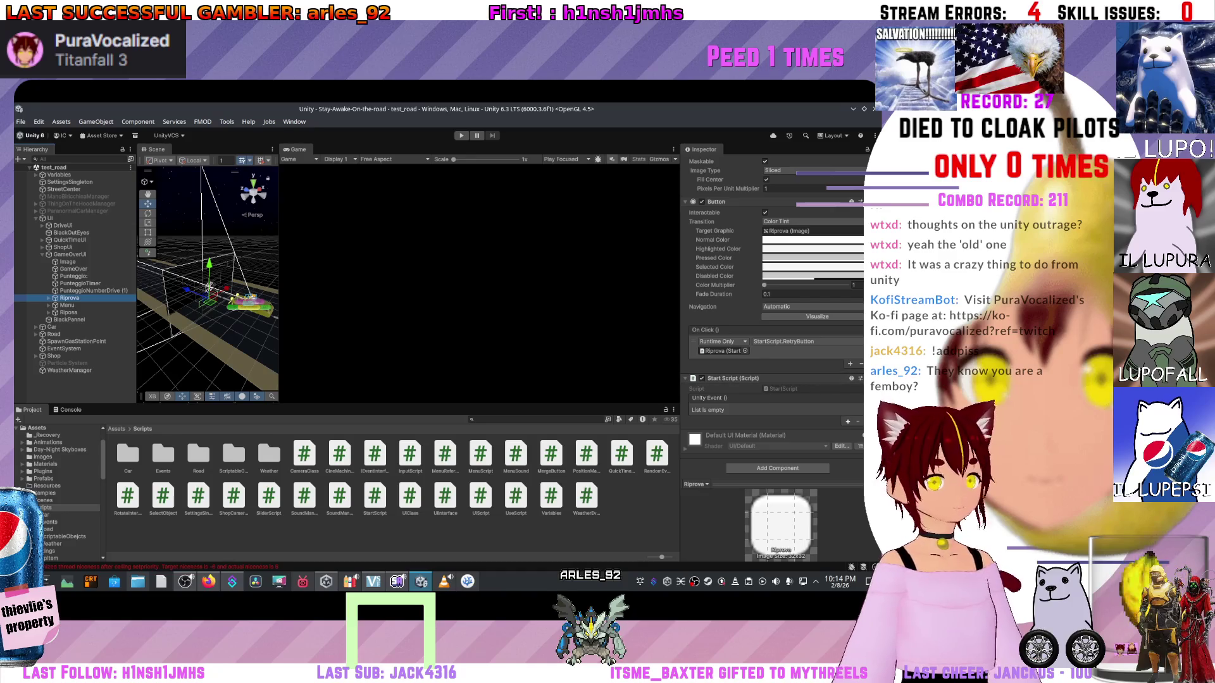
{"action": "left_click", "coordinate": [23, 305]}
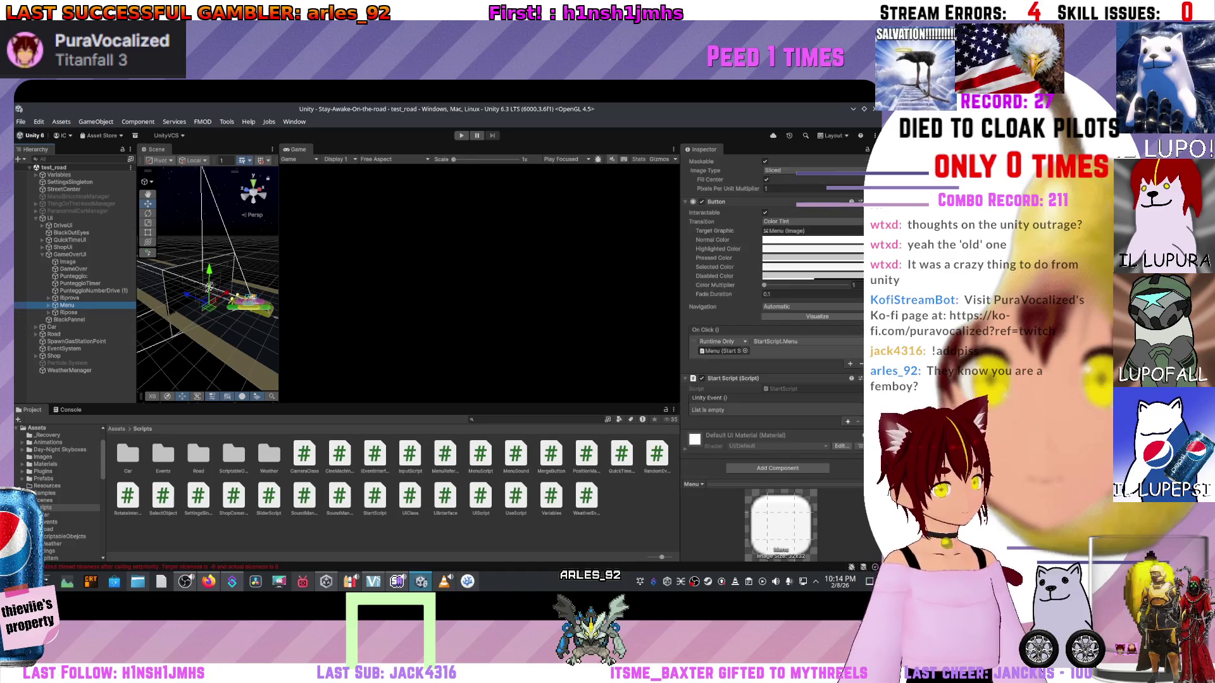
{"action": "left_click", "coordinate": [69, 312]}
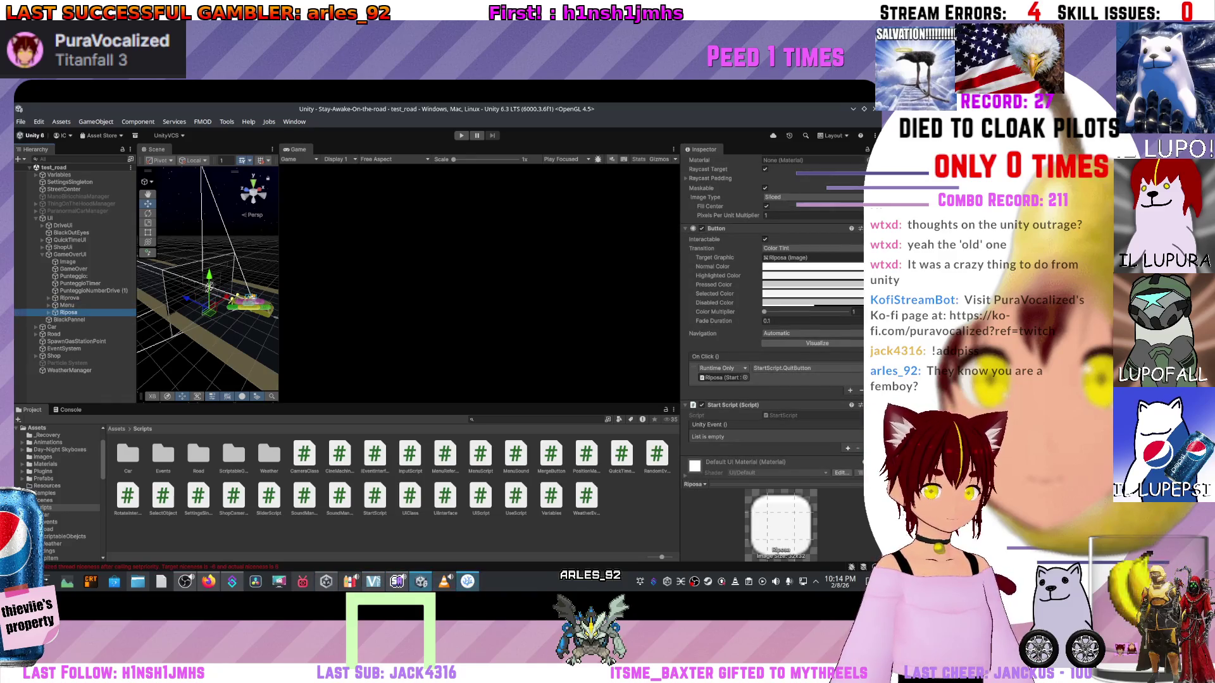
- Return to UiScript.cs in VSCodium at the Update method's QuickTimeStop branch
{"action": "mouse_move", "coordinate": [468, 581]}
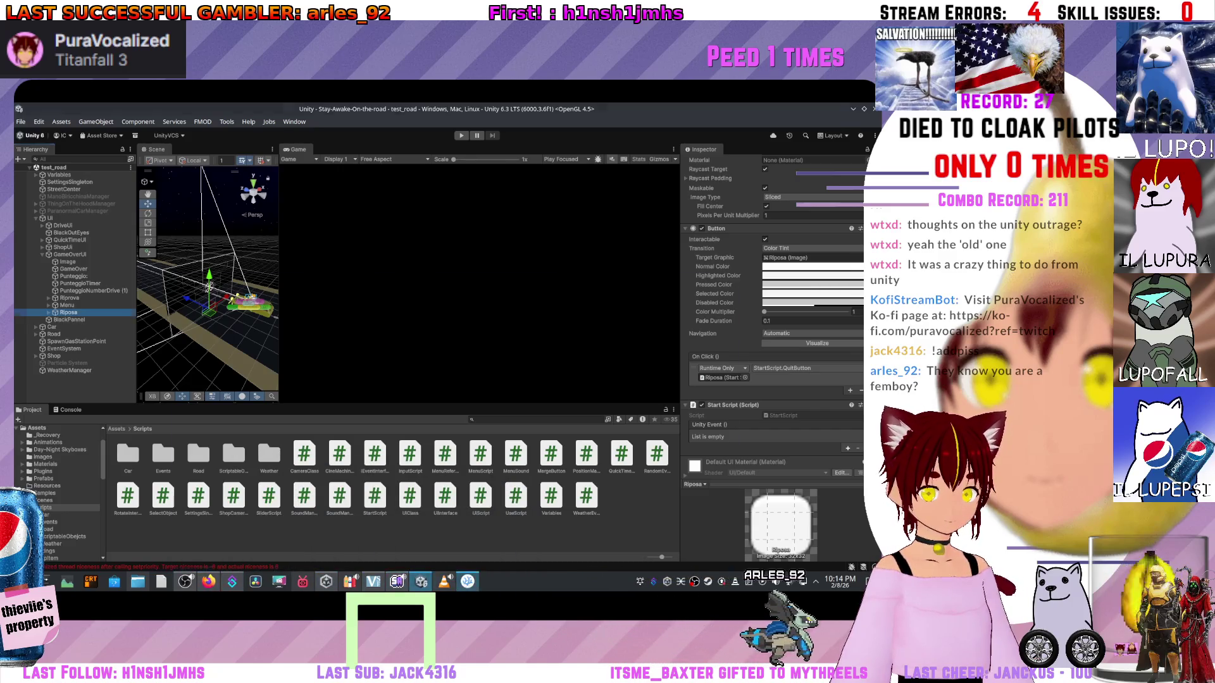
{"action": "left_click", "coordinate": [467, 581]}
{"action": "scroll", "coordinate": [443, 354], "scroll_direction": "up", "scroll_amount": 20}
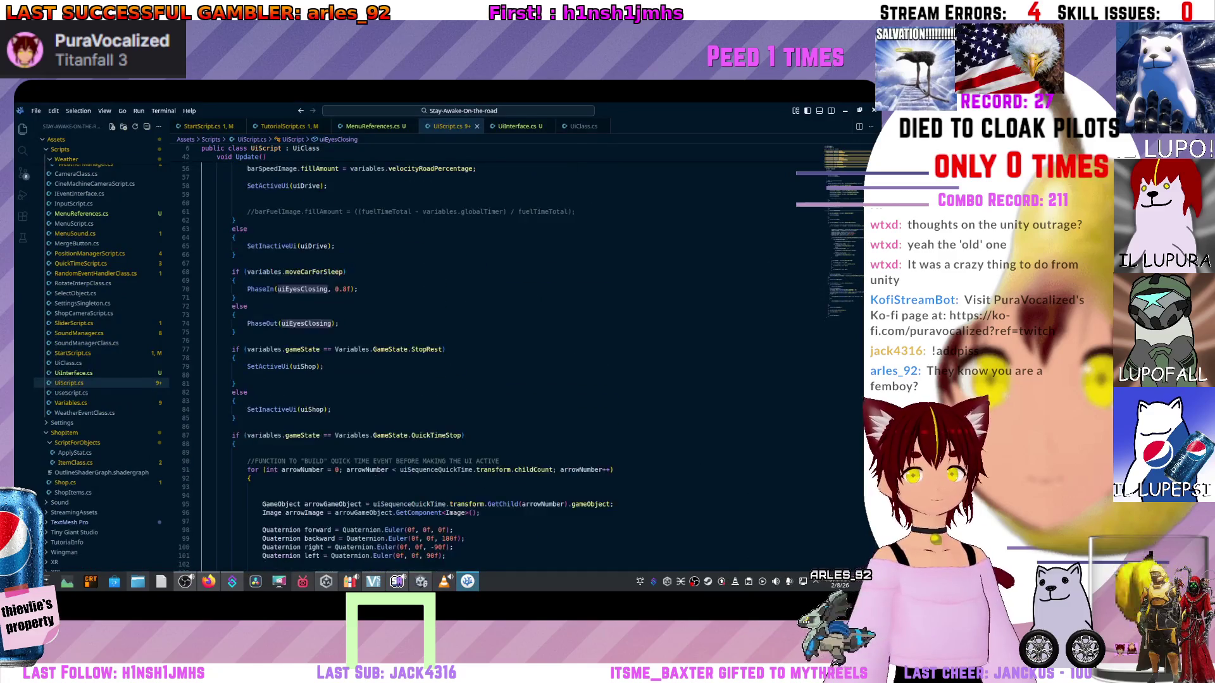
{"action": "scroll", "coordinate": [350, 225], "scroll_direction": "up", "scroll_amount": 12}
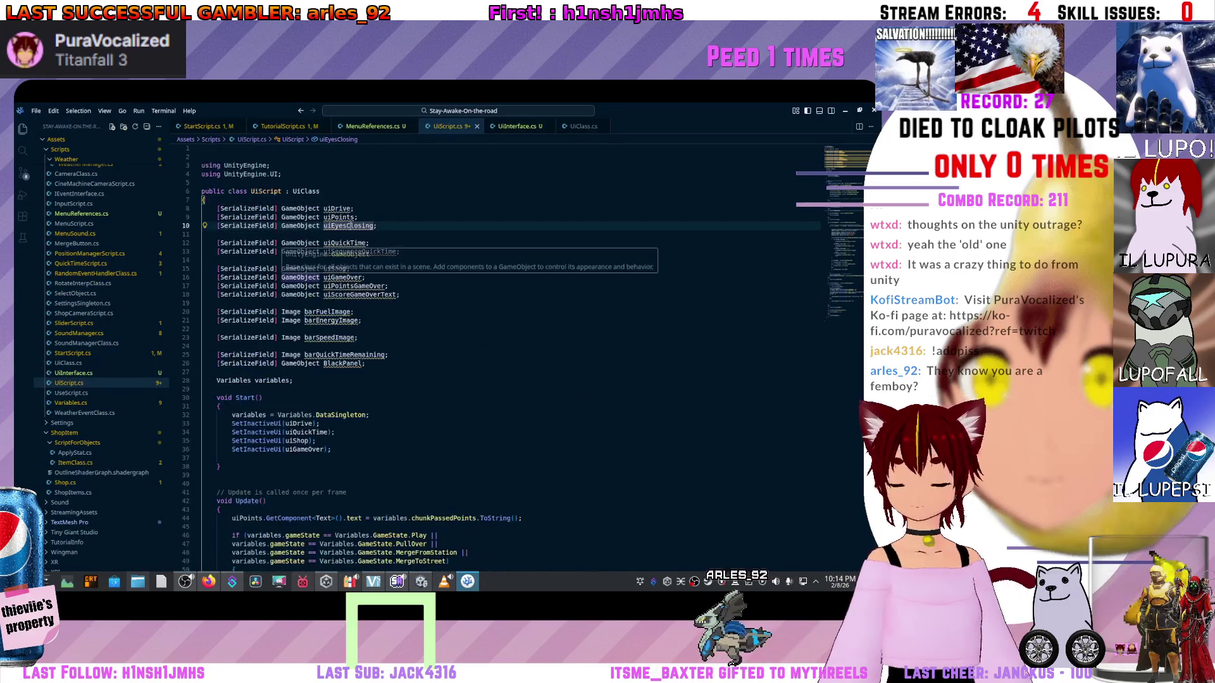
{"action": "scroll", "coordinate": [350, 226], "scroll_direction": "down", "scroll_amount": 15}
{"action": "scroll", "coordinate": [349, 226], "scroll_direction": "up", "scroll_amount": 15}
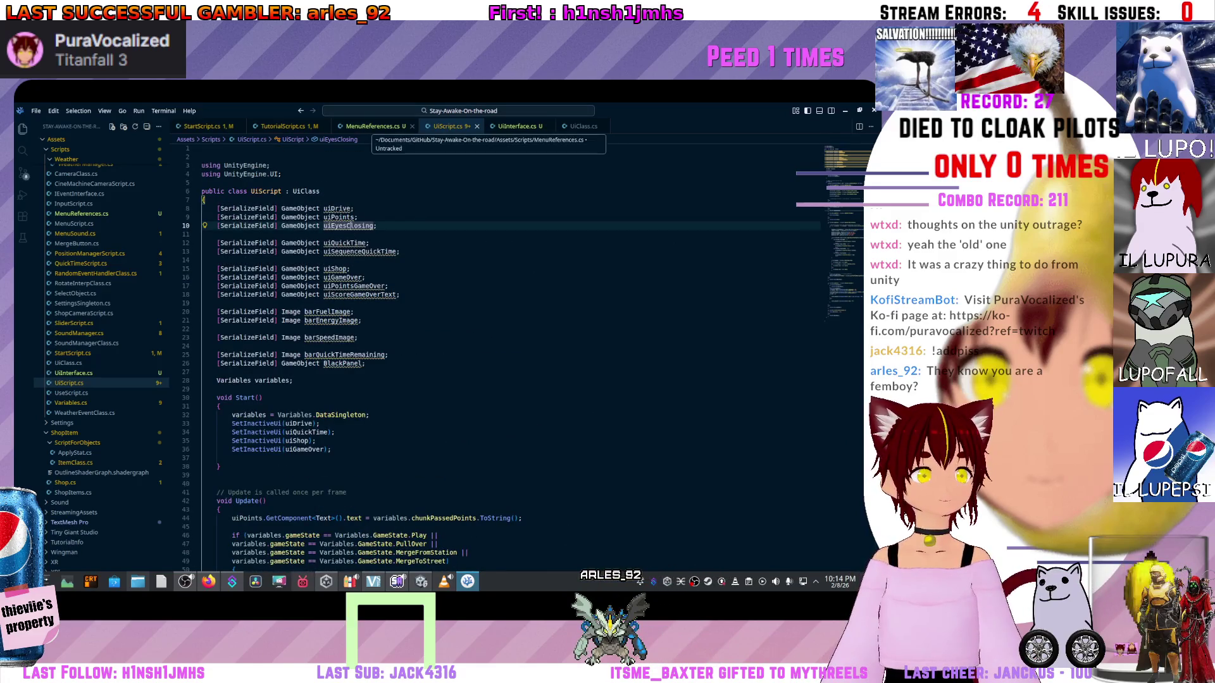
{"action": "scroll", "coordinate": [350, 226], "scroll_direction": "down", "scroll_amount": 15}
{"action": "scroll", "coordinate": [350, 226], "scroll_direction": "up", "scroll_amount": 15}
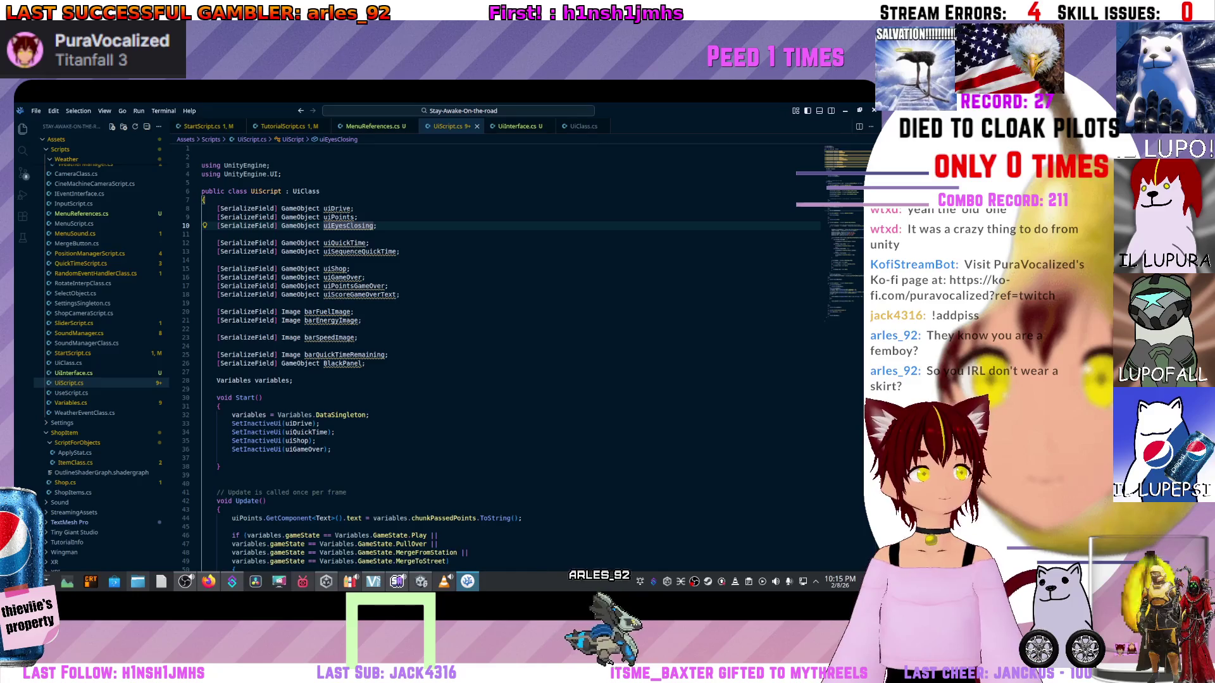
{"action": "left_click", "coordinate": [358, 217]}
{"action": "scroll", "coordinate": [442, 348], "scroll_direction": "down", "scroll_amount": 1}
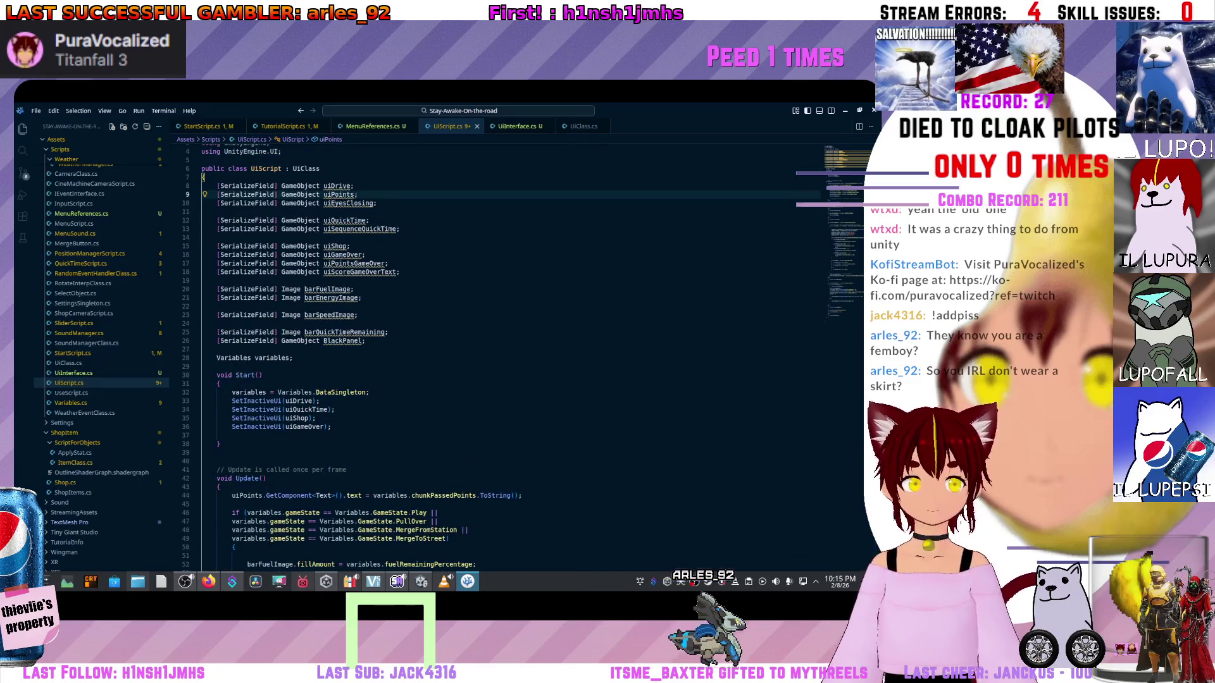
{"action": "left_click", "coordinate": [353, 289]}
{"action": "scroll", "coordinate": [443, 347], "scroll_direction": "up", "scroll_amount": 2}
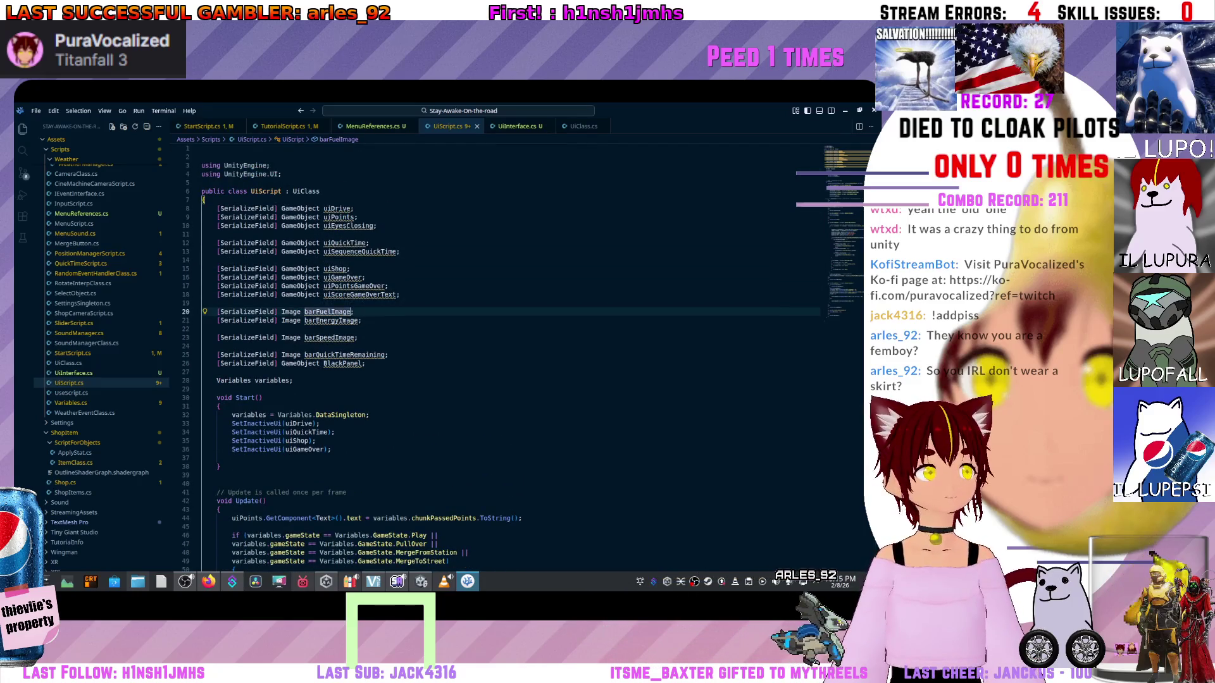
{"action": "left_click", "coordinate": [209, 329]}
{"action": "scroll", "coordinate": [443, 348], "scroll_direction": "down", "scroll_amount": 6}
{"action": "left_click", "coordinate": [208, 326]}
{"action": "scroll", "coordinate": [443, 348], "scroll_direction": "up", "scroll_amount": 6}
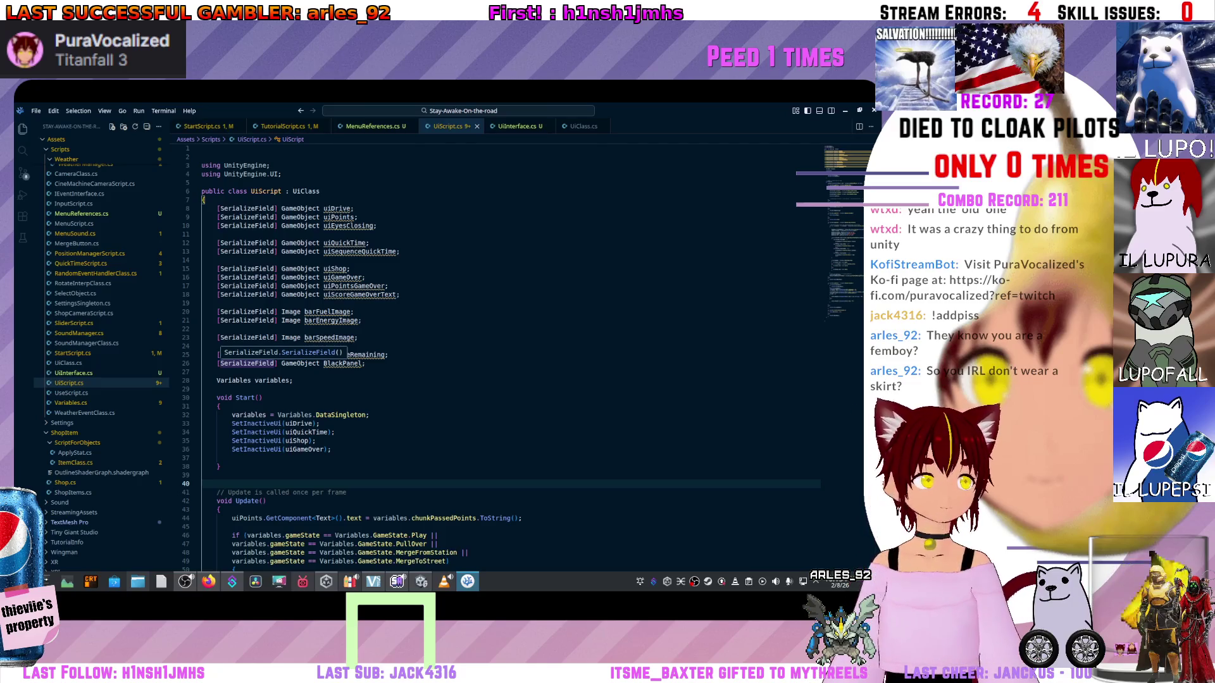
{"action": "left_click", "coordinate": [293, 312]}
{"action": "scroll", "coordinate": [506, 354], "scroll_direction": "down", "scroll_amount": 3}
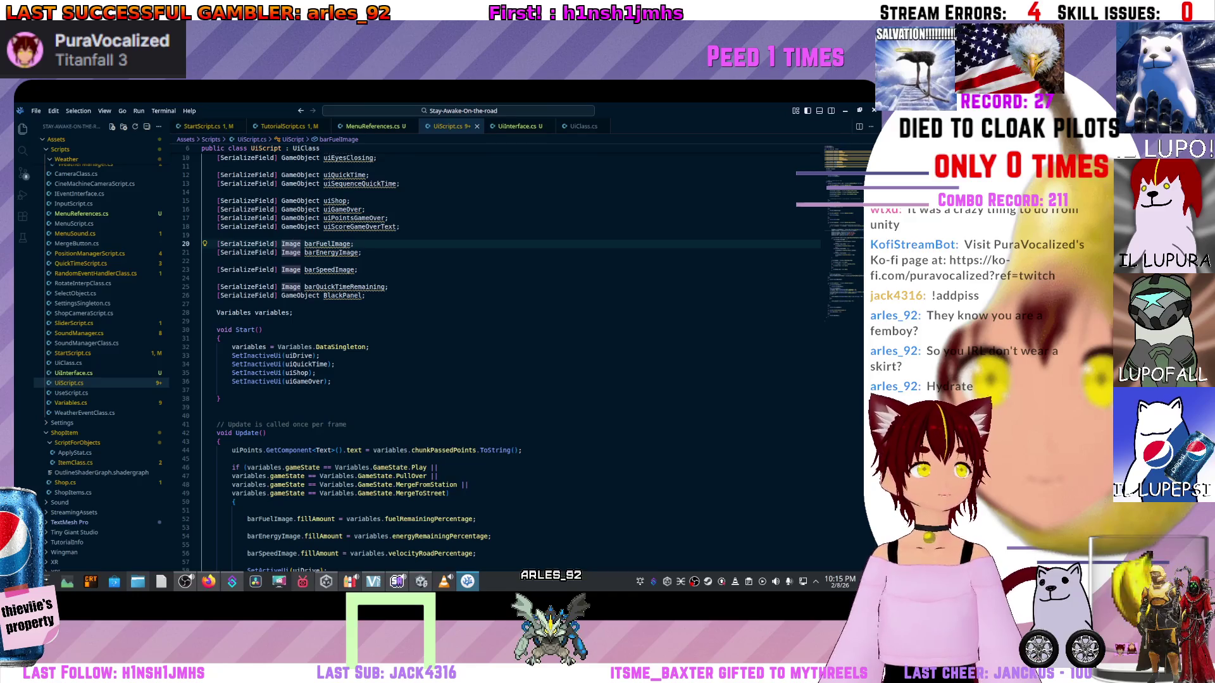
{"action": "scroll", "coordinate": [506, 316], "scroll_direction": "up", "scroll_amount": 3}
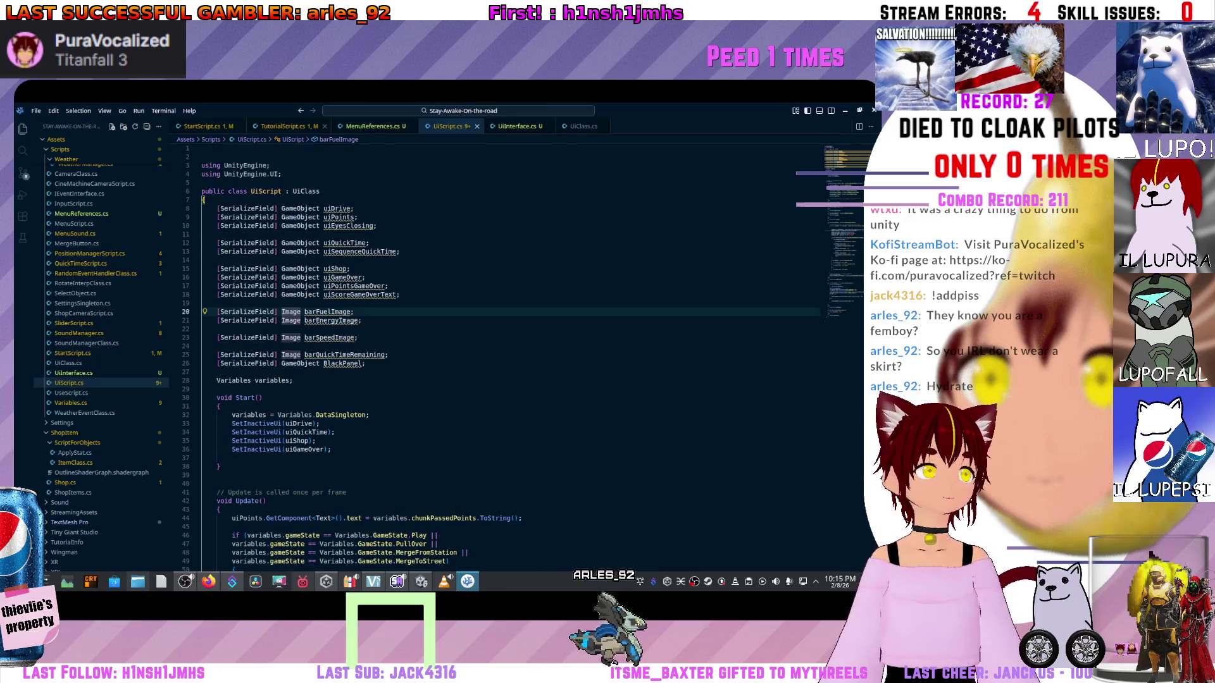
{"action": "left_click", "coordinate": [202, 126]}
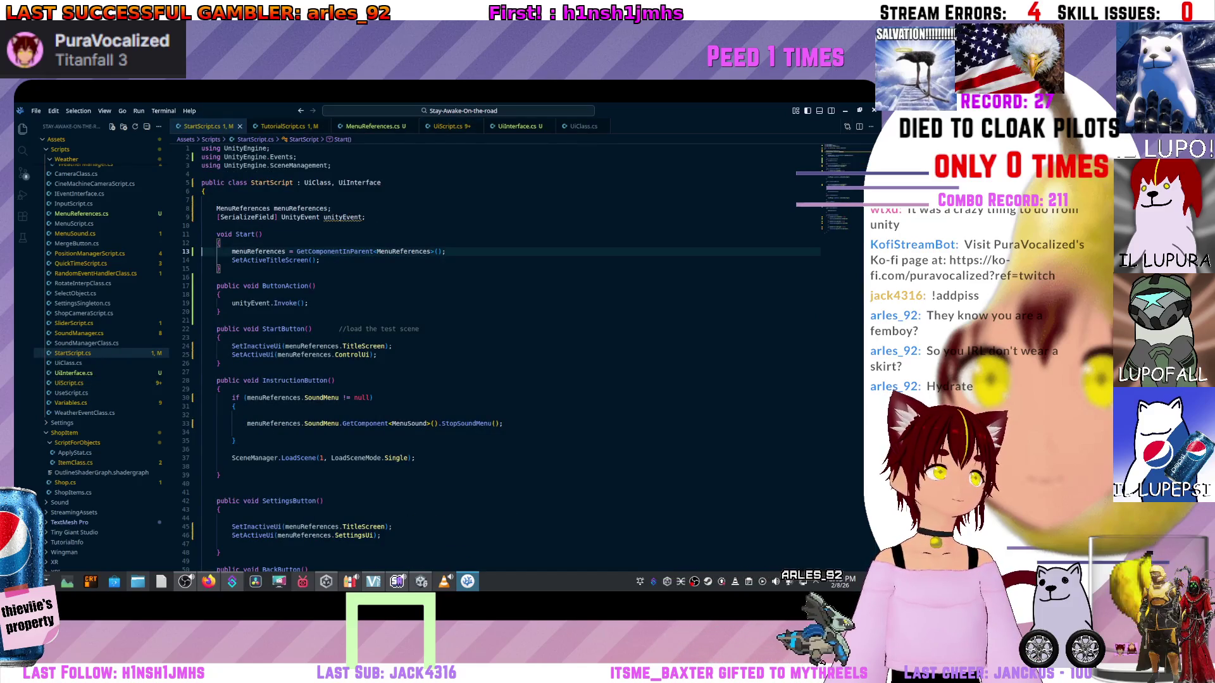
- Compare StartScript.cs's unityEvent usage against TutorialScript.cs for reference
{"action": "left_click", "coordinate": [341, 217]}
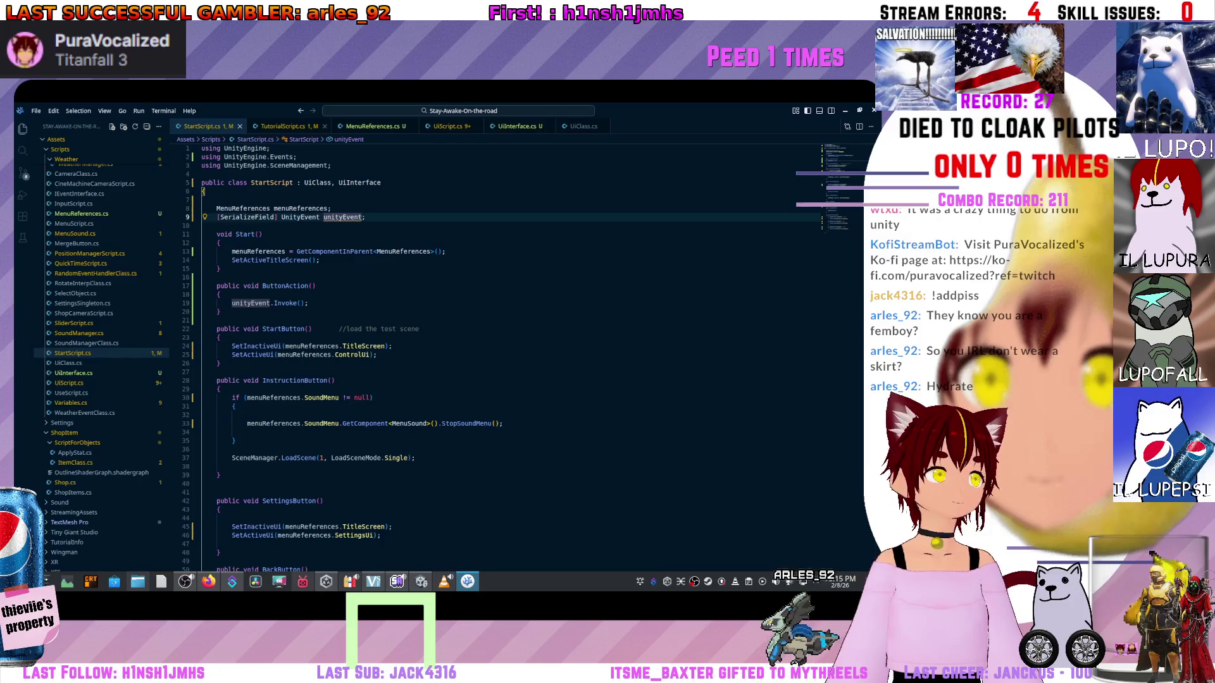
{"action": "key", "text": "ctrl+Page_Down"}
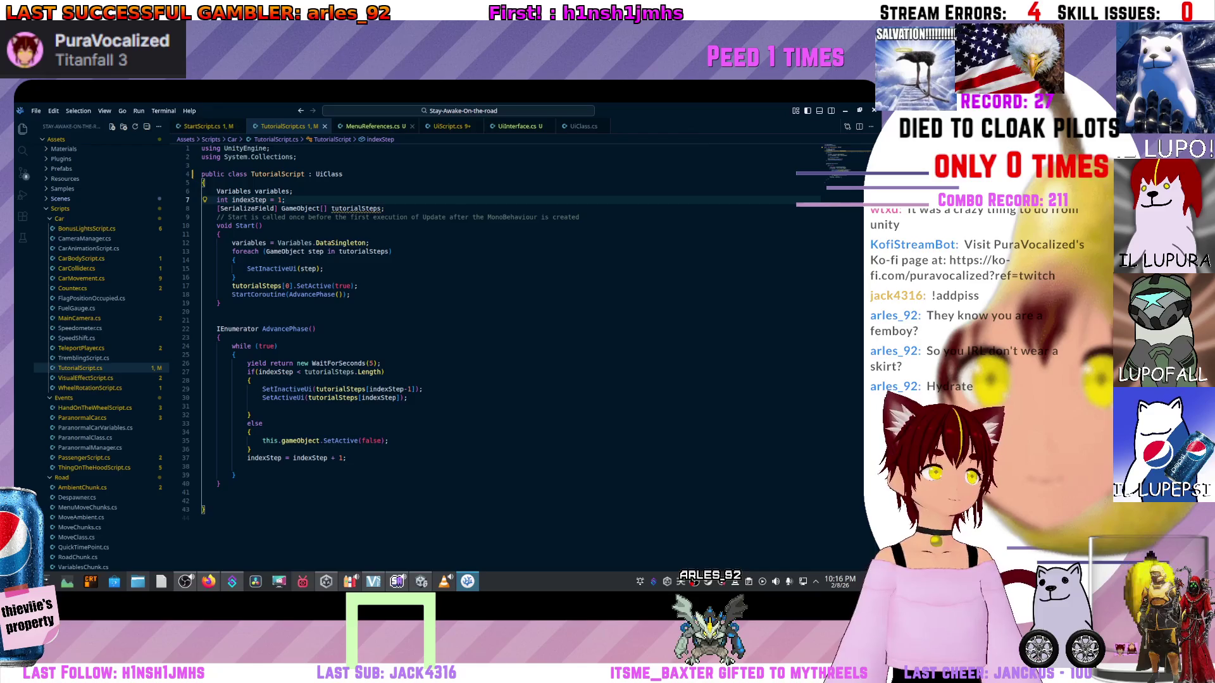
{"action": "key", "text": "ctrl+Page_Up"}
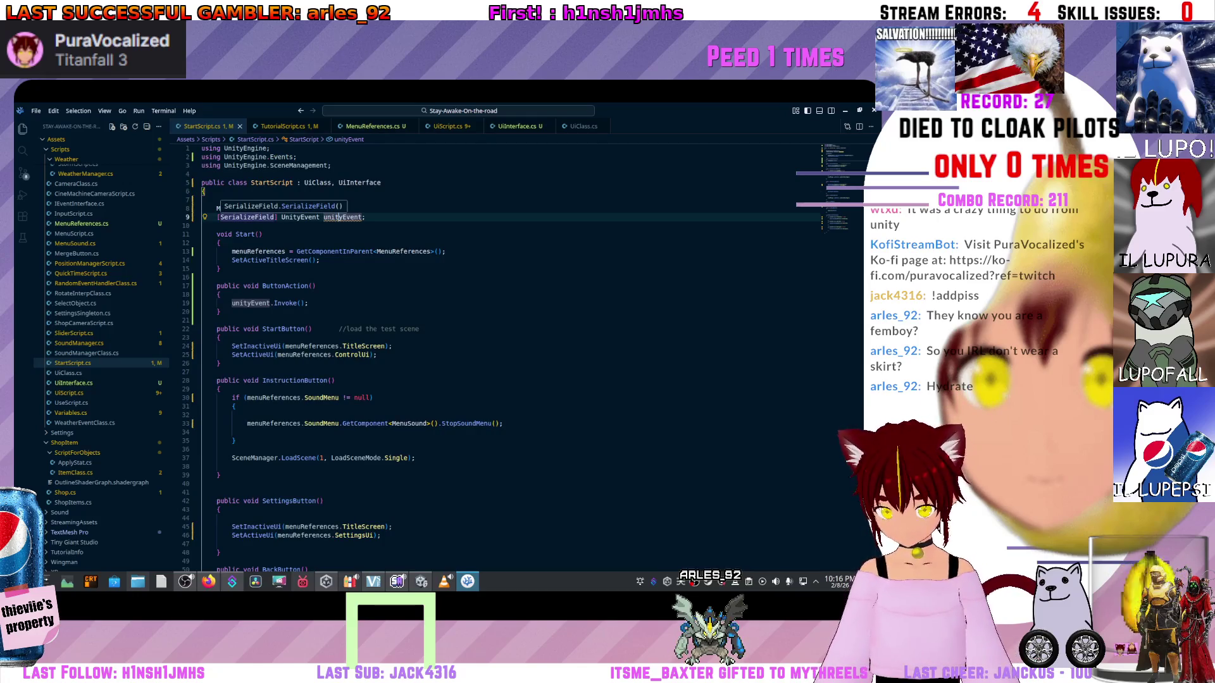
- Add if(GetComponentInParent<MenuReferences>()!=null){ } at the top of Start()
{"action": "left_click", "coordinate": [219, 242]}
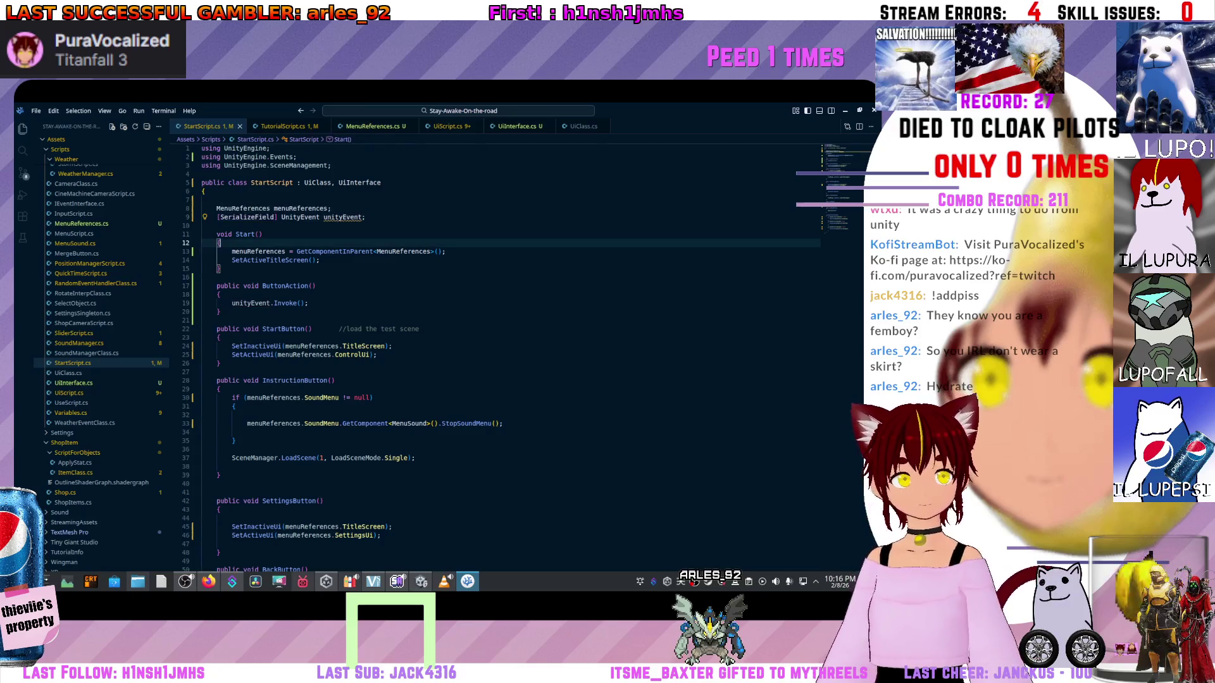
{"action": "key", "text": "Return"}
{"action": "type", "text": "if(menu"}
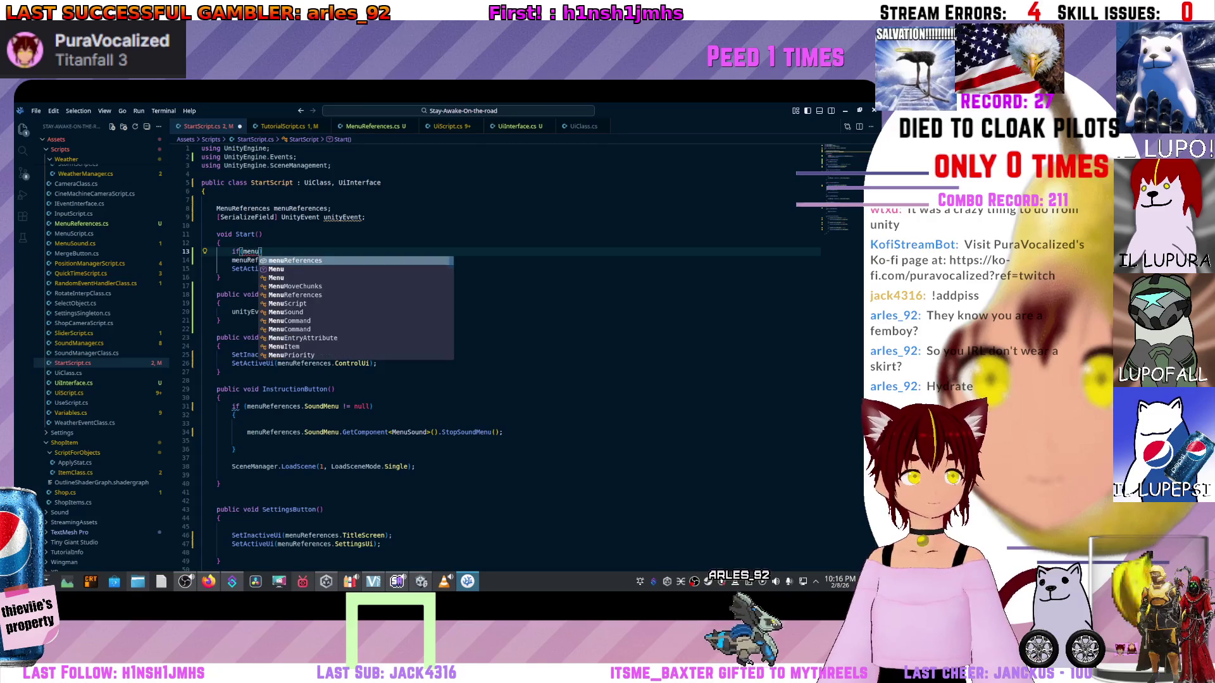
{"action": "key", "text": "BackSpace"}
{"action": "key", "text": "BackSpace"}
{"action": "key", "text": "BackSpace"}
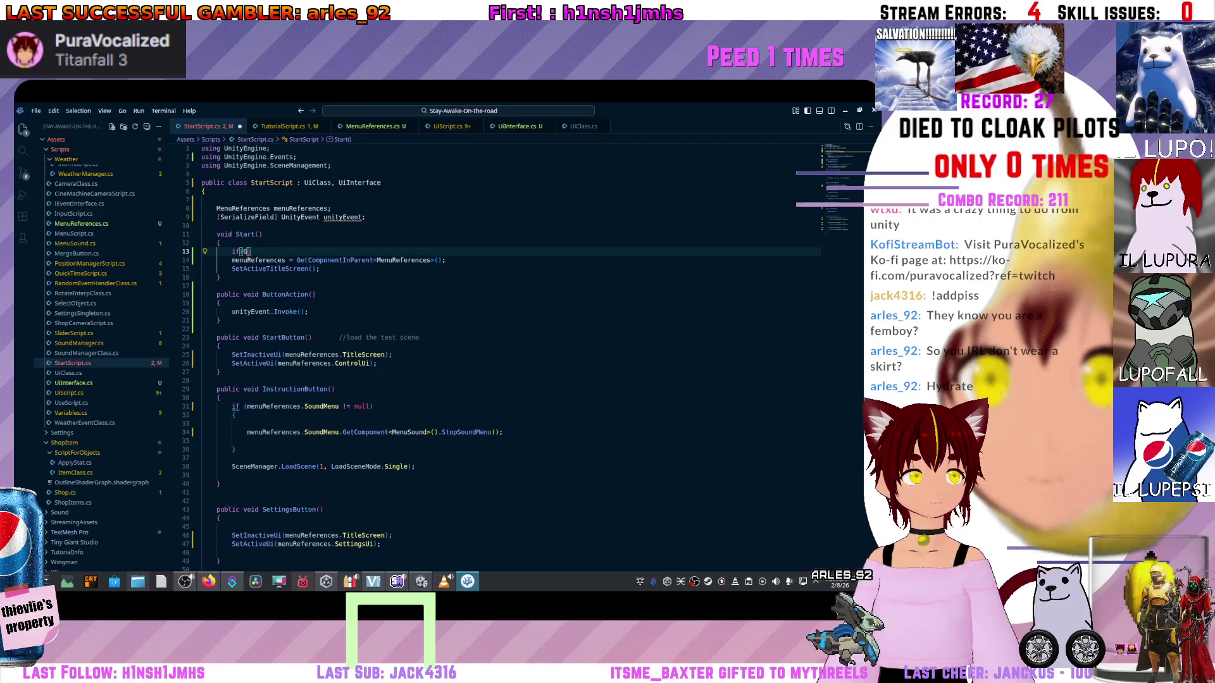
{"action": "type", "text": "et"}
{"action": "left_click", "coordinate": [204, 225]}
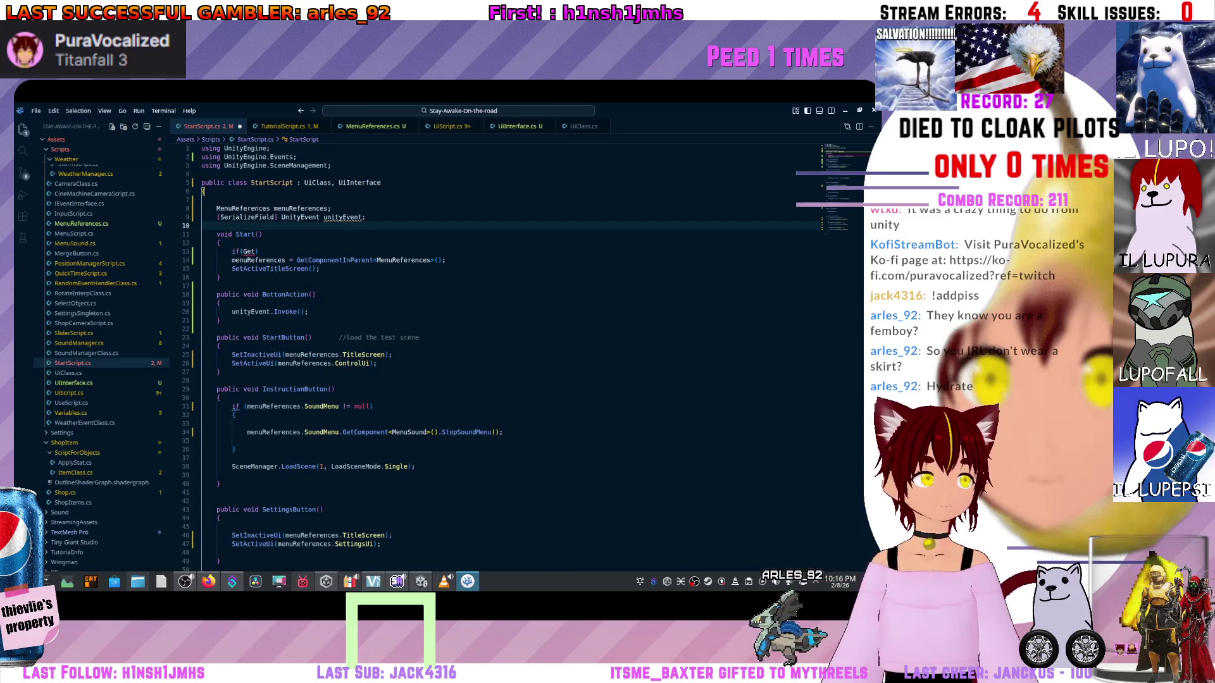
{"action": "left_click_drag", "start_coordinate": [297, 260], "coordinate": [421, 260]}
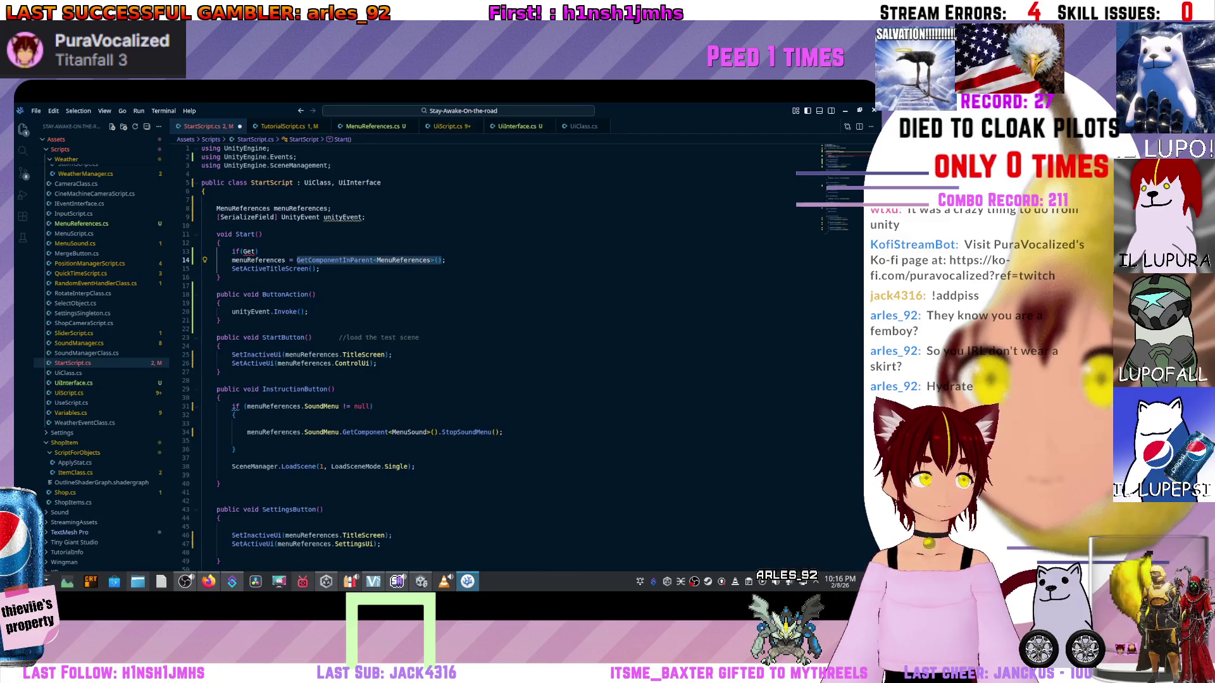
{"action": "double_click", "coordinate": [249, 252]}
{"action": "type", "text": "GetComponentInParent<MenuReferences>()"}
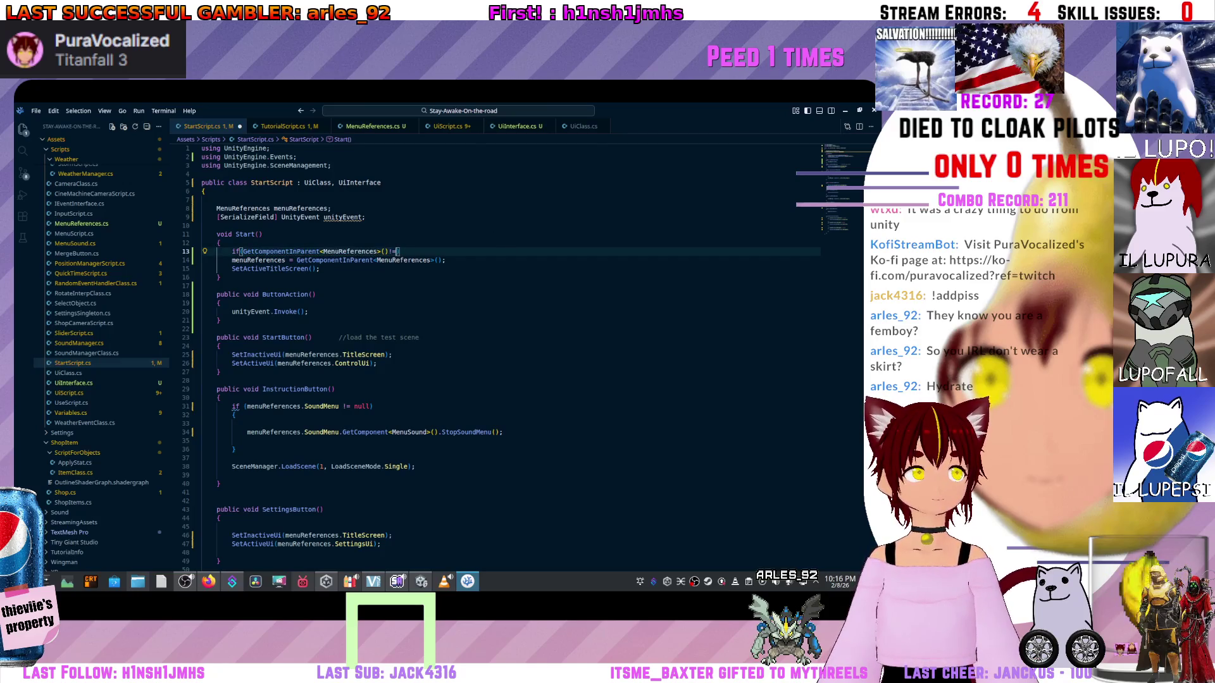
{"action": "key", "text": "BackSpace"}
{"action": "type", "text": "ull"}
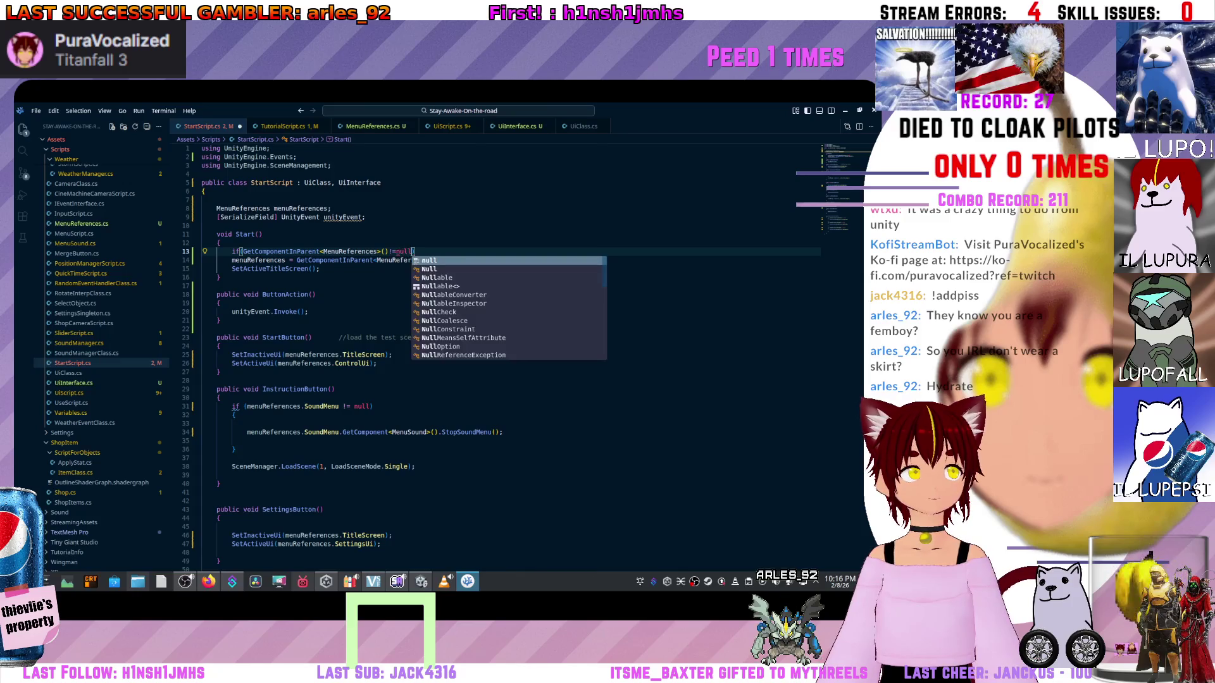
{"action": "key", "text": "Return"}
{"action": "type", "text": "{}"}
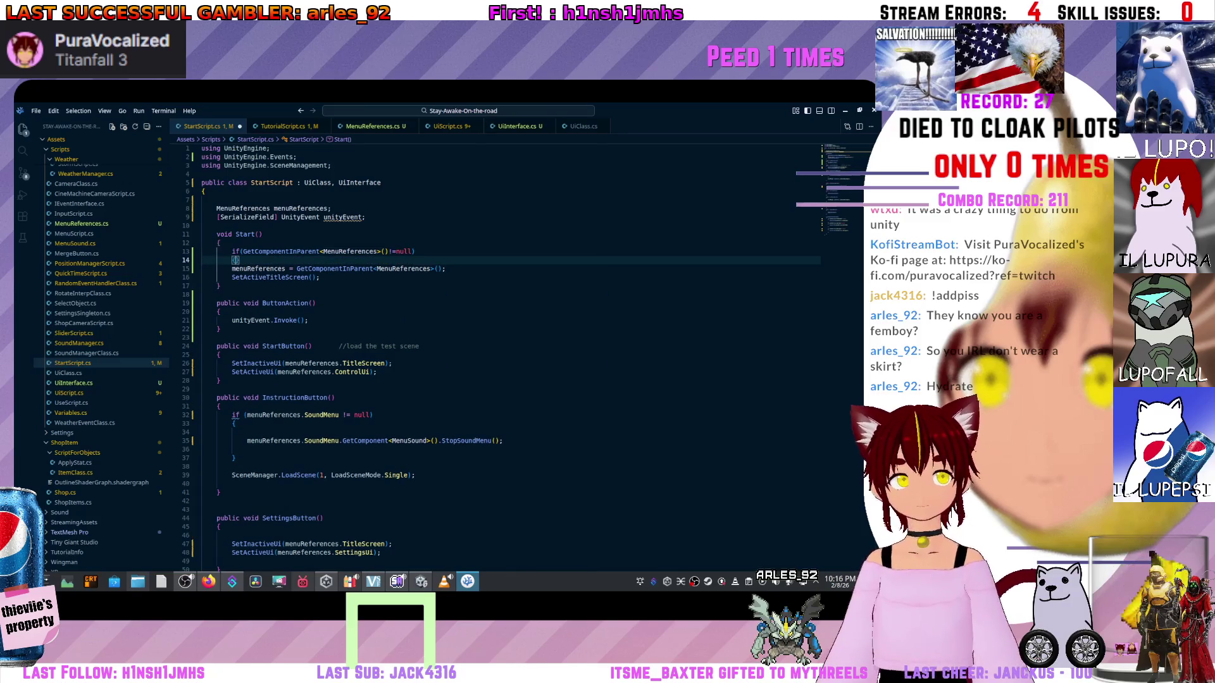
{"action": "key", "text": "Return"}
- Move the menuReferences assignment inside the new if block and save StartScript.cs
{"action": "left_click", "coordinate": [231, 286]}
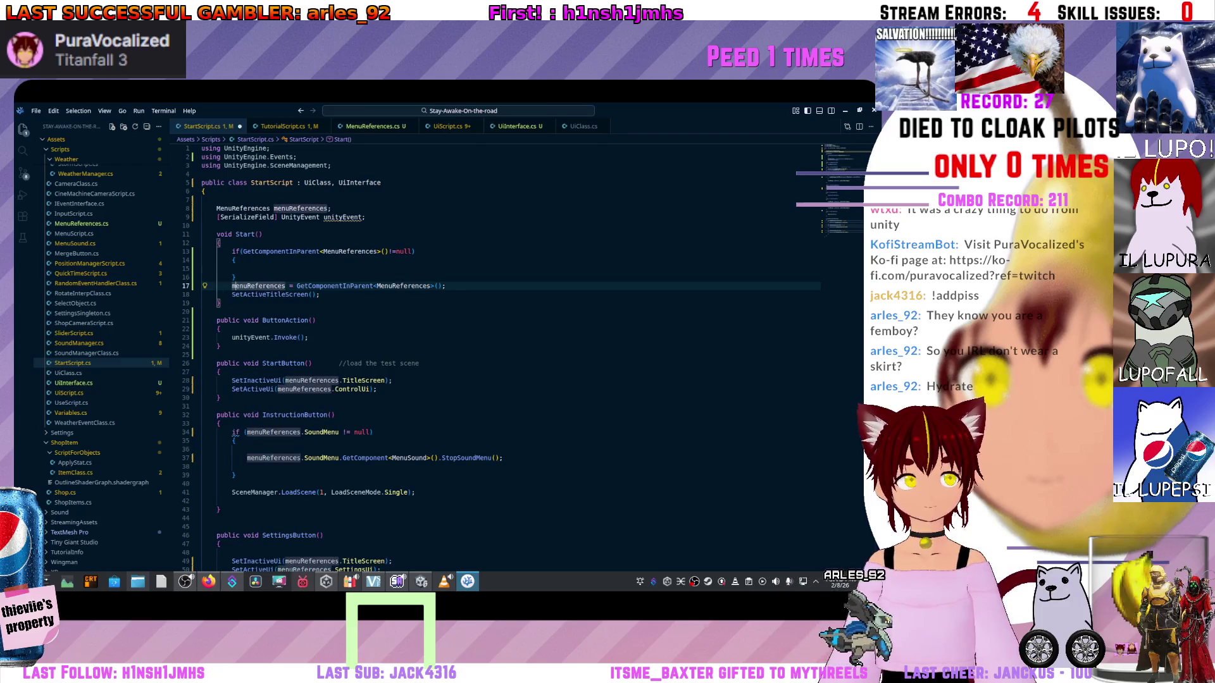
{"action": "key", "text": "alt+Up"}
{"action": "key", "text": "alt+Up"}
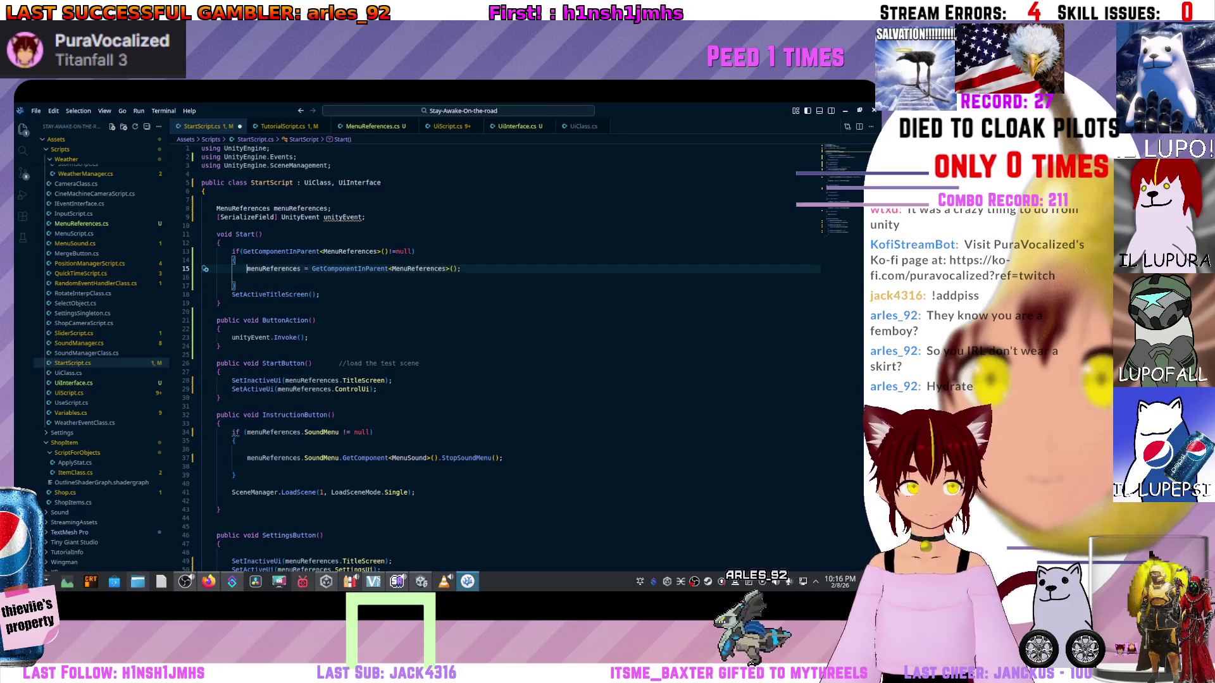
{"action": "key", "text": "End"}
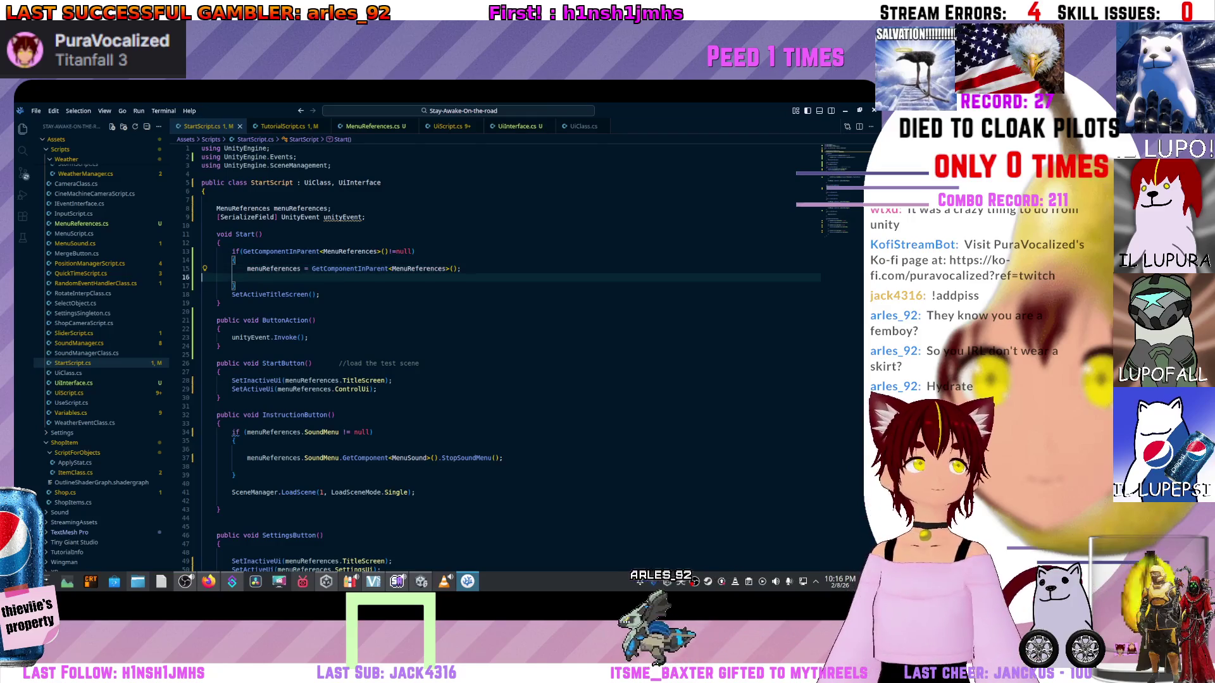
{"action": "key", "text": "Delete"}
{"action": "key", "text": "Down"}
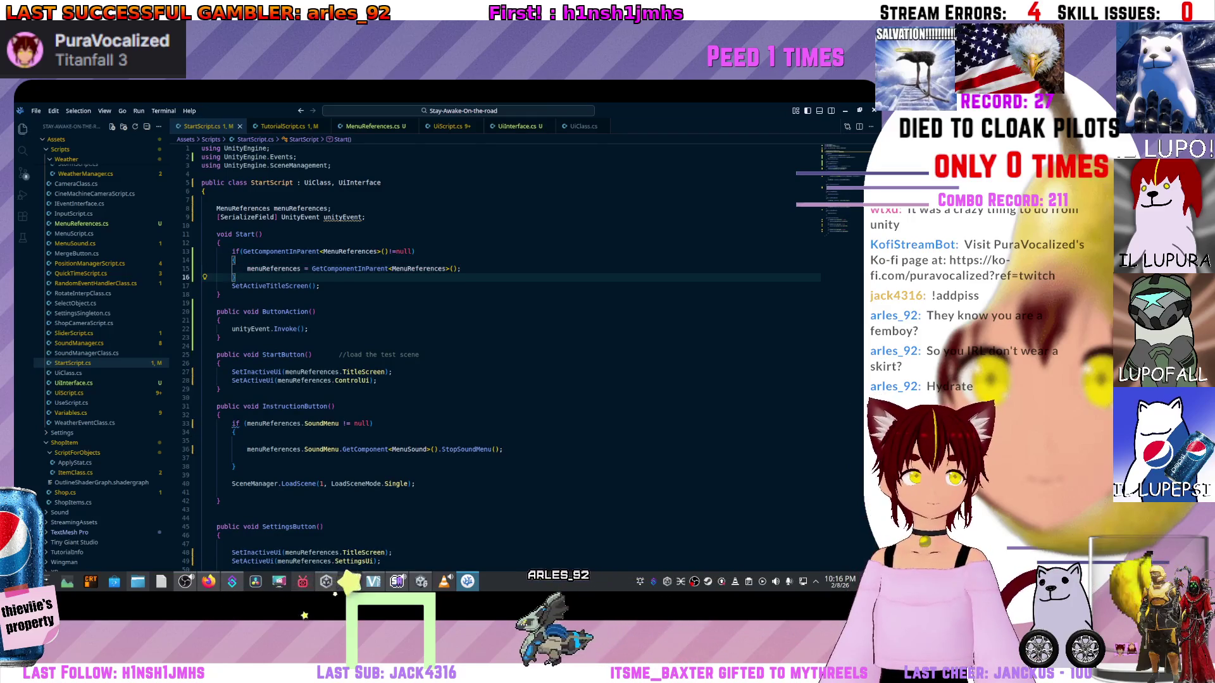
{"action": "key", "text": "Return"}
{"action": "key", "text": "ctrl+s"}
- Review the rest of StartScript.cs, then switch to the GetActiveScene documentation page
{"action": "scroll", "coordinate": [500, 354], "scroll_direction": "down", "scroll_amount": 3}
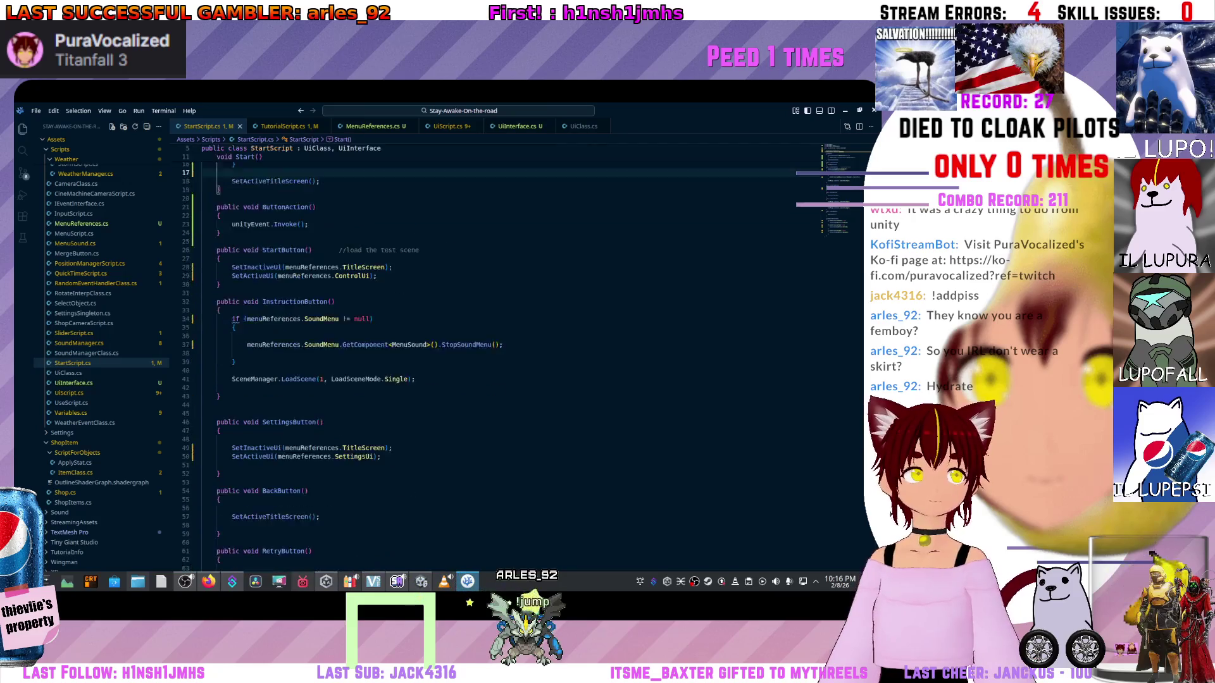
{"action": "scroll", "coordinate": [499, 354], "scroll_direction": "down", "scroll_amount": 10}
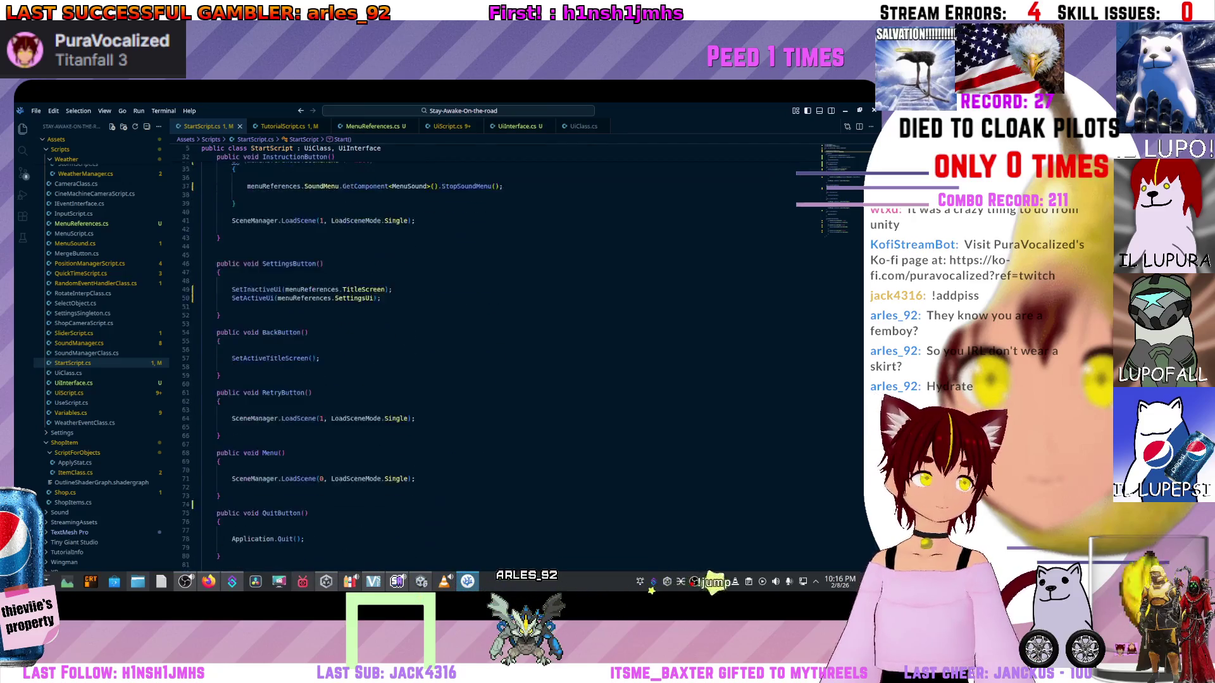
{"action": "scroll", "coordinate": [499, 354], "scroll_direction": "down", "scroll_amount": 5}
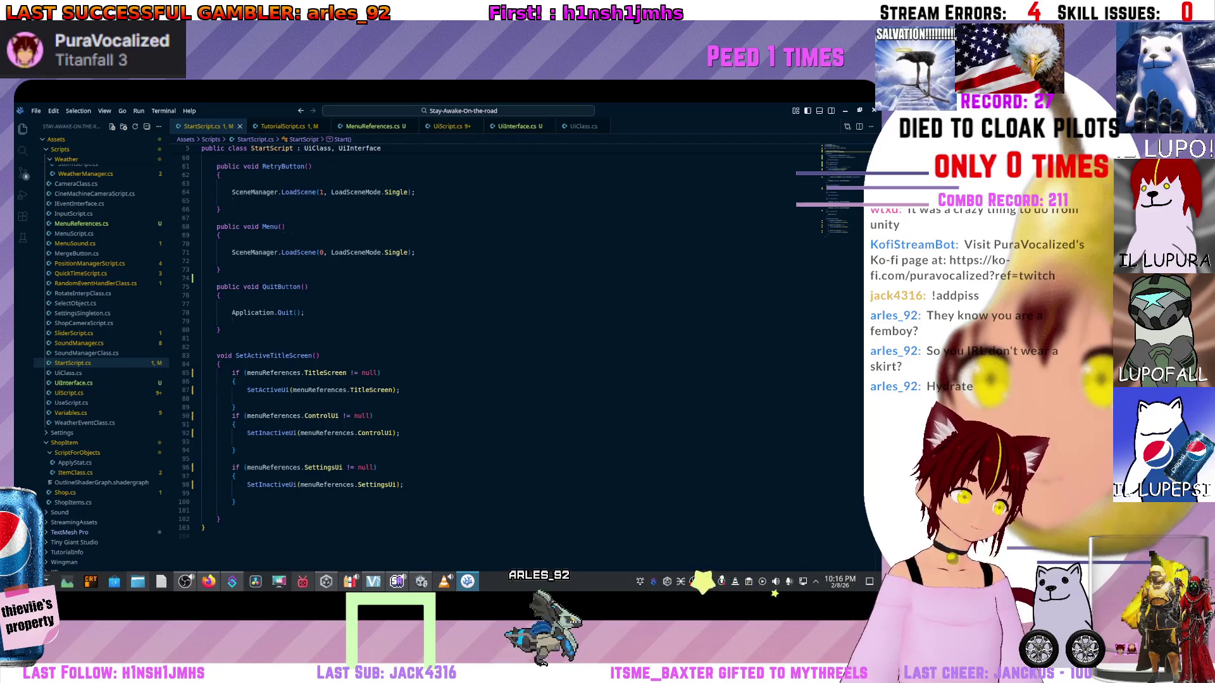
{"action": "scroll", "coordinate": [500, 354], "scroll_direction": "up", "scroll_amount": 10}
{"action": "scroll", "coordinate": [499, 355], "scroll_direction": "up", "scroll_amount": 6}
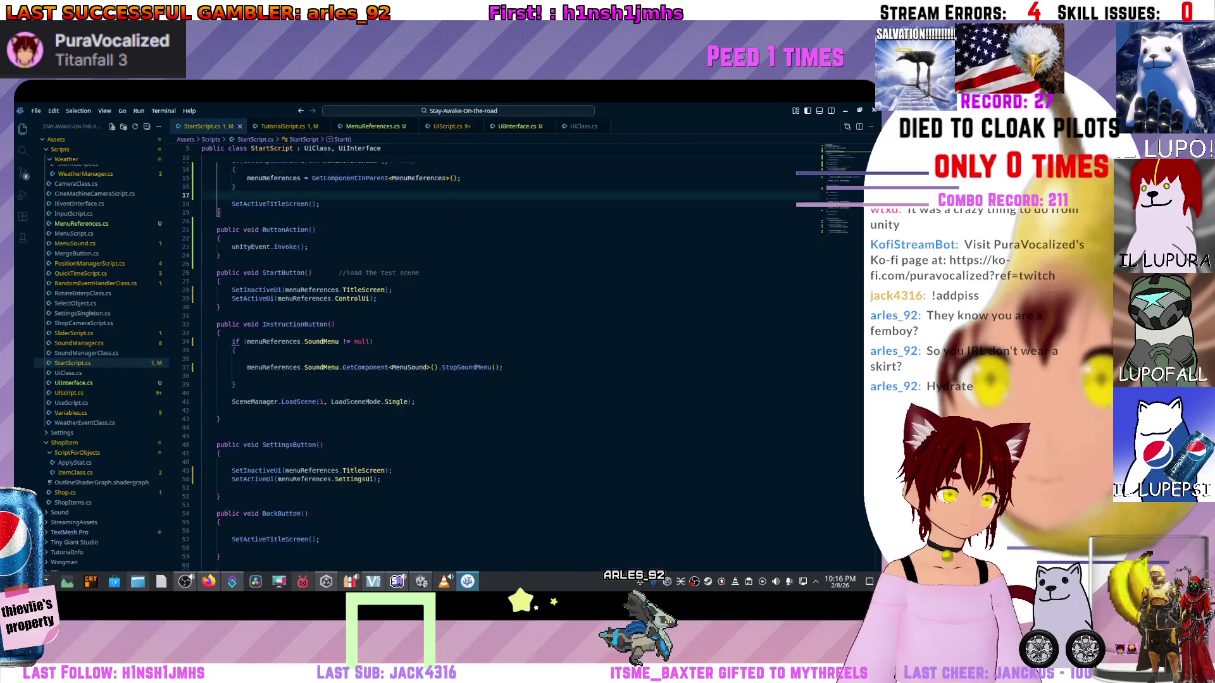
{"action": "scroll", "coordinate": [272, 295], "scroll_direction": "up", "scroll_amount": 2}
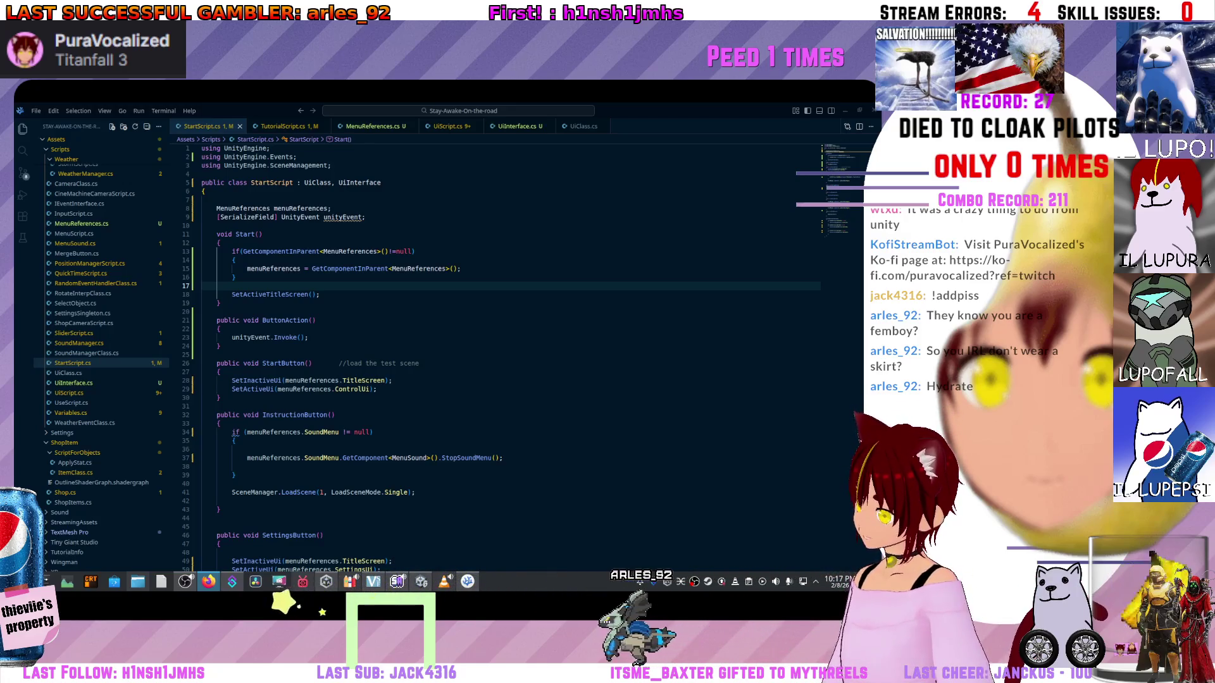
{"action": "key", "text": "alt+Tab"}
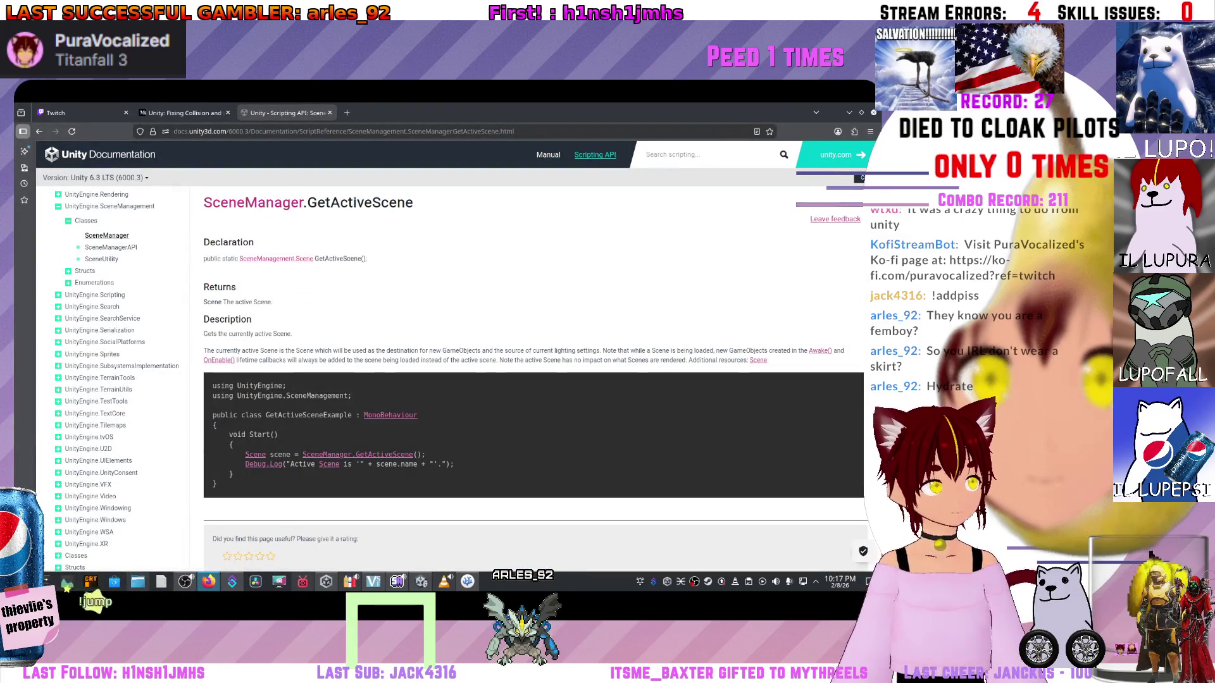
- Open the SceneManagement.Scene struct reference in a new tab from the GetActiveScene page
{"action": "scroll", "coordinate": [533, 379], "scroll_direction": "down", "scroll_amount": 2}
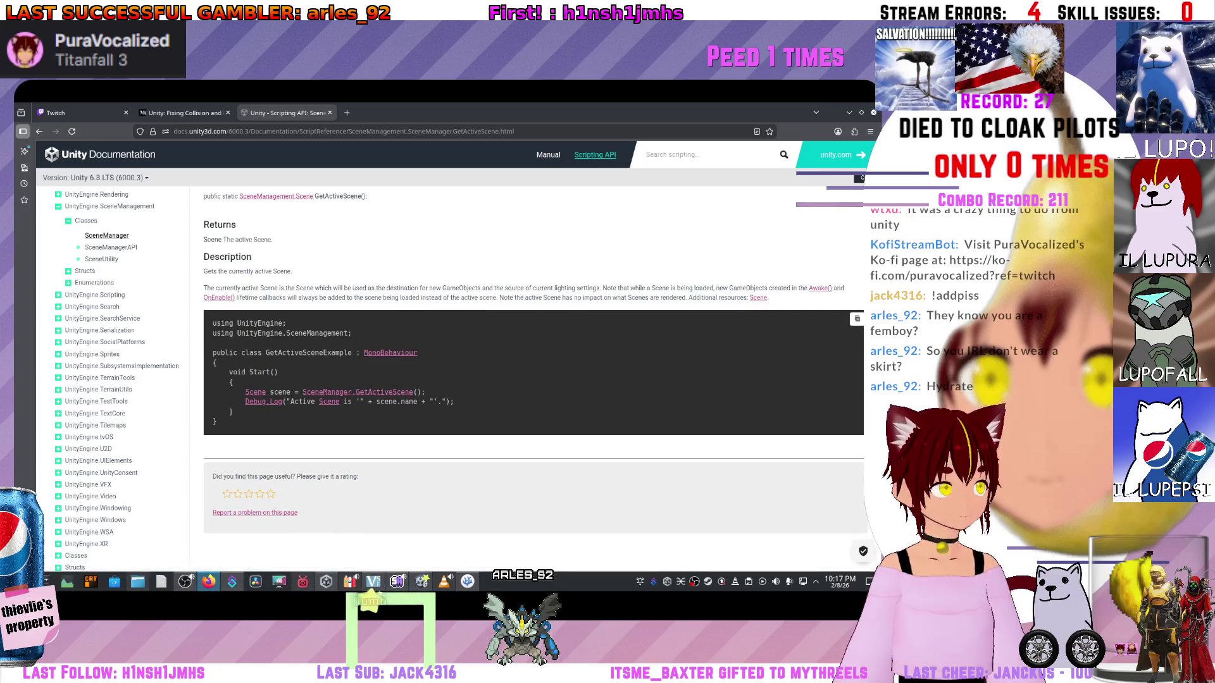
{"action": "scroll", "coordinate": [534, 379], "scroll_direction": "up", "scroll_amount": 2}
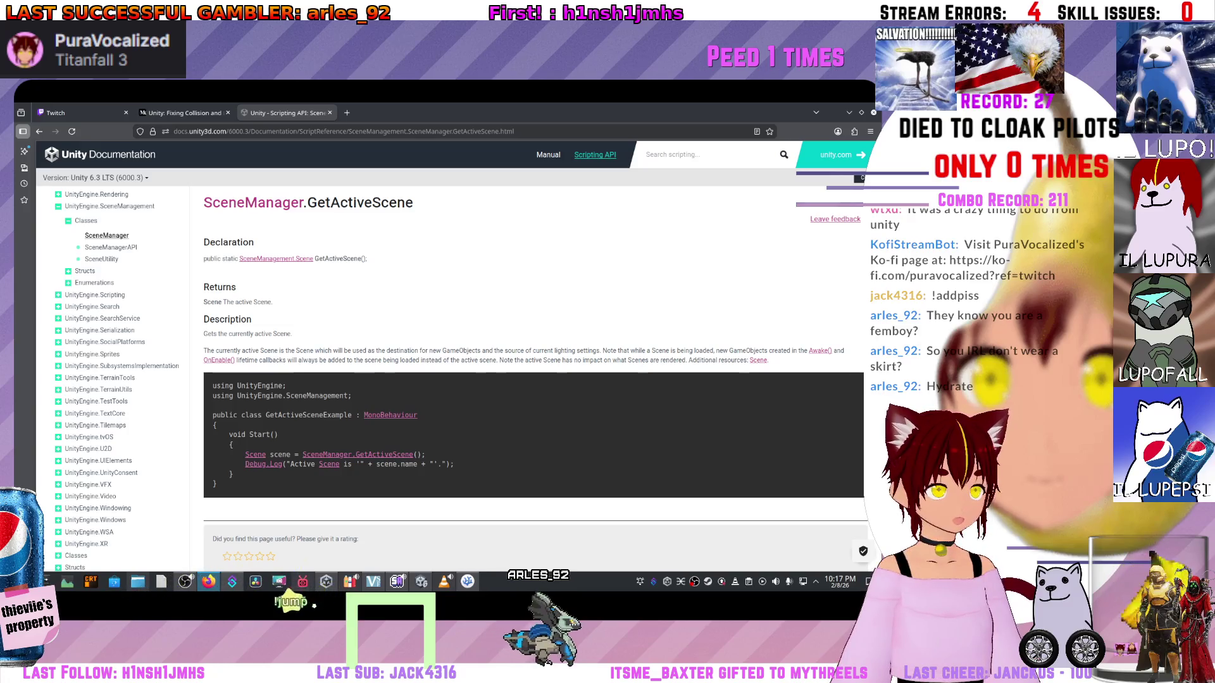
{"action": "middle_click", "coordinate": [276, 258]}
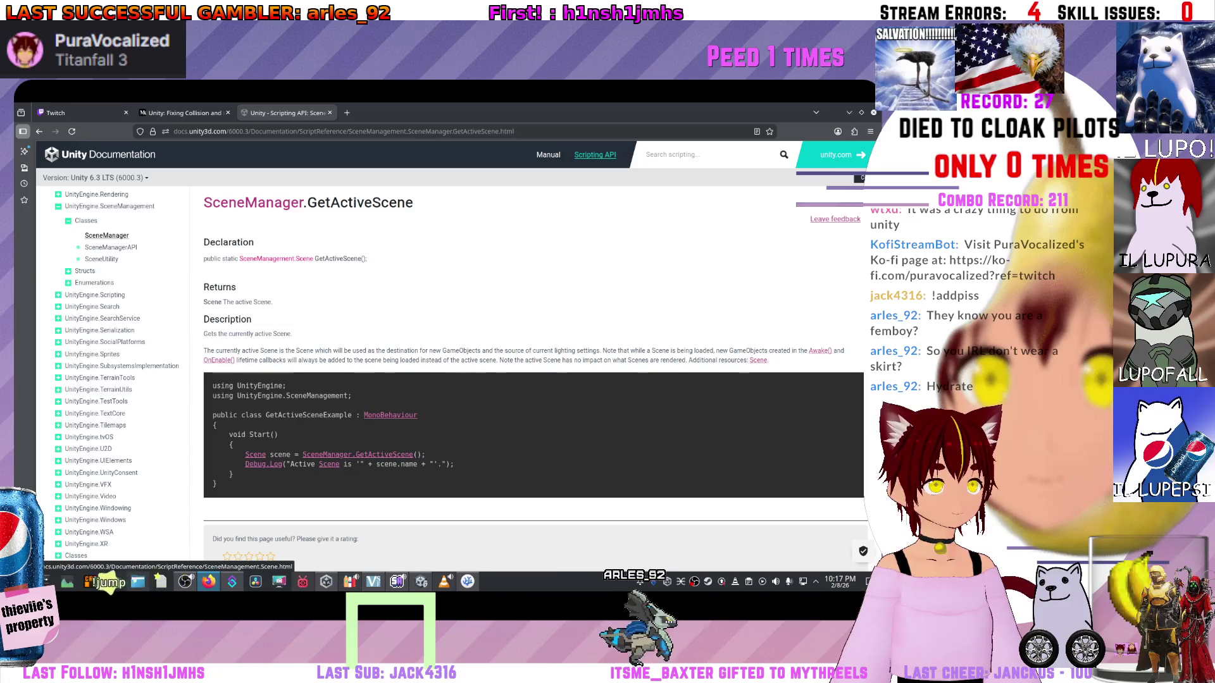
{"action": "key", "text": "ctrl+Tab"}
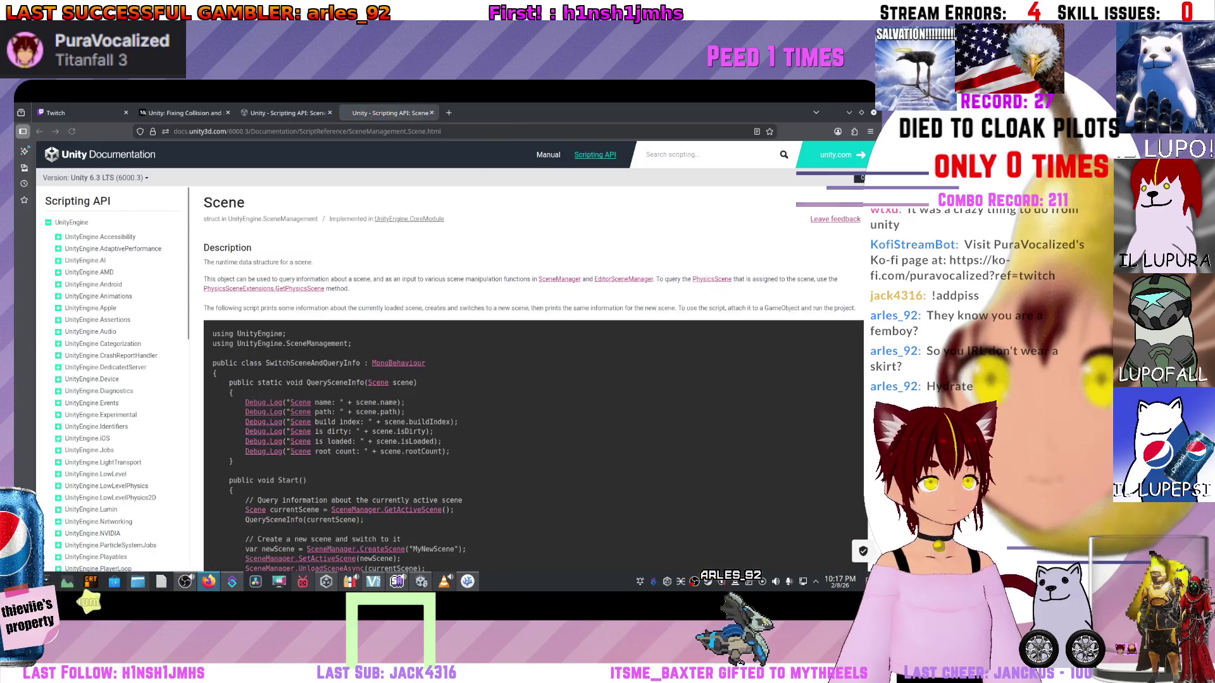
{"action": "scroll", "coordinate": [534, 380], "scroll_direction": "down", "scroll_amount": 10}
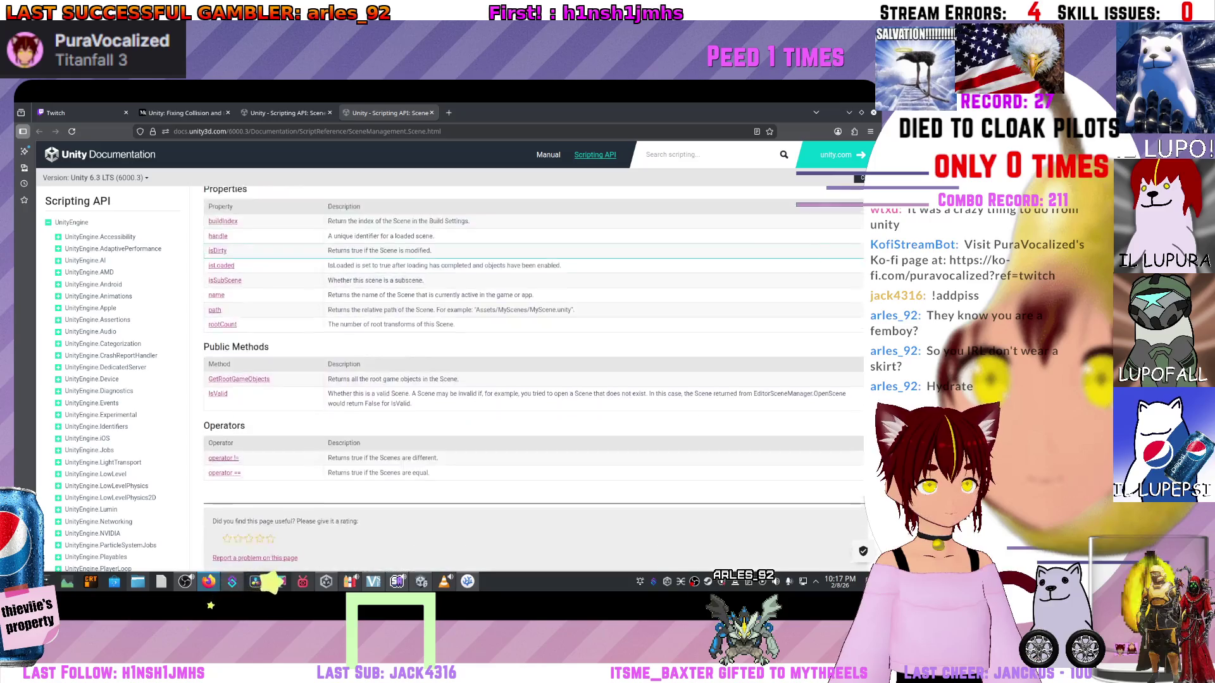
{"action": "scroll", "coordinate": [533, 379], "scroll_direction": "up", "scroll_amount": 3}
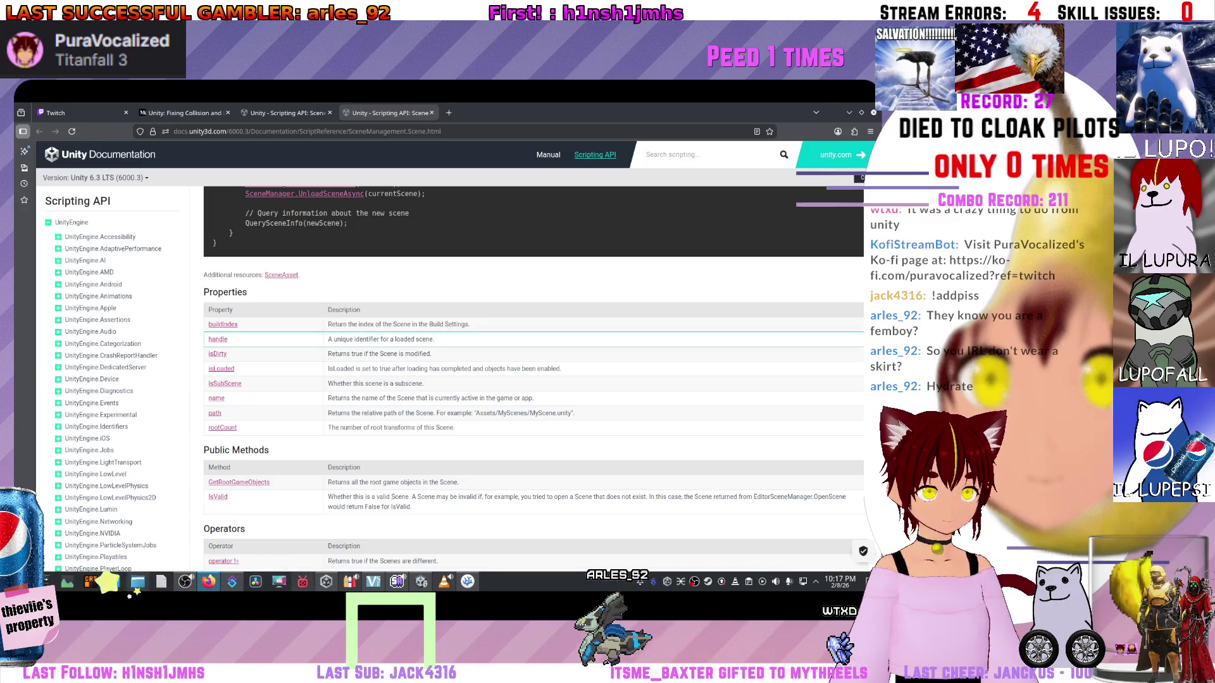
- Read the Scene.handle and Scene.isLoaded docs, then return to the GetActiveScene page
{"action": "left_click", "coordinate": [218, 339]}
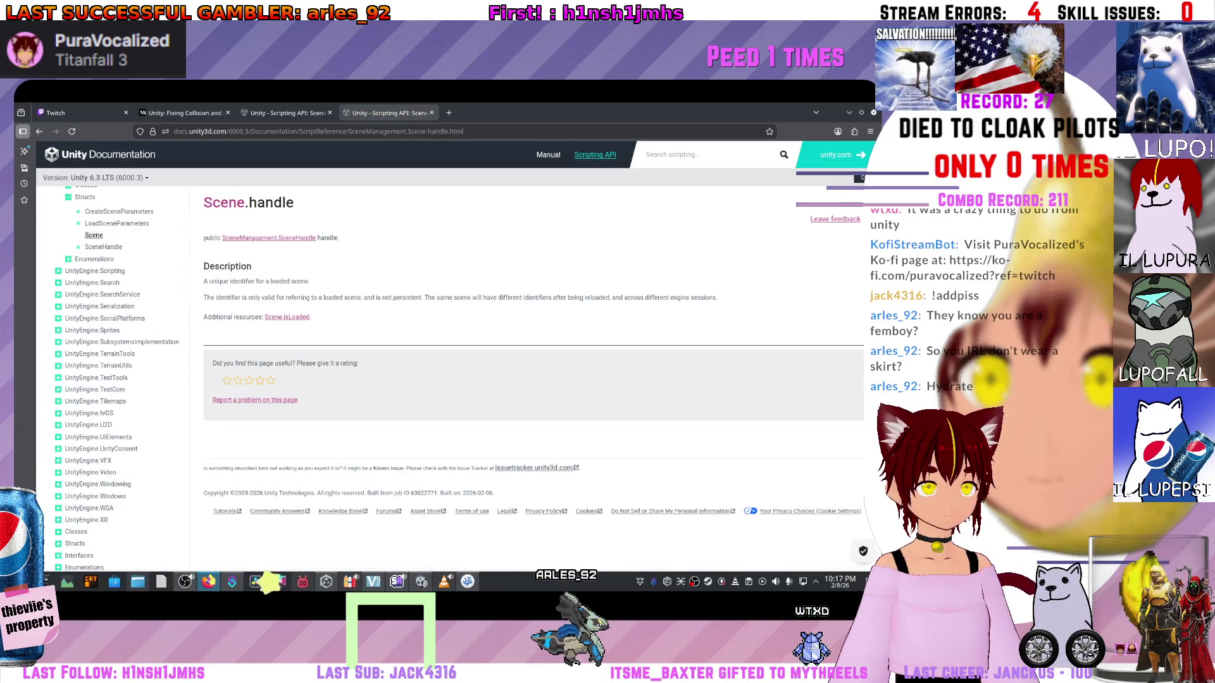
{"action": "left_click", "coordinate": [286, 317]}
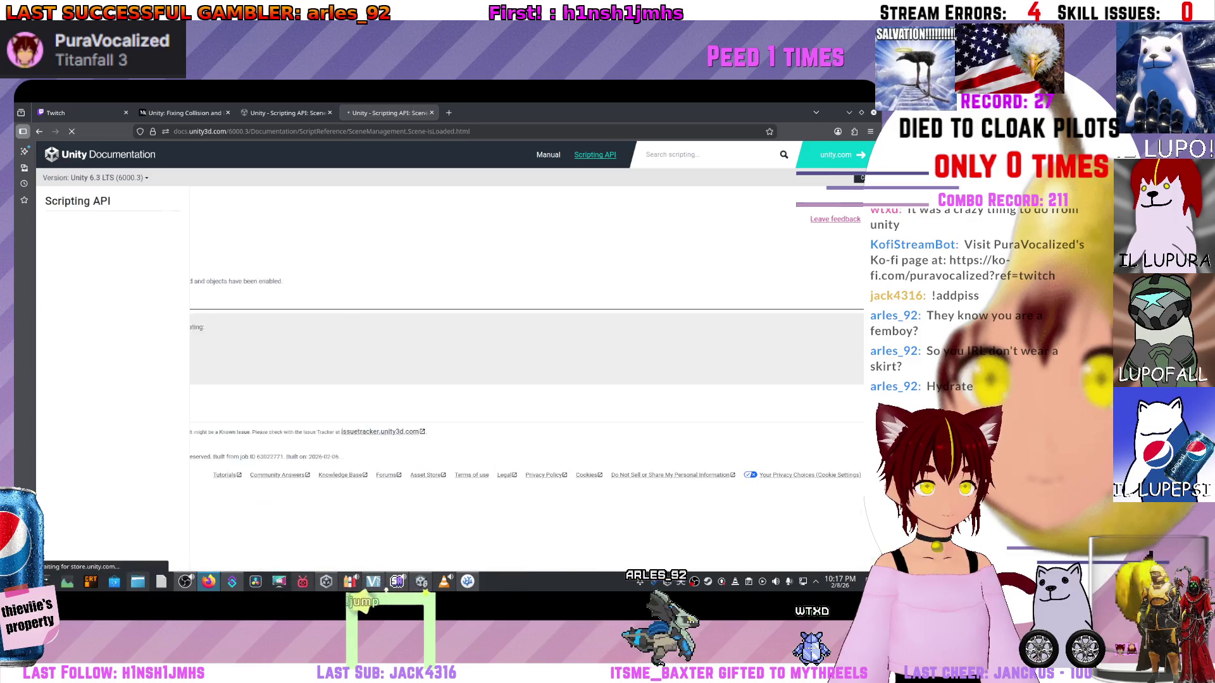
{"action": "key", "text": "ctrl+shift+Tab"}
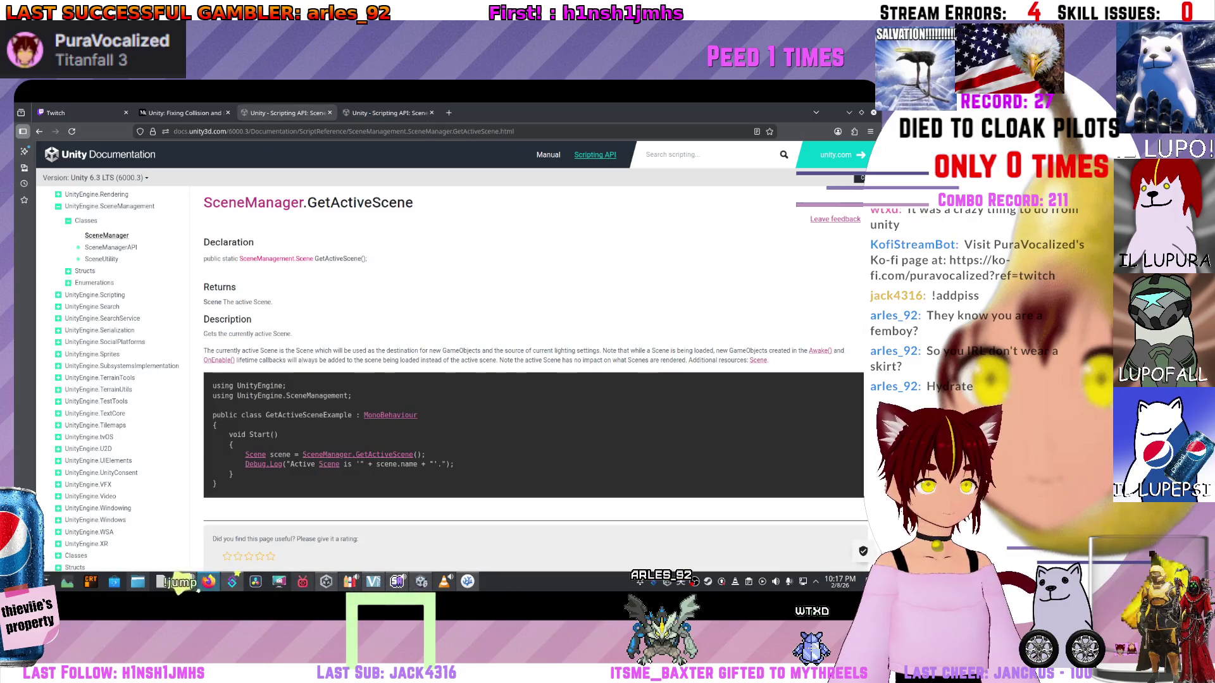
{"action": "key", "text": "ctrl+shift+Tab"}
{"action": "key", "text": "ctrl+Tab"}
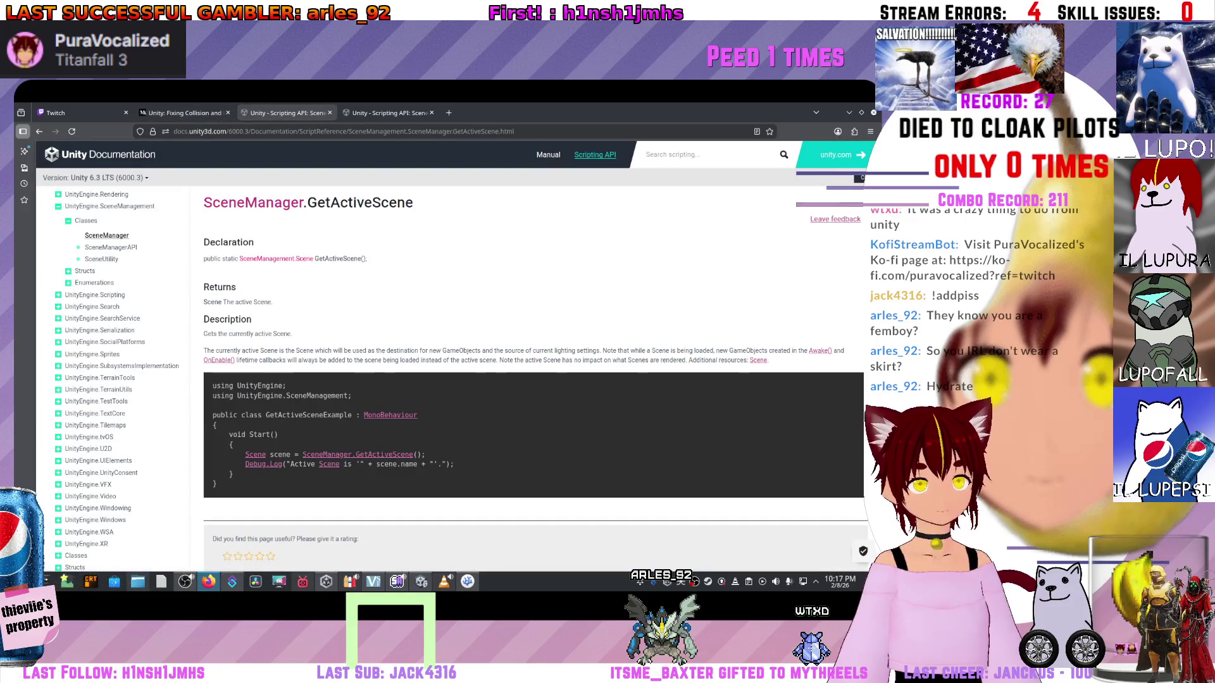
{"action": "key", "text": "ctrl+shift+Tab"}
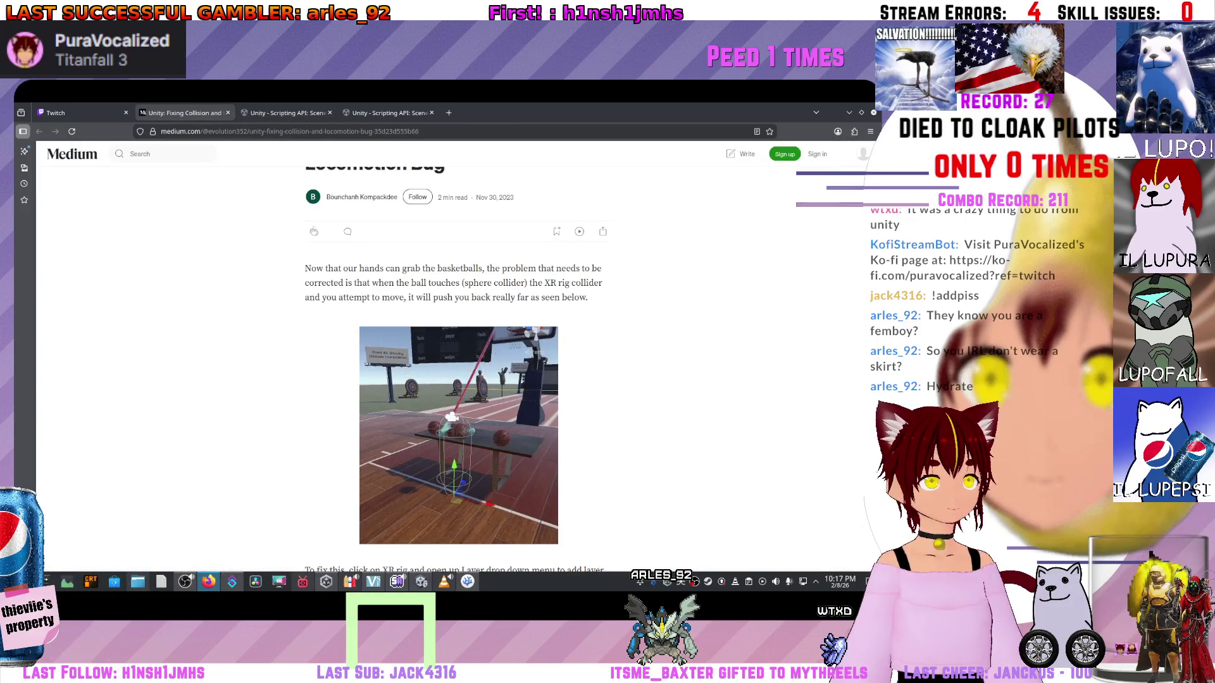
{"action": "left_click", "coordinate": [285, 112]}
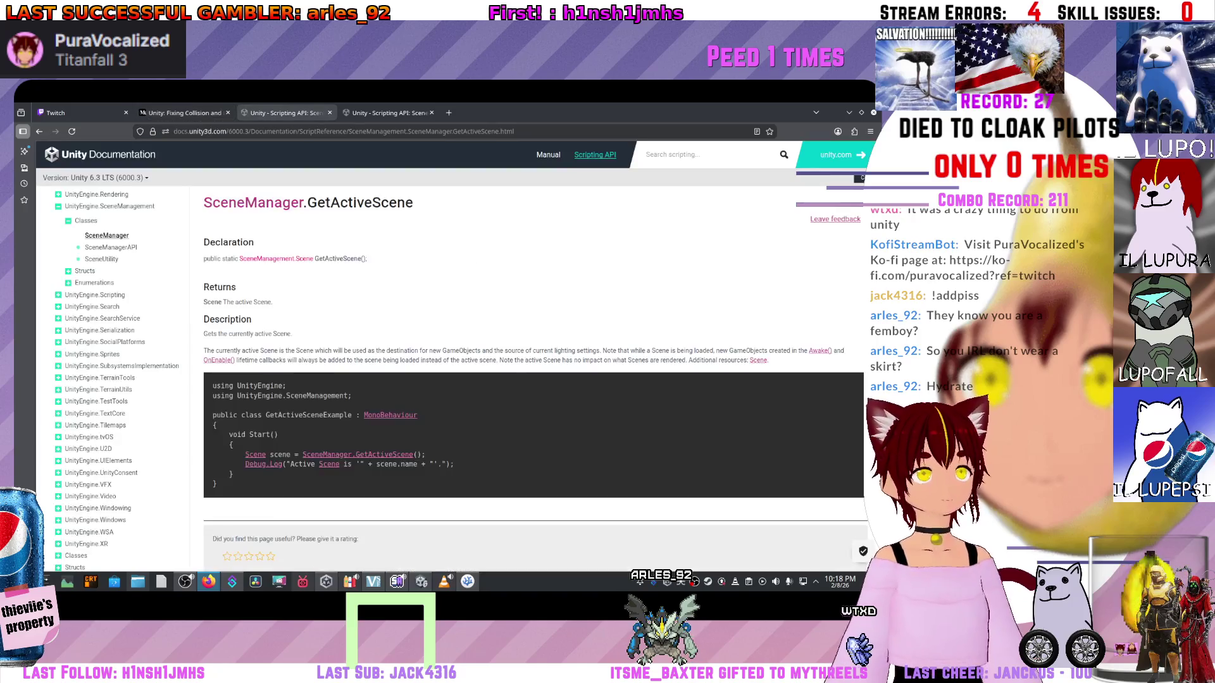
{"action": "left_click", "coordinate": [183, 113]}
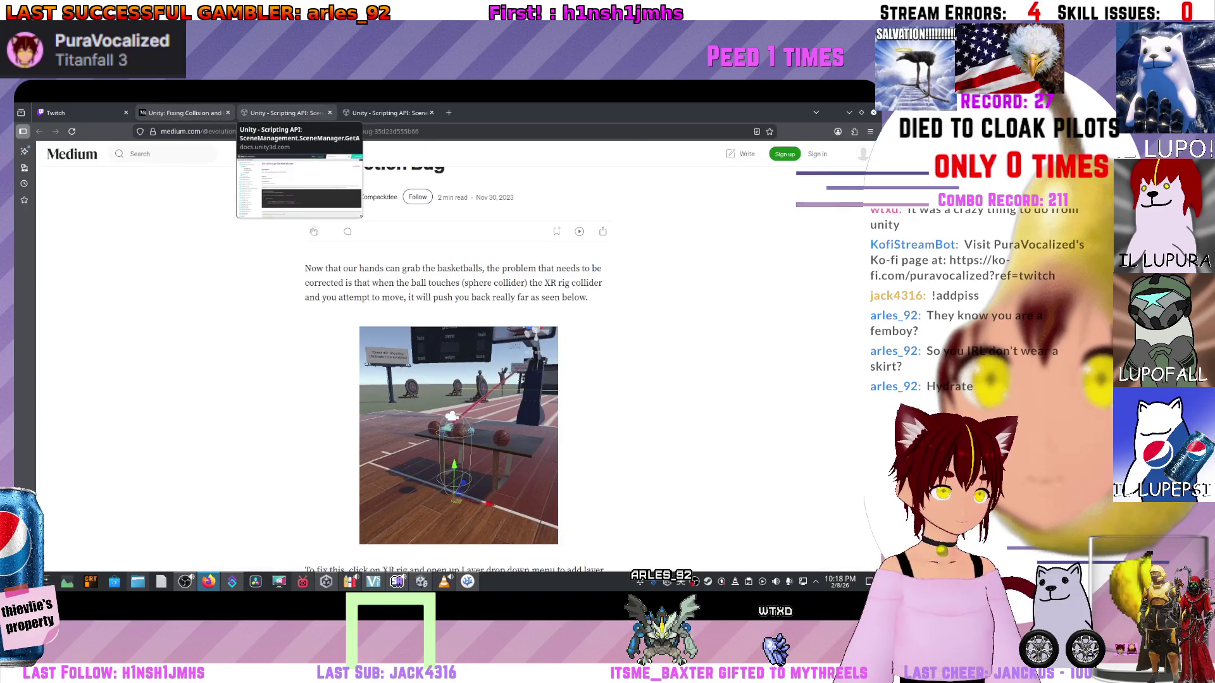
{"action": "left_click", "coordinate": [285, 113]}
{"action": "scroll", "coordinate": [533, 376], "scroll_direction": "down", "scroll_amount": 3}
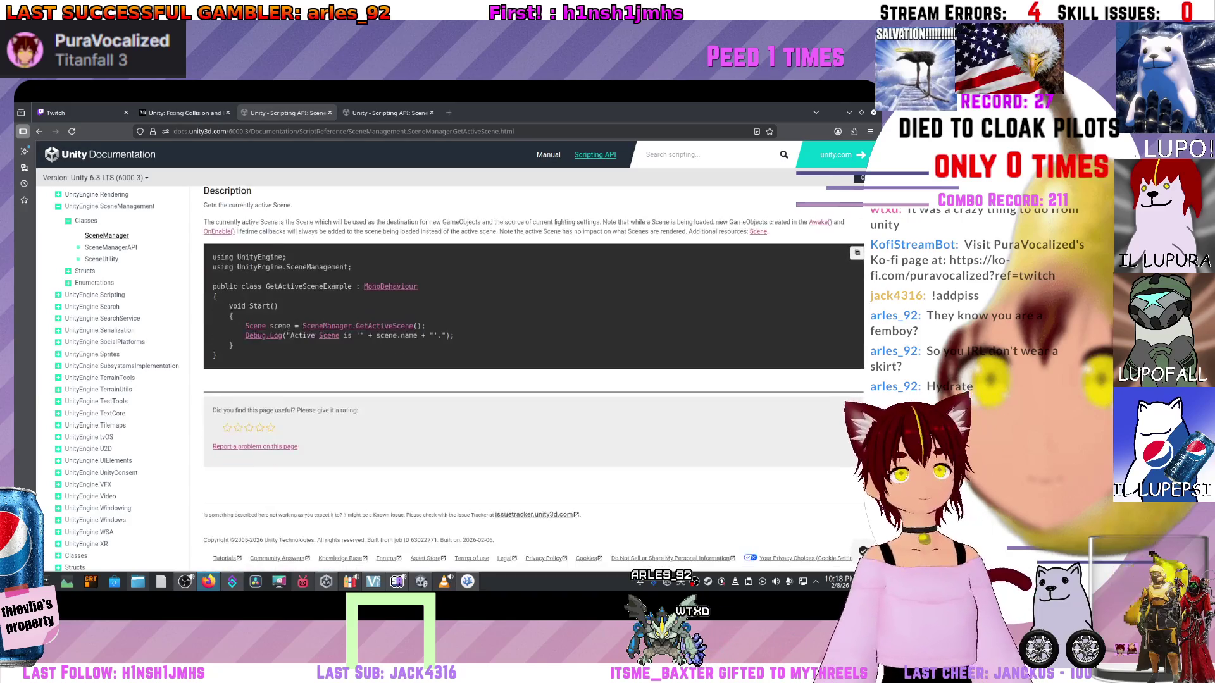
{"action": "scroll", "coordinate": [534, 380], "scroll_direction": "up", "scroll_amount": 2}
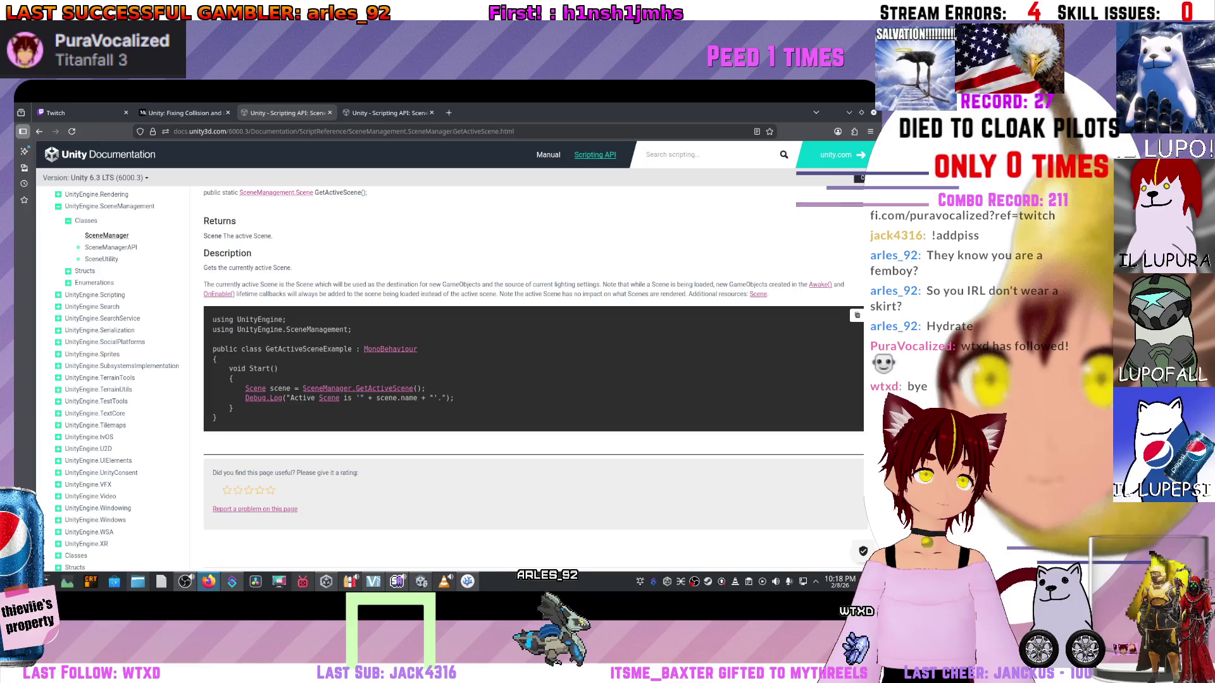
- Open the GetActiveScene page in a new tab and skim it
{"action": "middle_click", "coordinate": [379, 389]}
{"action": "key", "text": "ctrl+Tab"}
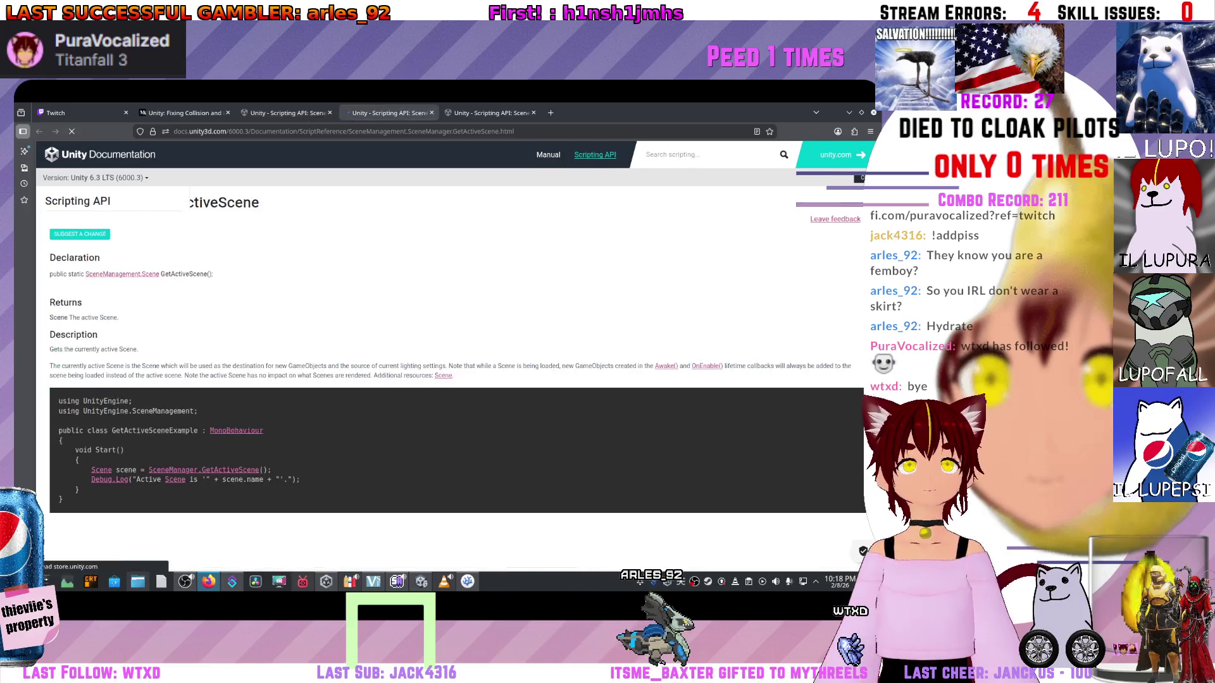
{"action": "scroll", "coordinate": [532, 354], "scroll_direction": "down", "scroll_amount": 3}
{"action": "scroll", "coordinate": [531, 355], "scroll_direction": "up", "scroll_amount": 2}
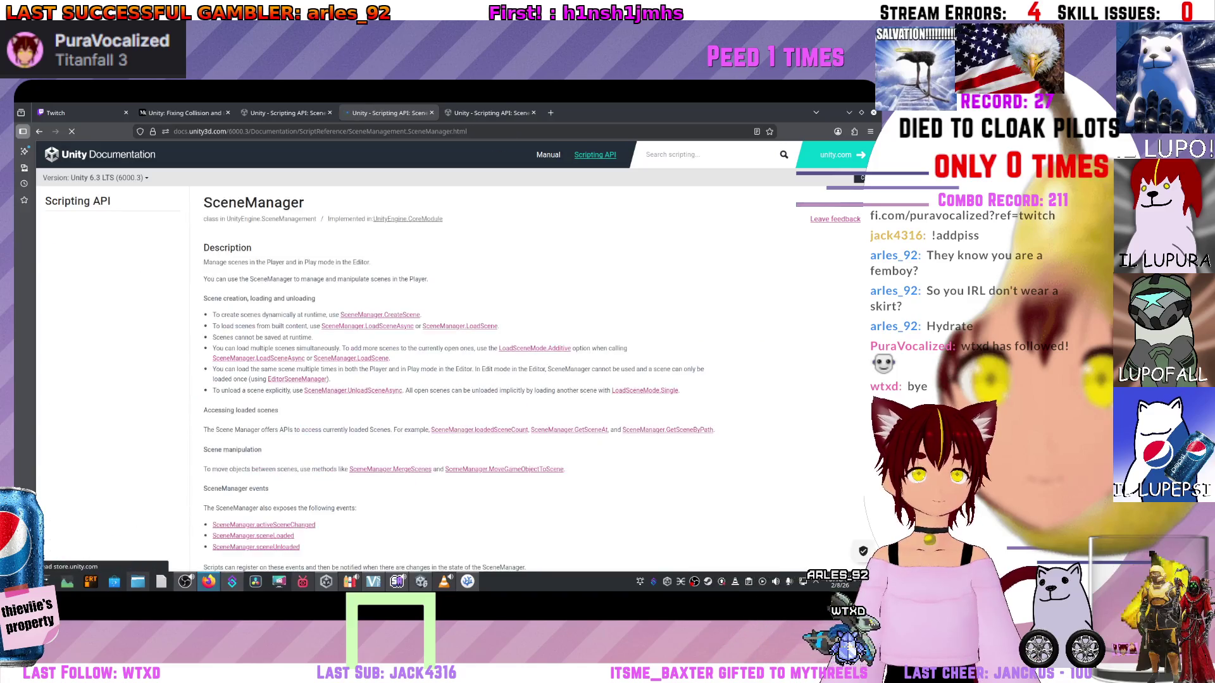
- Browse the Scene struct's properties, including buildIndex, then return to StartScript in VS Code
{"action": "key", "text": "alt+Left"}
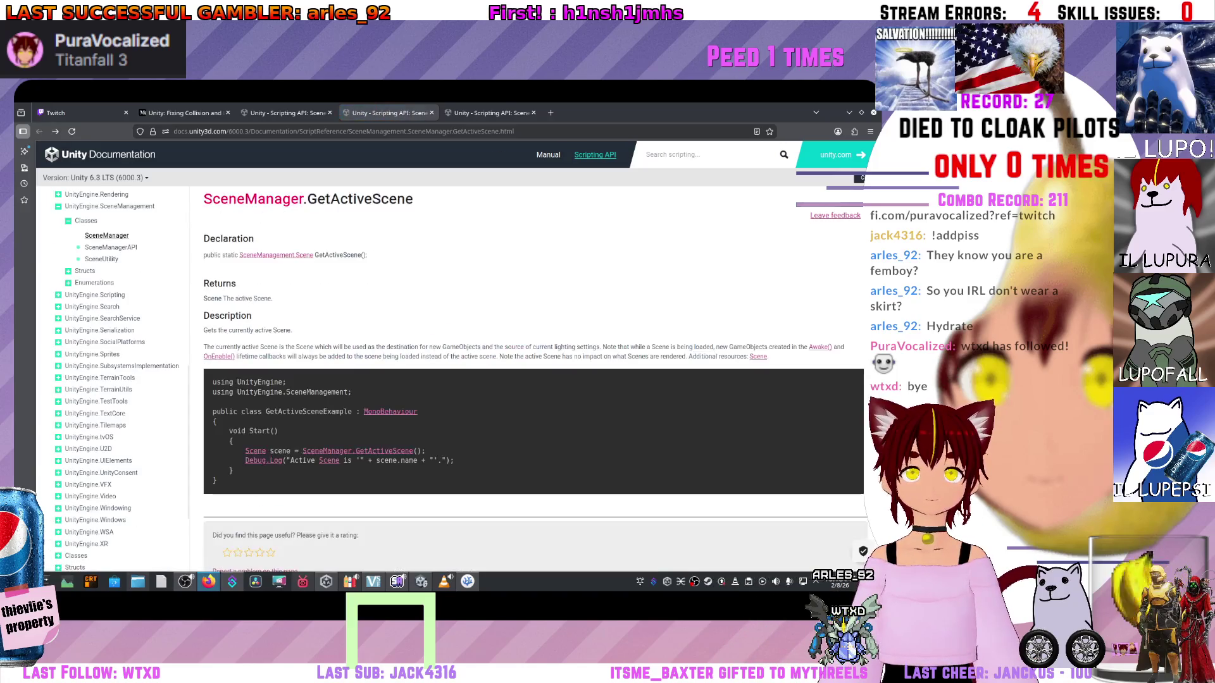
{"action": "left_click", "coordinate": [276, 255]}
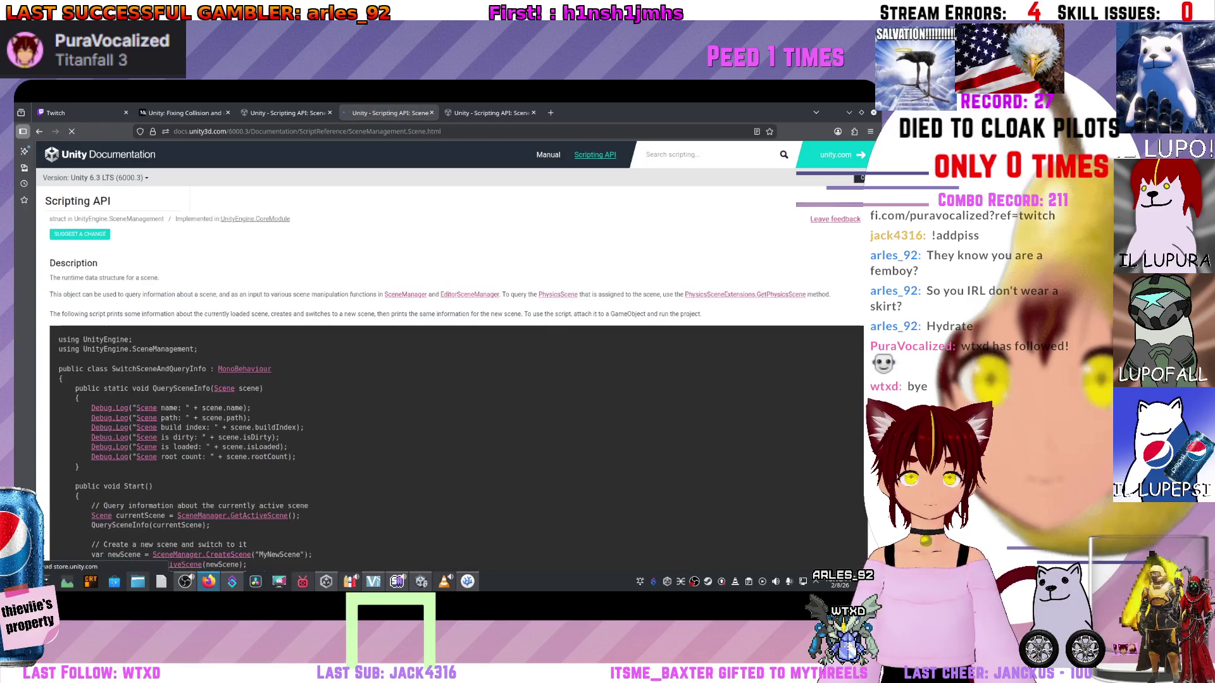
{"action": "scroll", "coordinate": [531, 379], "scroll_direction": "down", "scroll_amount": 5}
{"action": "scroll", "coordinate": [443, 336], "scroll_direction": "down", "scroll_amount": 2}
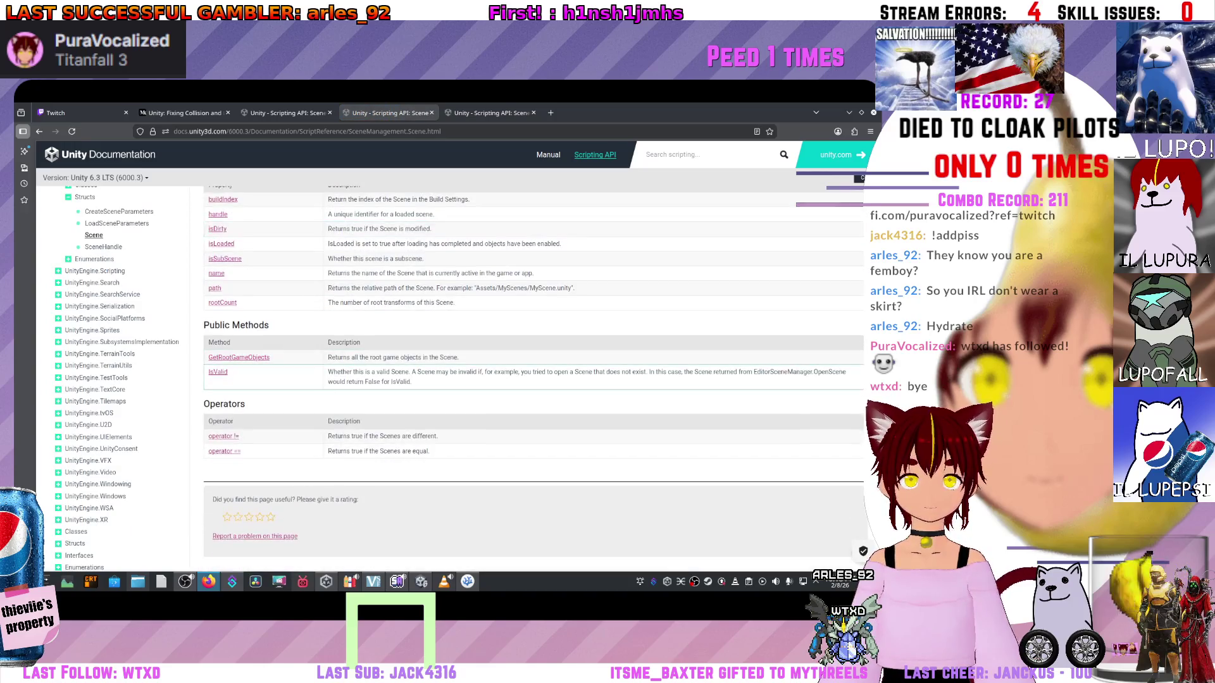
{"action": "scroll", "coordinate": [442, 366], "scroll_direction": "up", "scroll_amount": 2}
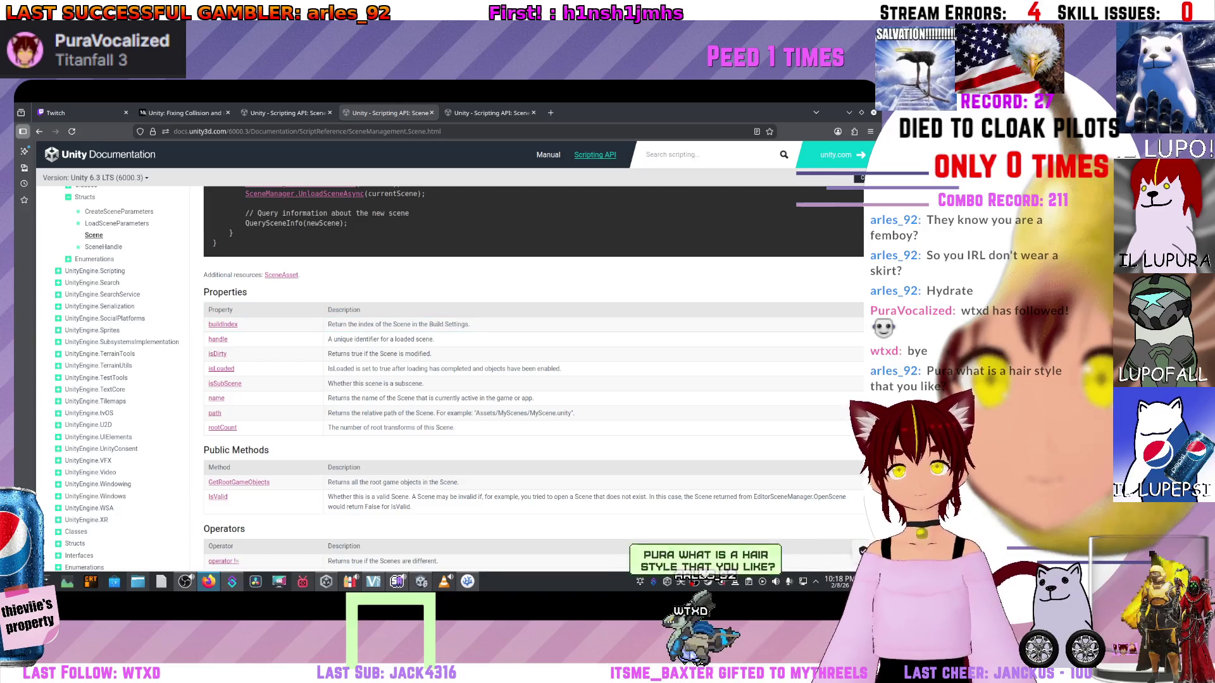
{"action": "scroll", "coordinate": [533, 380], "scroll_direction": "up", "scroll_amount": 2}
{"action": "key", "text": "alt+Tab"}
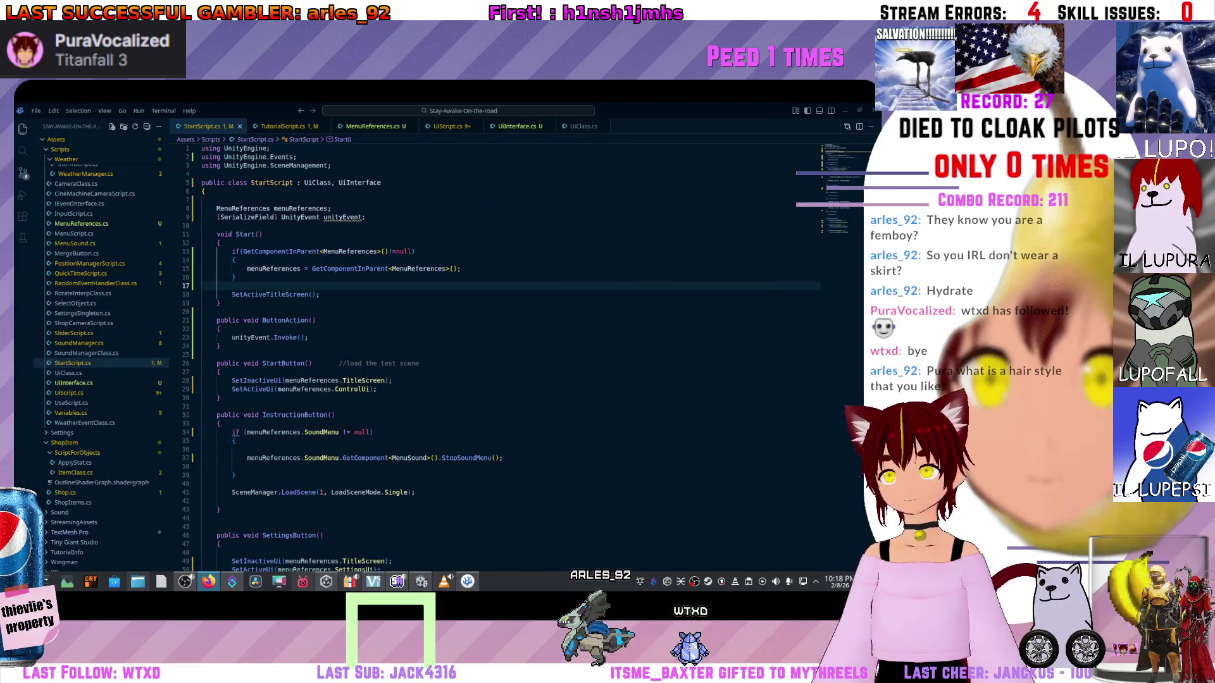
- Delete GetComponentInParent<MenuReferences>()!=null from line 13, leaving an empty if()
{"action": "left_click_drag", "start_coordinate": [243, 251], "coordinate": [415, 251]}
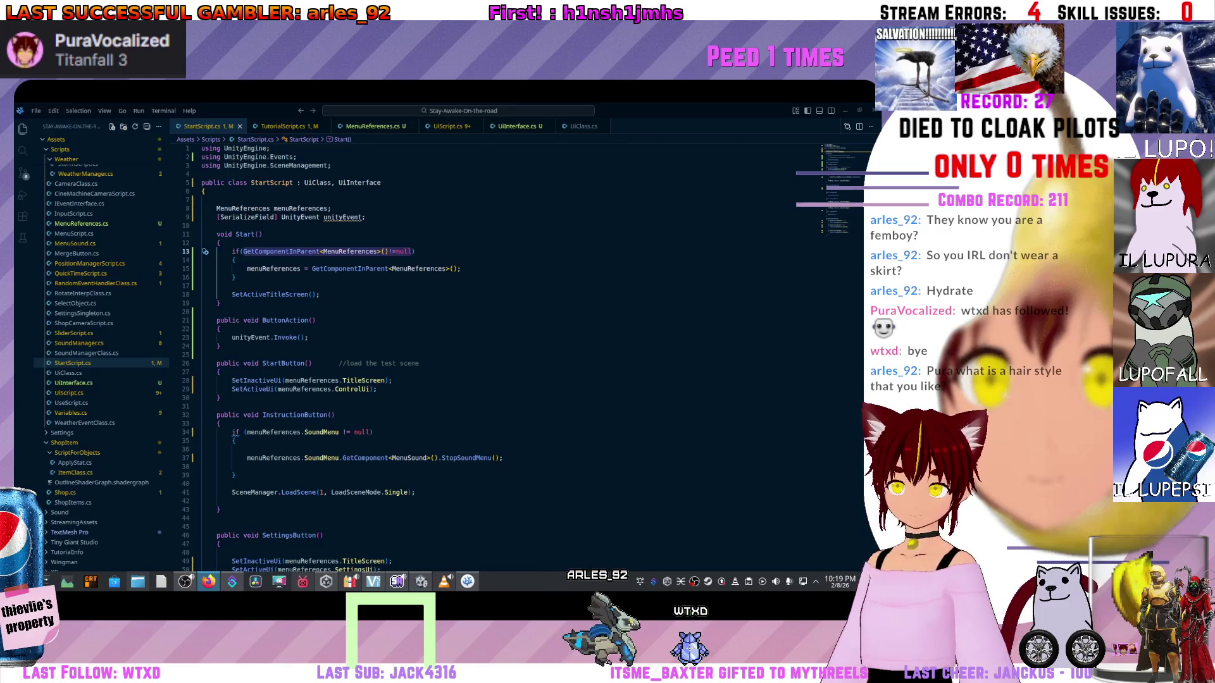
{"action": "scroll", "coordinate": [443, 354], "scroll_direction": "down", "scroll_amount": 2}
{"action": "scroll", "coordinate": [443, 354], "scroll_direction": "down", "scroll_amount": 4}
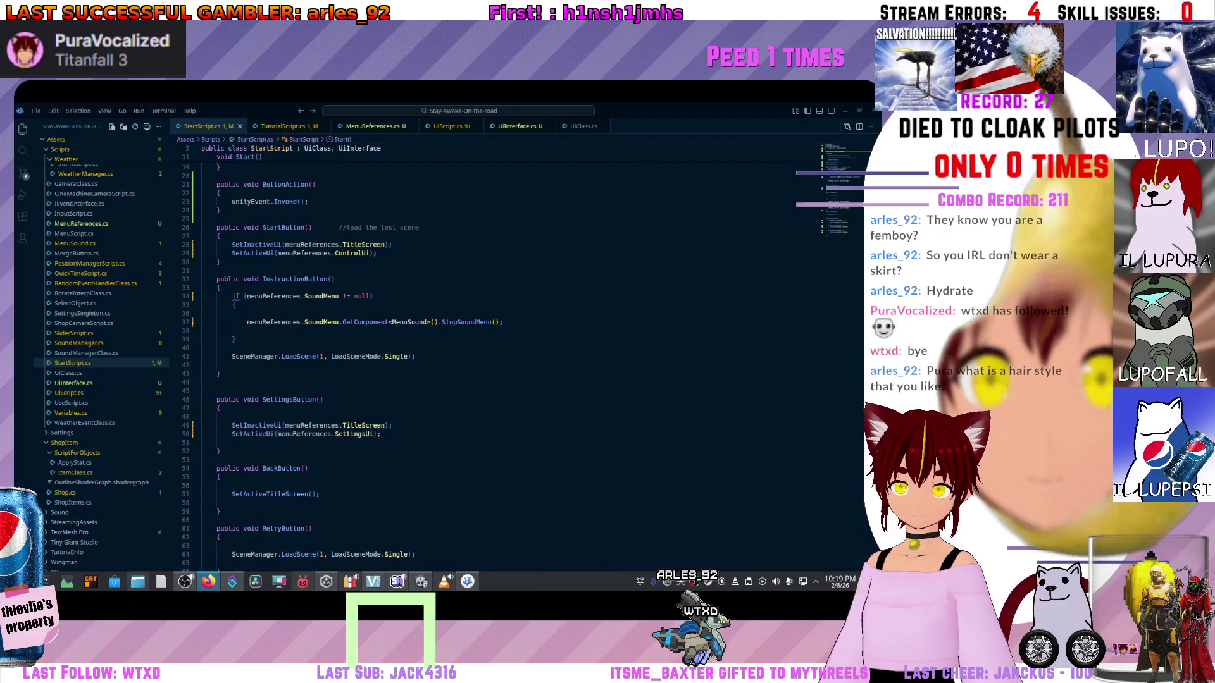
{"action": "scroll", "coordinate": [442, 355], "scroll_direction": "down", "scroll_amount": 4}
{"action": "scroll", "coordinate": [443, 354], "scroll_direction": "down", "scroll_amount": 2}
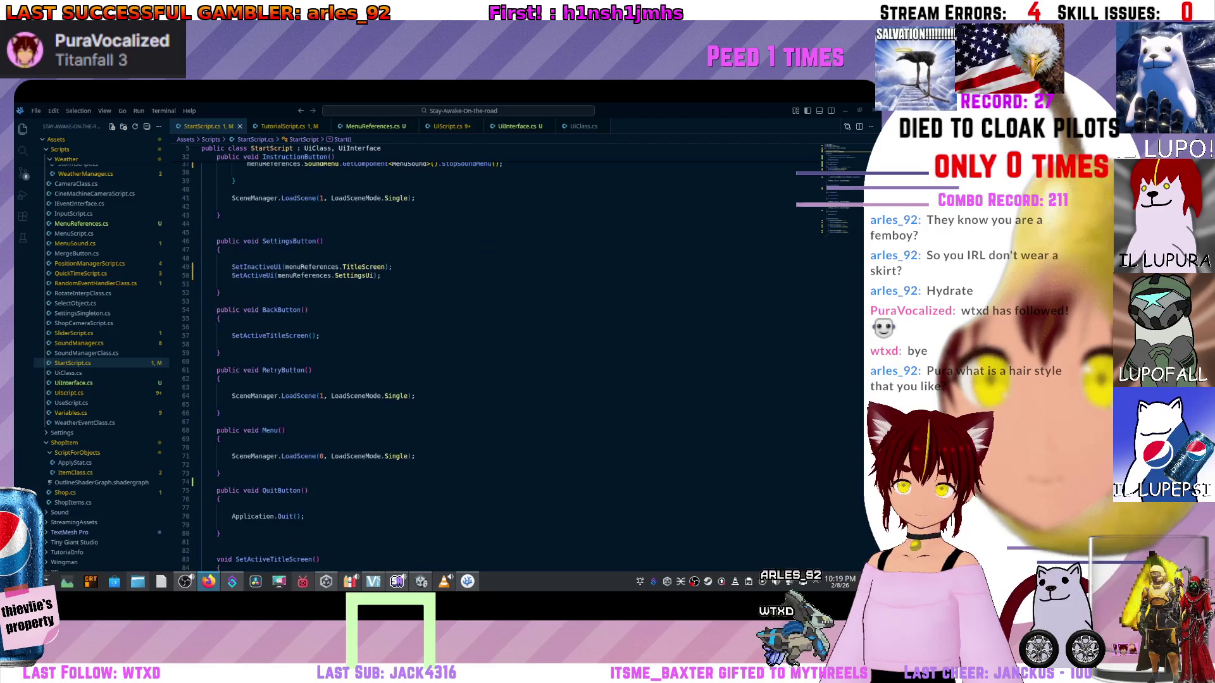
{"action": "scroll", "coordinate": [442, 355], "scroll_direction": "down", "scroll_amount": 4}
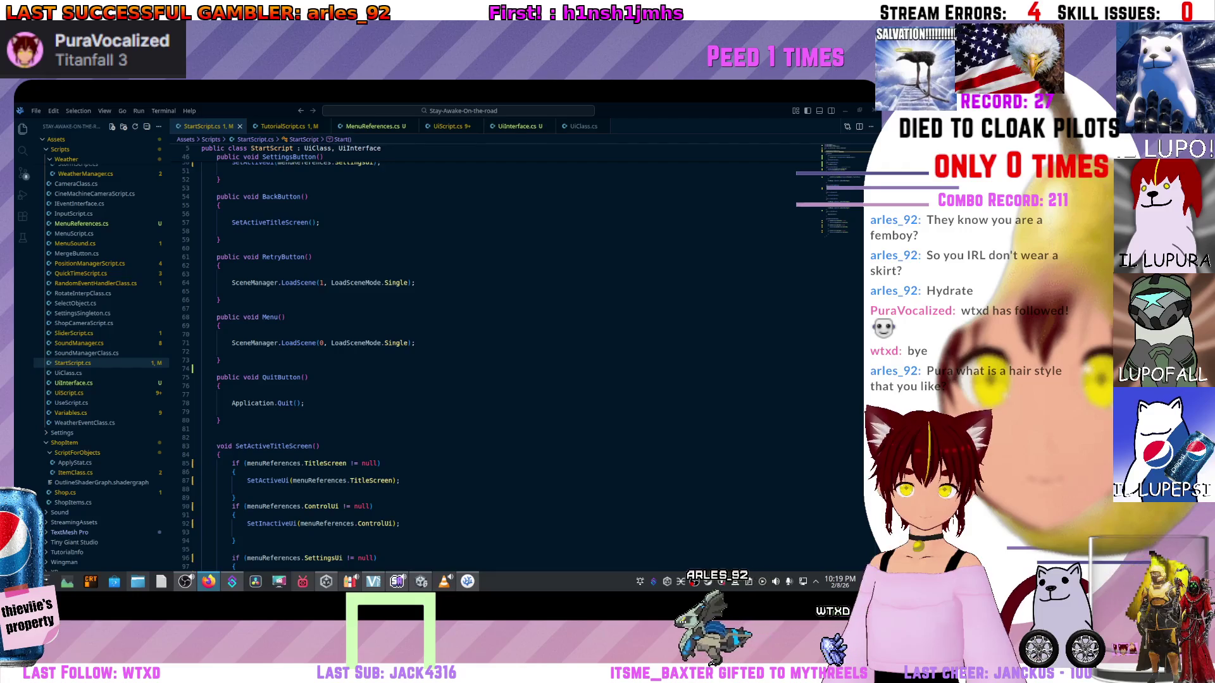
{"action": "scroll", "coordinate": [442, 354], "scroll_direction": "up", "scroll_amount": 2}
{"action": "scroll", "coordinate": [442, 354], "scroll_direction": "up", "scroll_amount": 14}
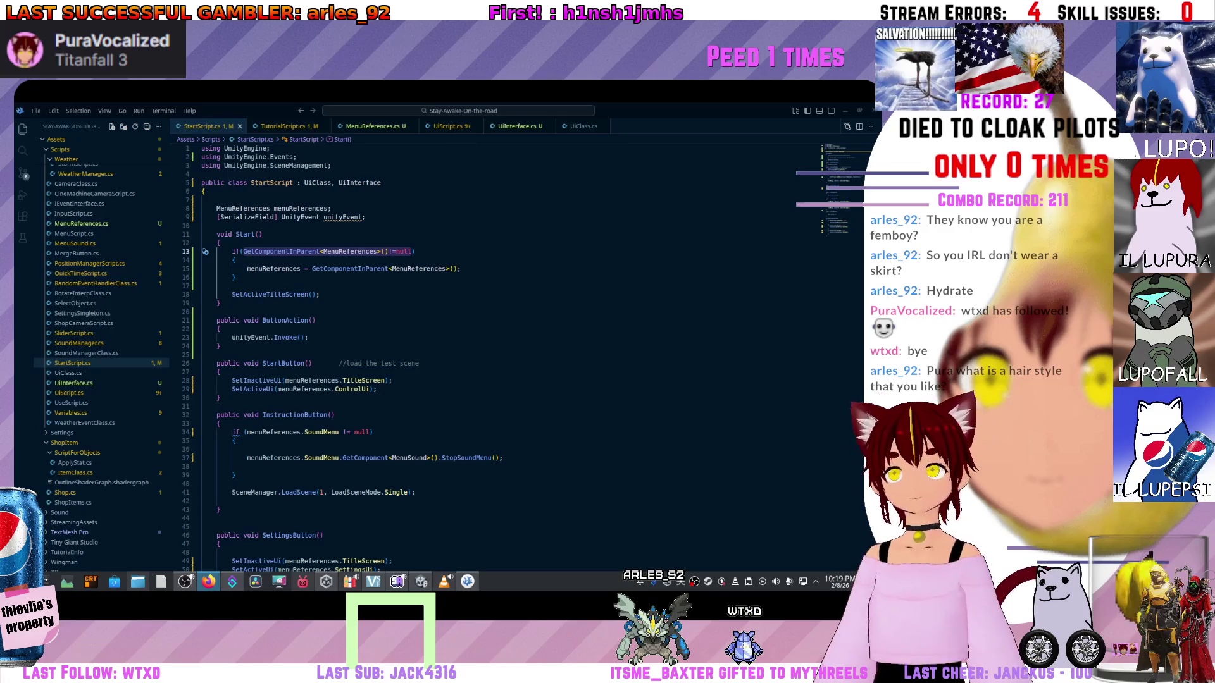
{"action": "left_click", "coordinate": [378, 252]}
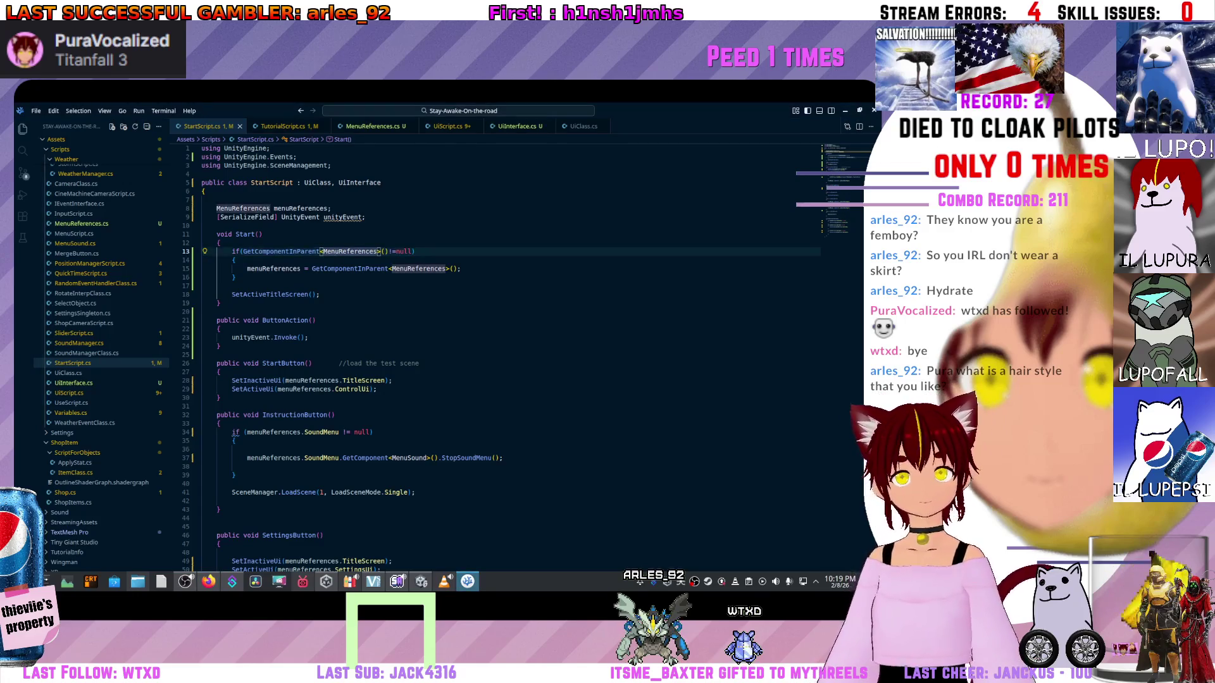
{"action": "key", "text": "ctrl+BackSpace"}
{"action": "key", "text": "ctrl+BackSpace"}
{"action": "key", "text": "ctrl+BackSpace"}
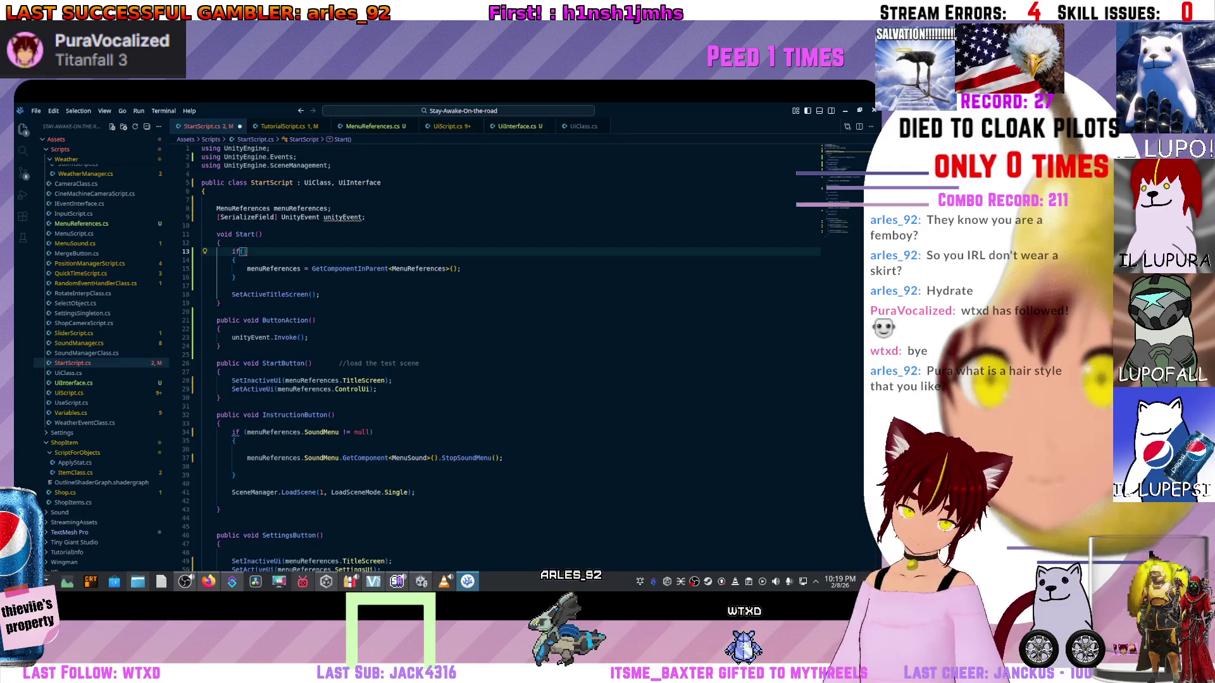
{"action": "key", "text": "alt+Tab"}
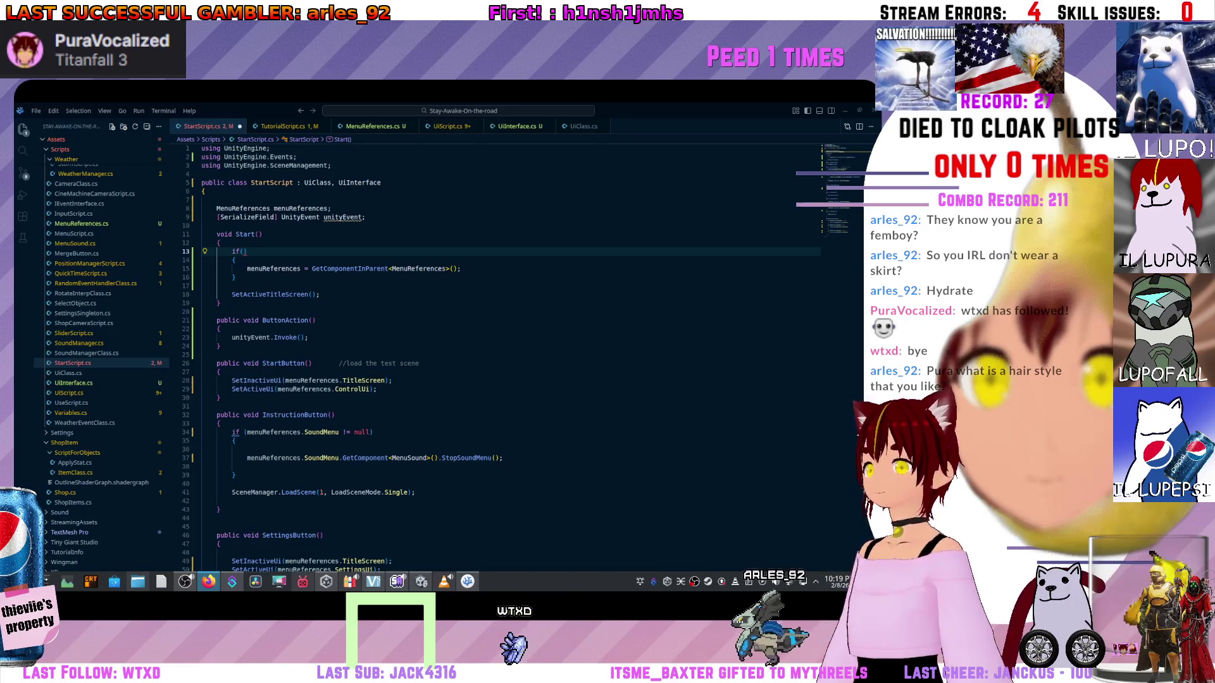
- Fill line 13's condition with SceneManager.GetActiveScene().buildIndex != 0
{"action": "left_click", "coordinate": [335, 217]}
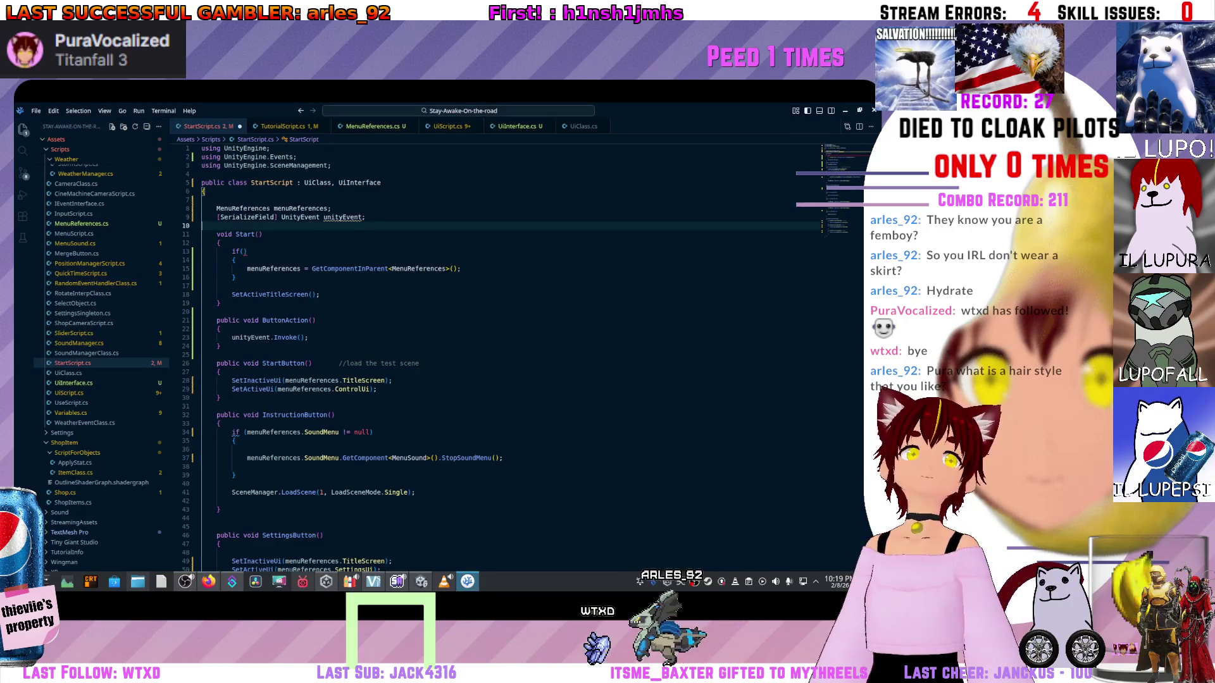
{"action": "left_click", "coordinate": [242, 251]}
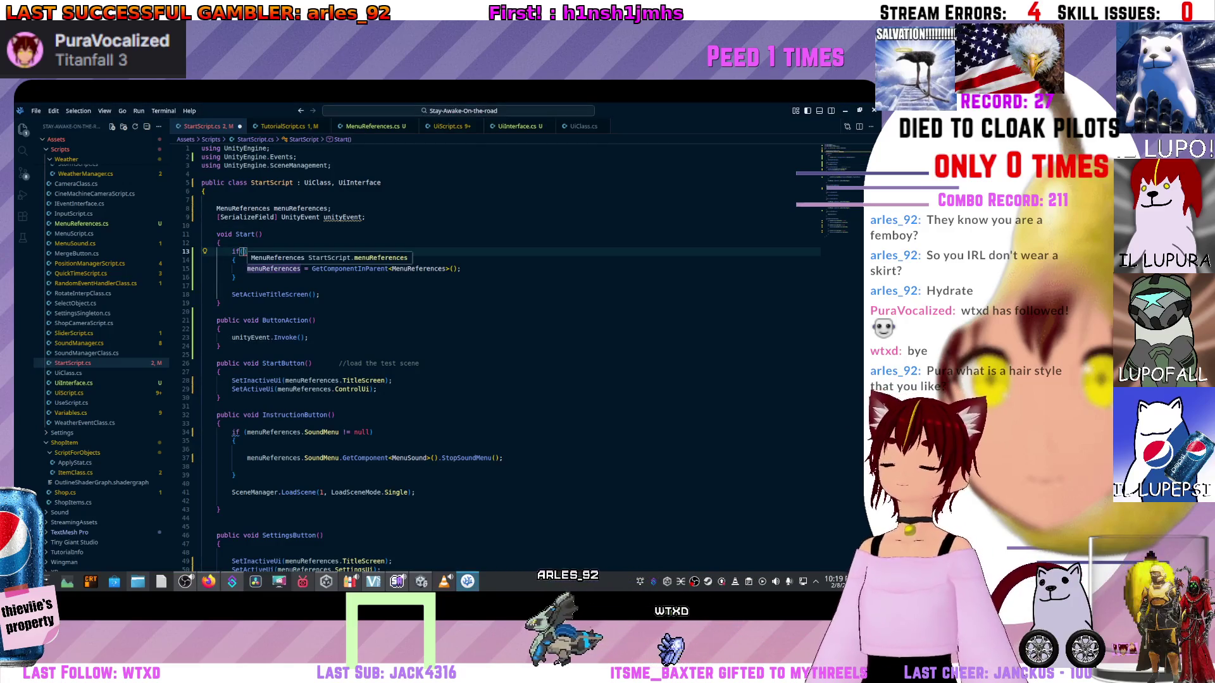
{"action": "type", "text": "scene"}
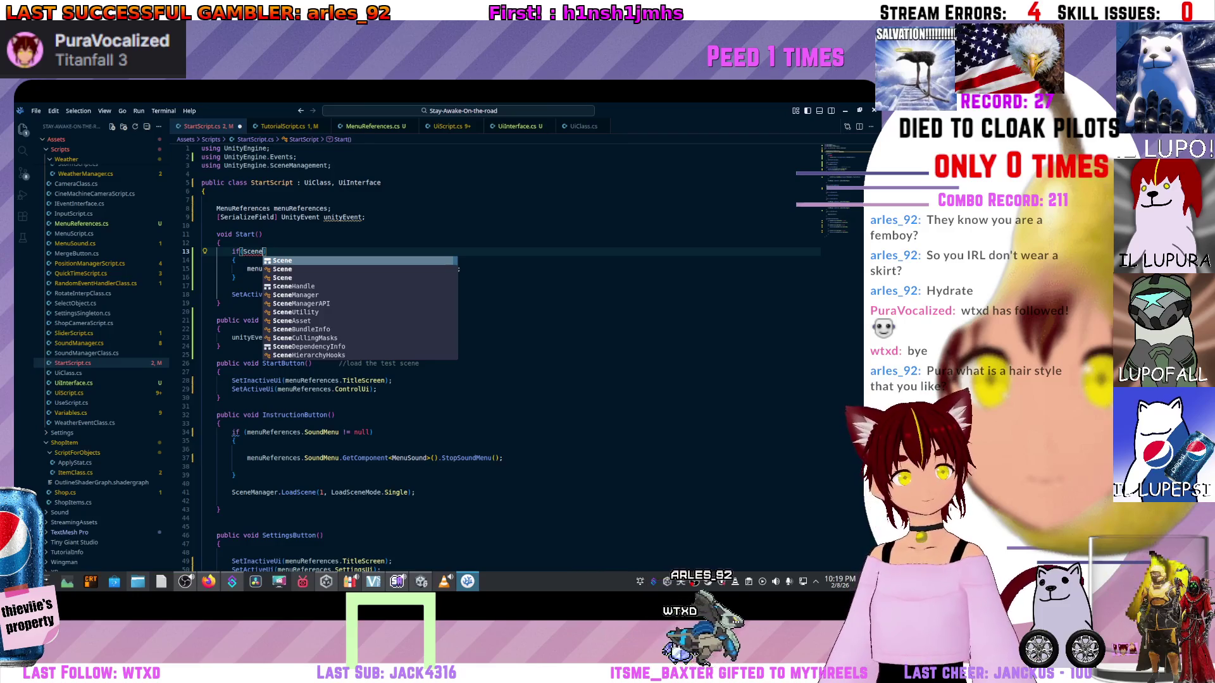
{"action": "type", "text": "Manager"}
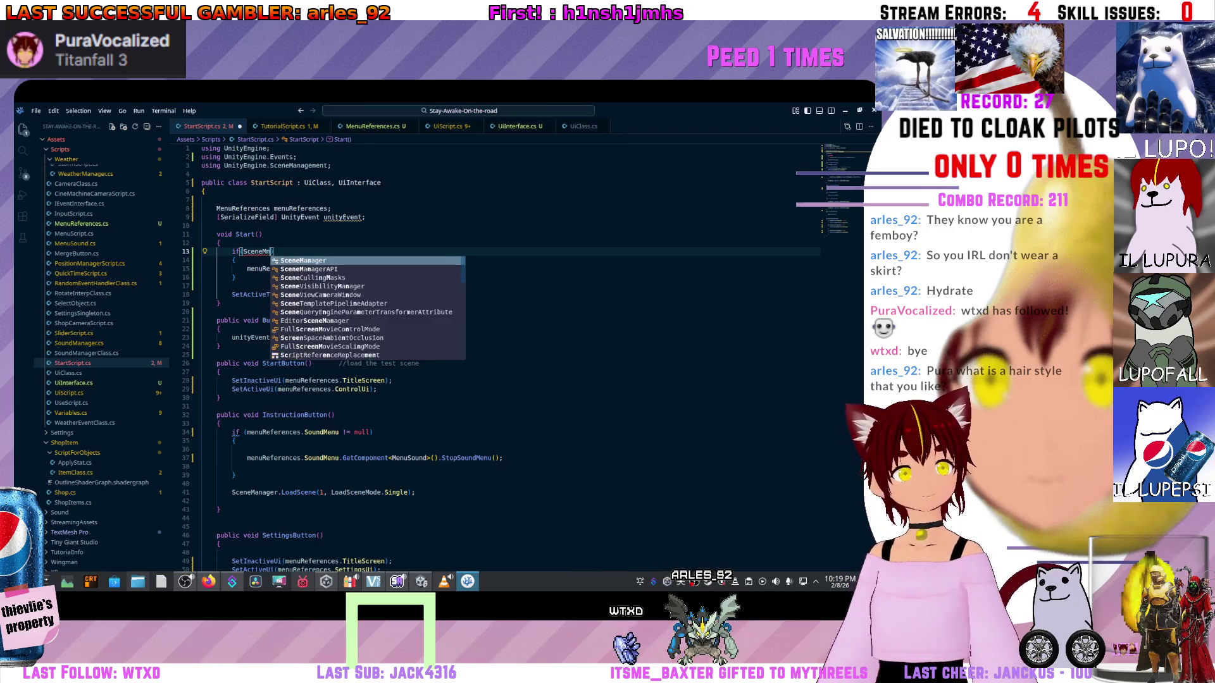
{"action": "key", "text": "Escape"}
{"action": "type", "text": "."}
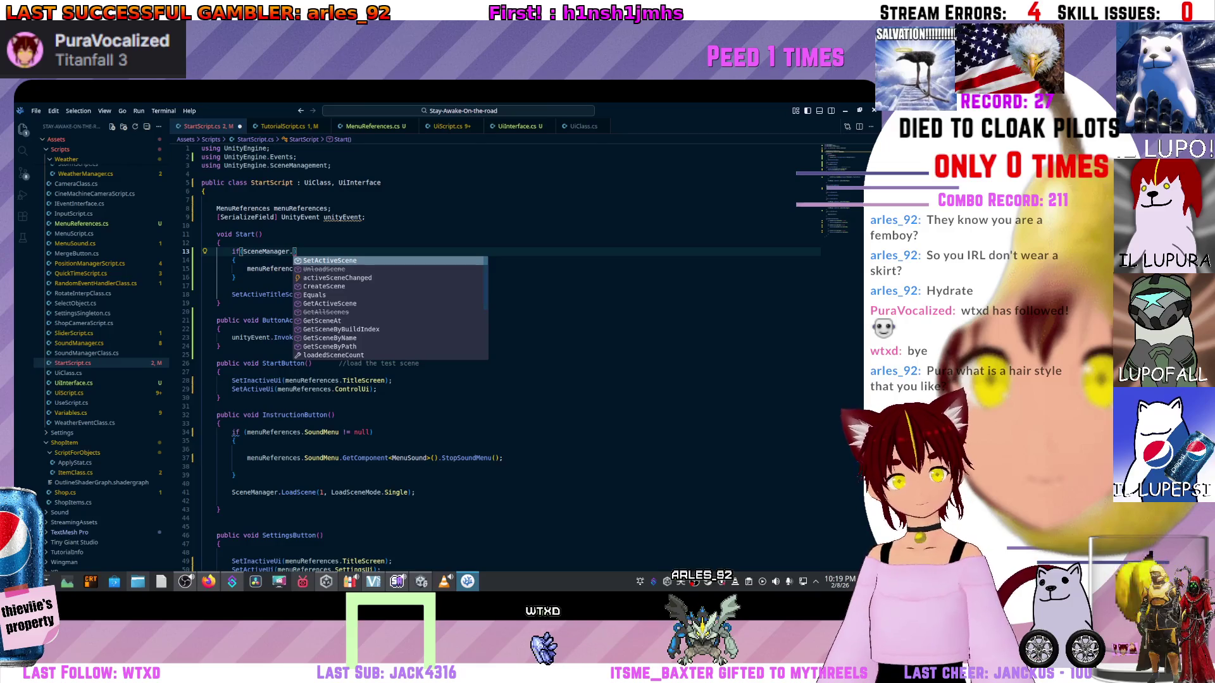
{"action": "type", "text": "GetA"}
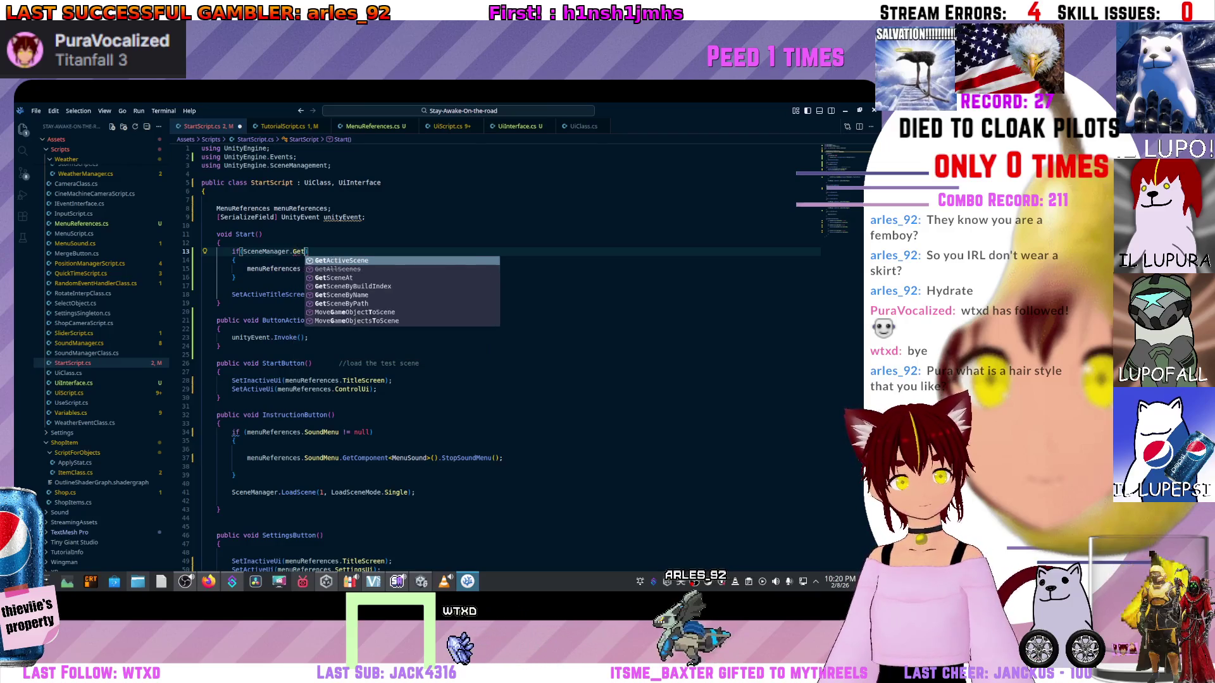
{"action": "key", "text": "Tab"}
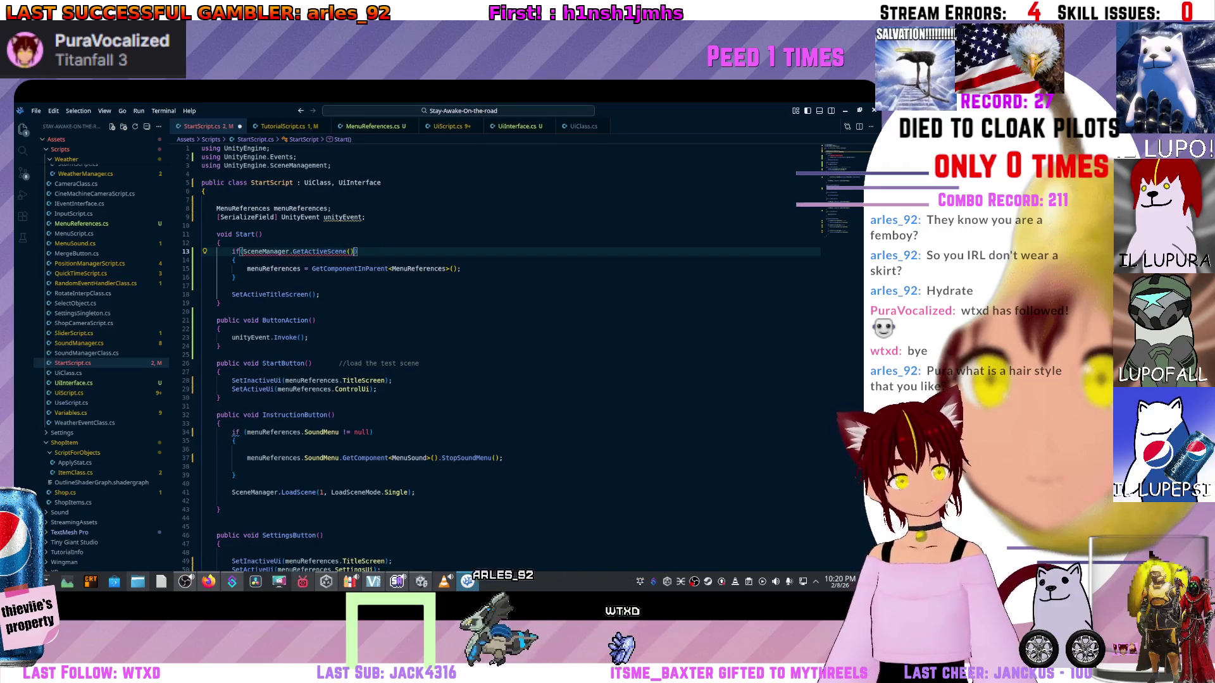
{"action": "type", "text": "()."}
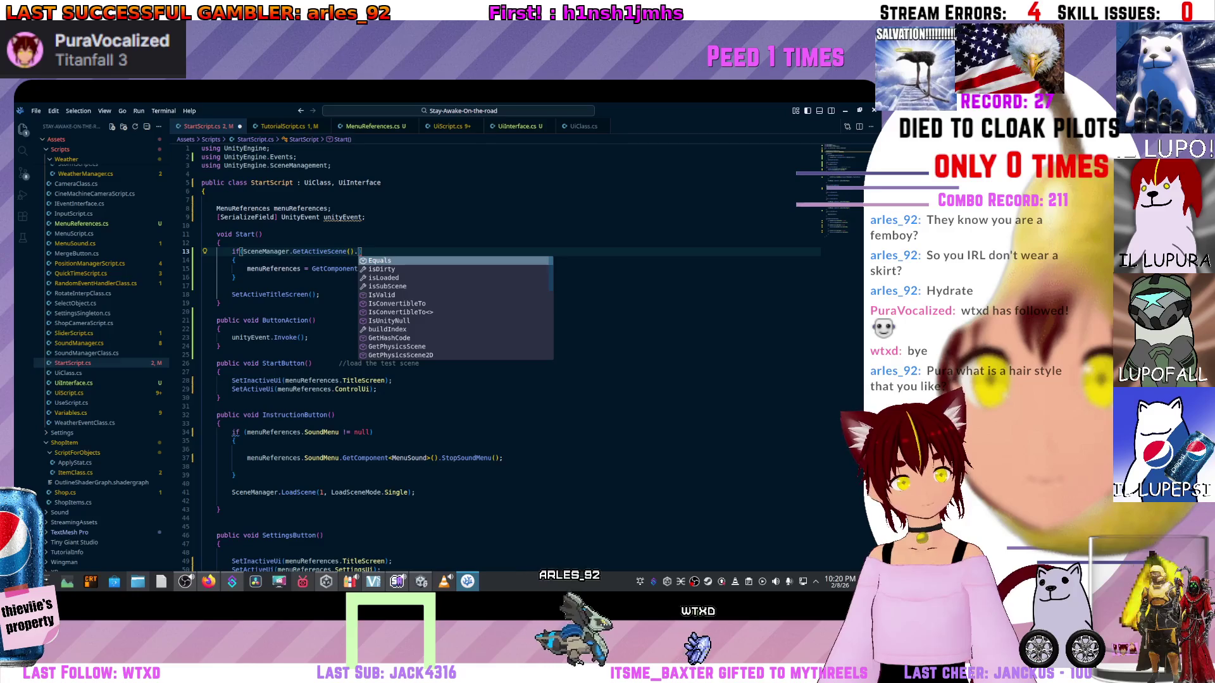
{"action": "key", "text": "Down"}
{"action": "key", "text": "Down"}
{"action": "key", "text": "Down"}
{"action": "key", "text": "Down"}
{"action": "key", "text": "Down"}
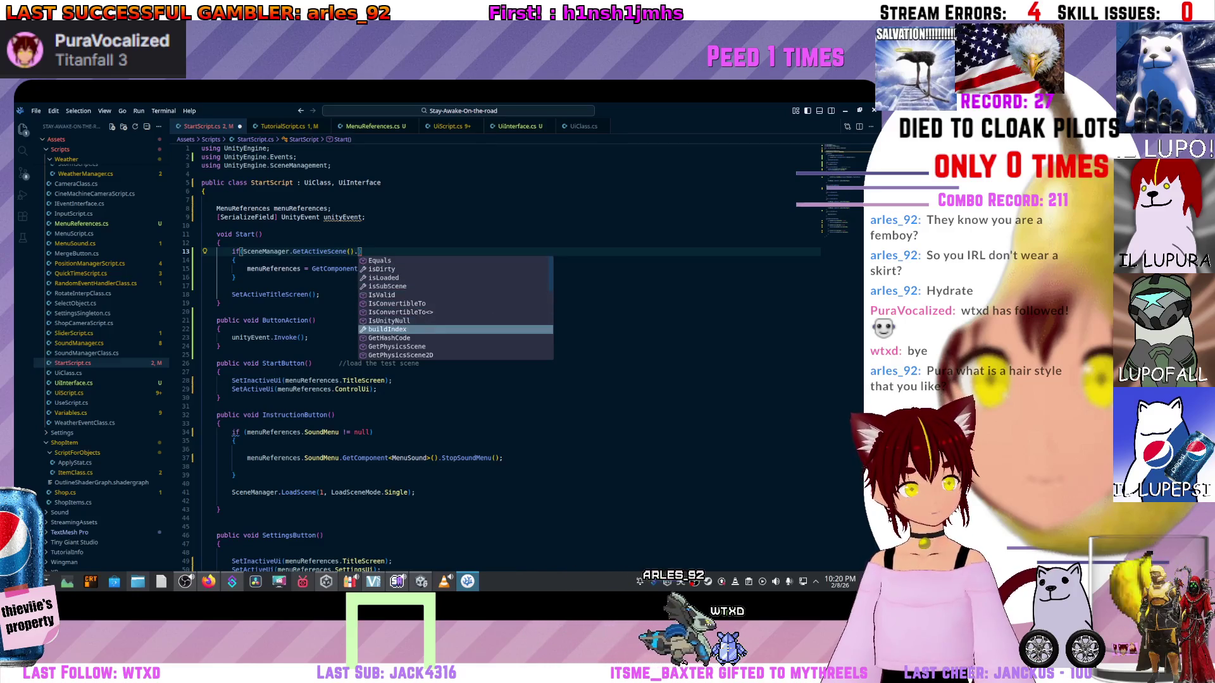
{"action": "key", "text": "Return"}
{"action": "type", "text": "!= 0"}
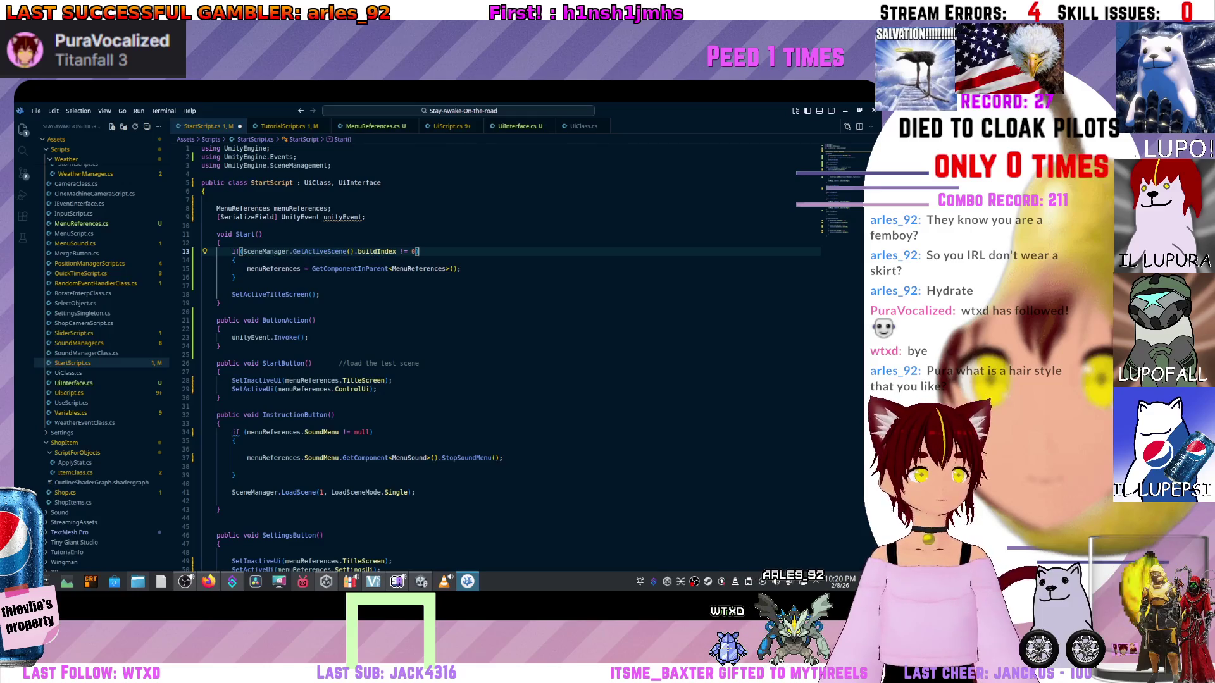
- Move SetActiveTitleScreen(); inside the if block, then return to Unity
{"action": "left_click", "coordinate": [232, 294]}
{"action": "key", "text": "alt+Up"}
{"action": "key", "text": "alt+Up"}
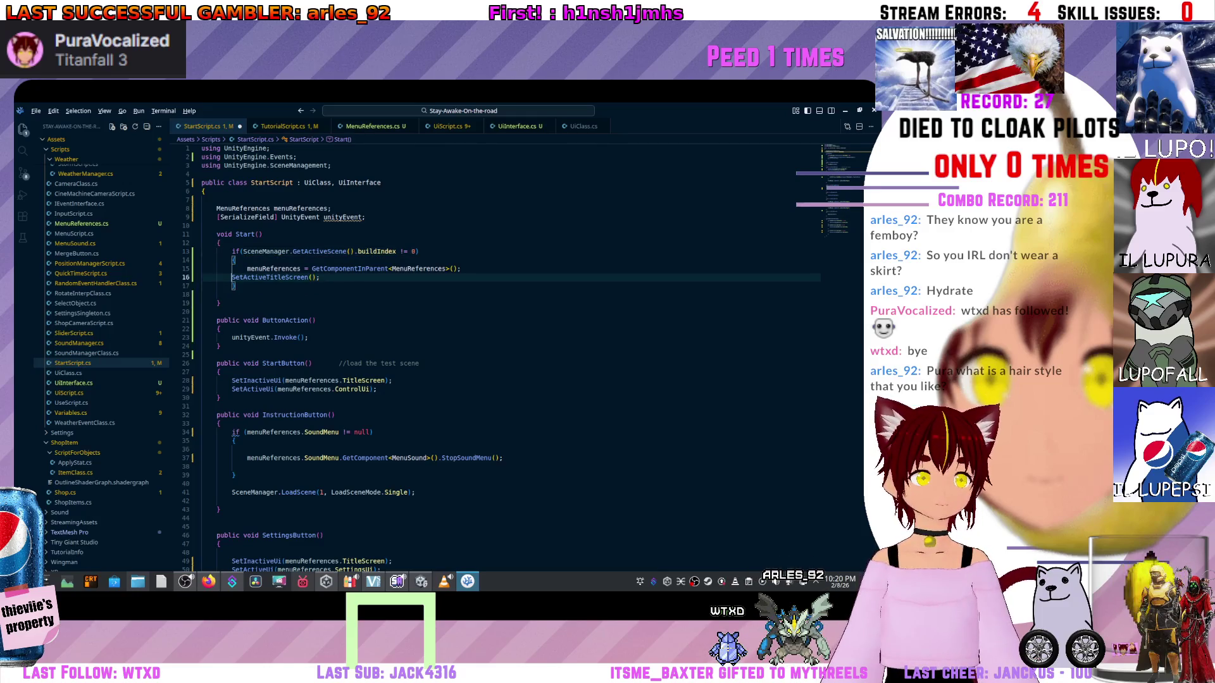
{"action": "left_click", "coordinate": [300, 268]}
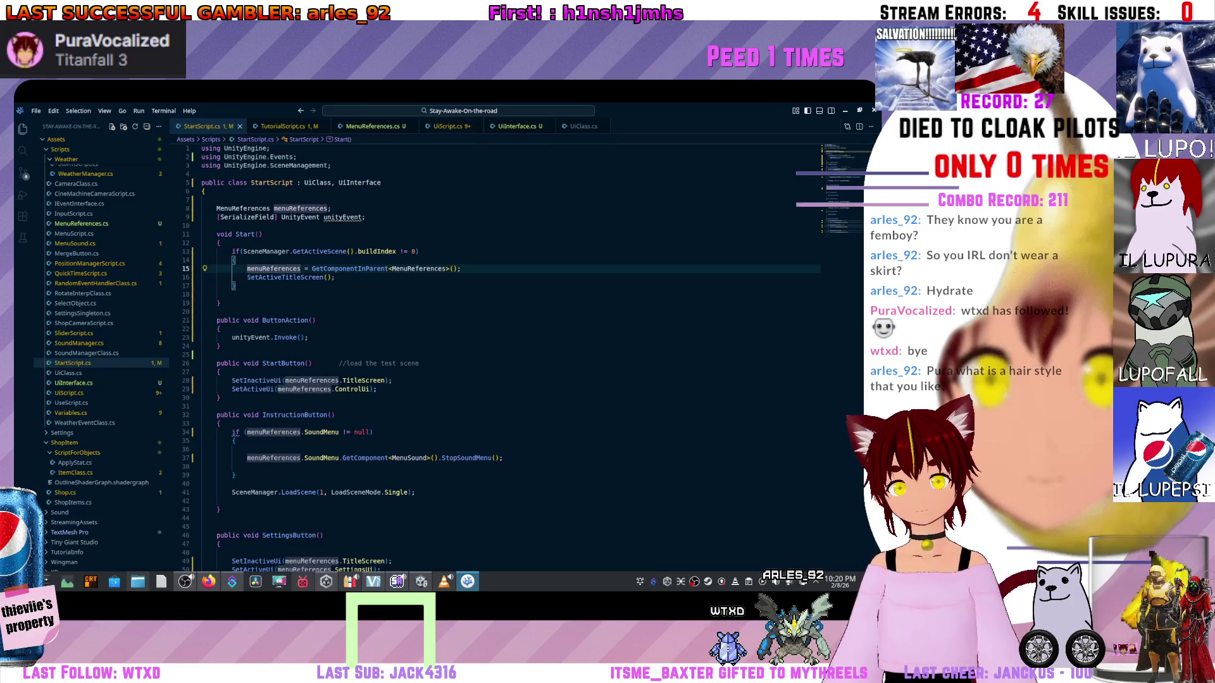
{"action": "mouse_move", "coordinate": [290, 277]}
{"action": "scroll", "coordinate": [290, 277], "scroll_direction": "down", "scroll_amount": 10}
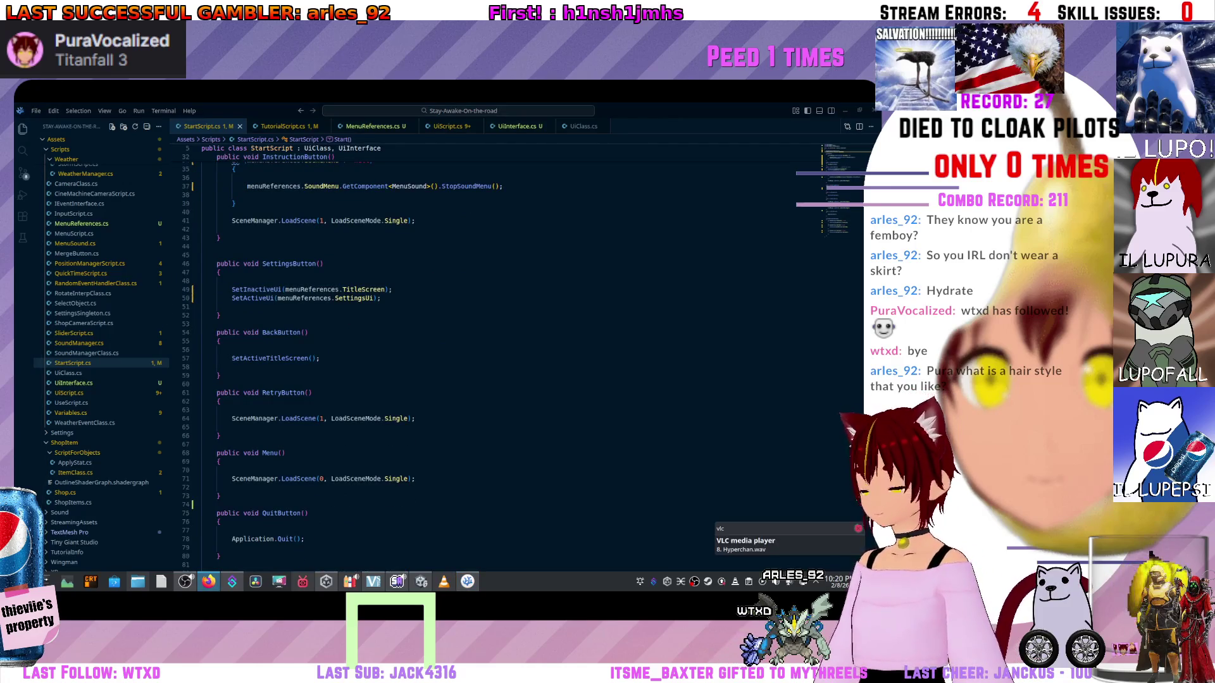
{"action": "key", "text": "alt+Tab"}
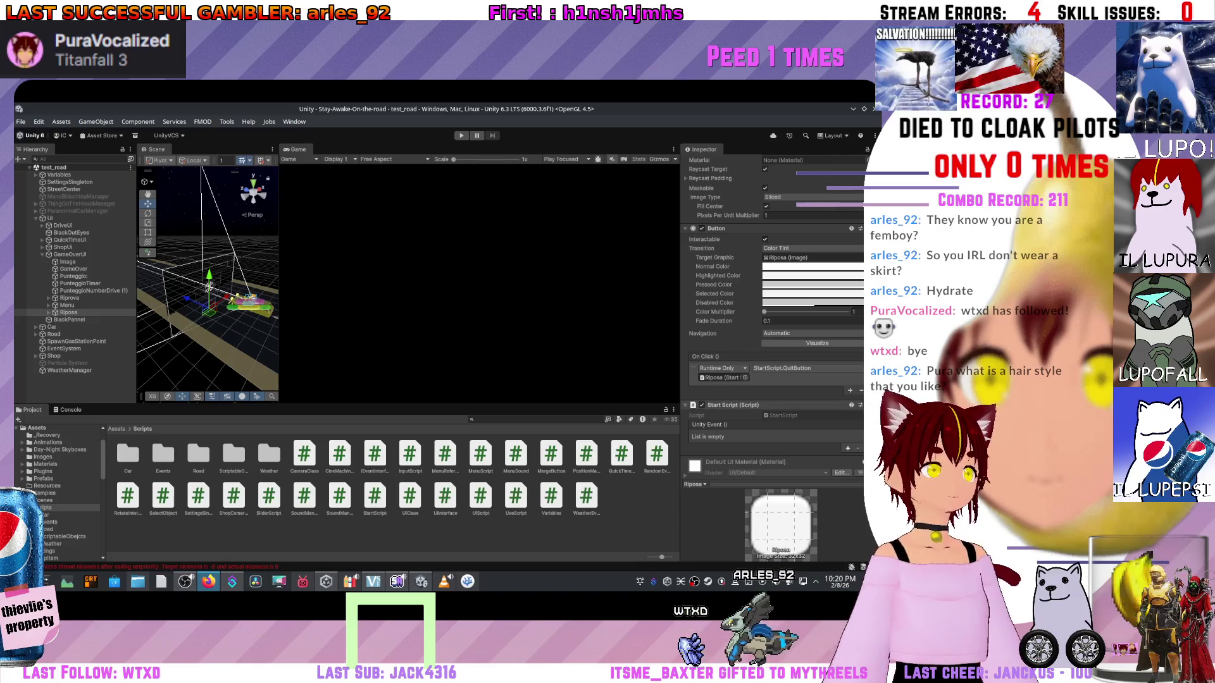
- Add a Start Script event entry on Riposa that calls StartScript.QuitButton()
{"action": "left_click", "coordinate": [847, 448]}
{"action": "scroll", "coordinate": [772, 316], "scroll_direction": "down", "scroll_amount": 1}
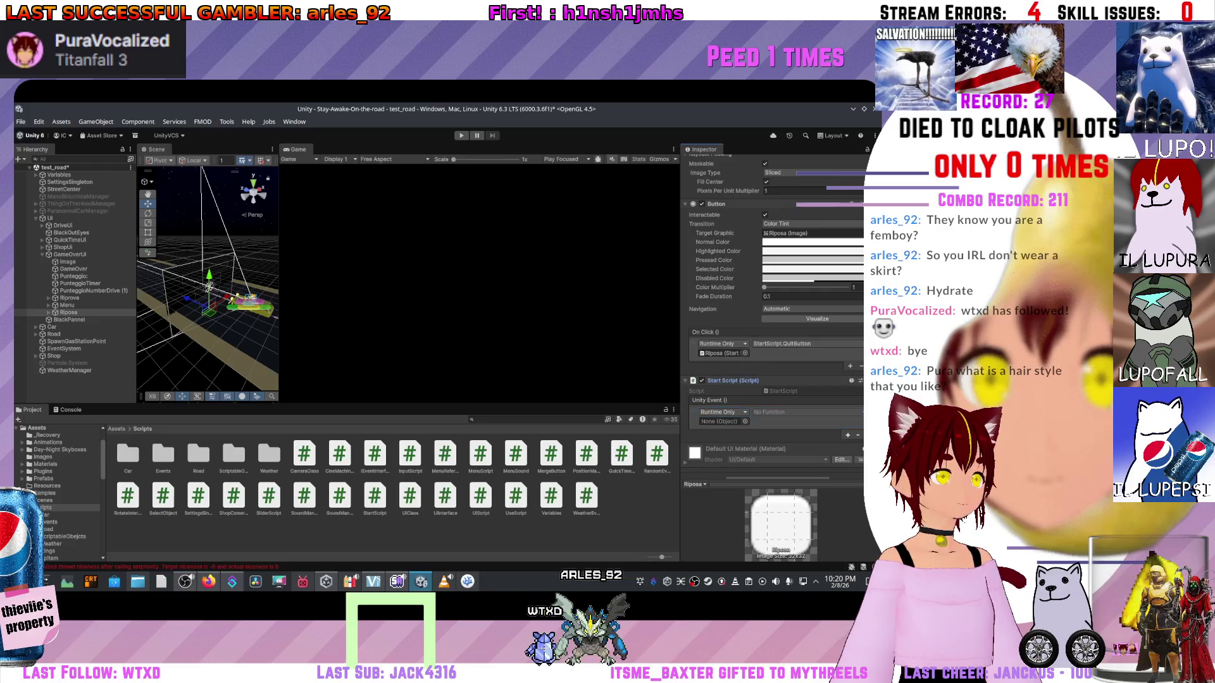
{"action": "left_click", "coordinate": [797, 411]}
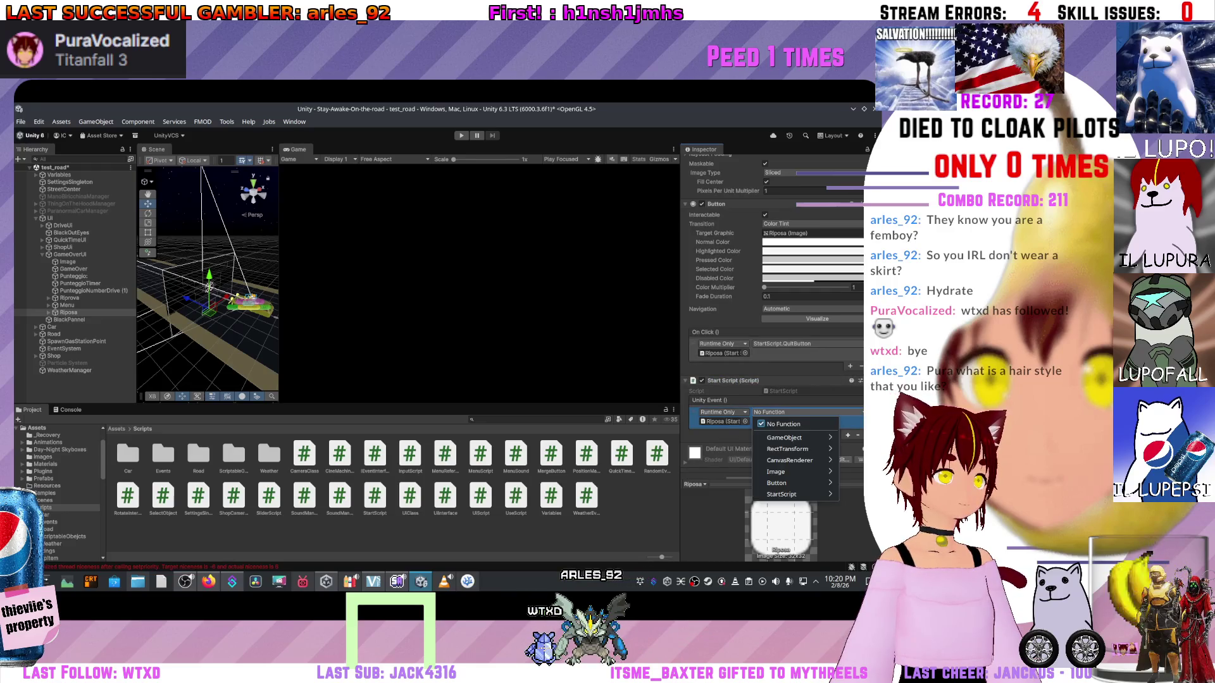
{"action": "mouse_move", "coordinate": [791, 482]}
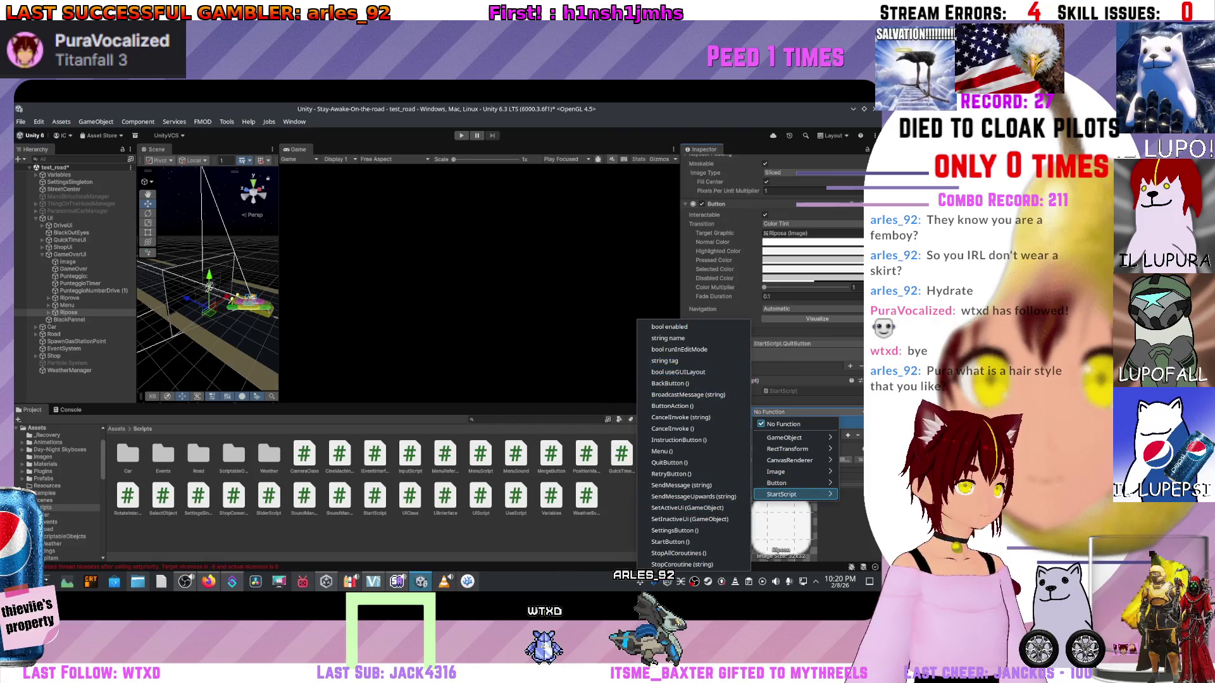
{"action": "left_click", "coordinate": [669, 462]}
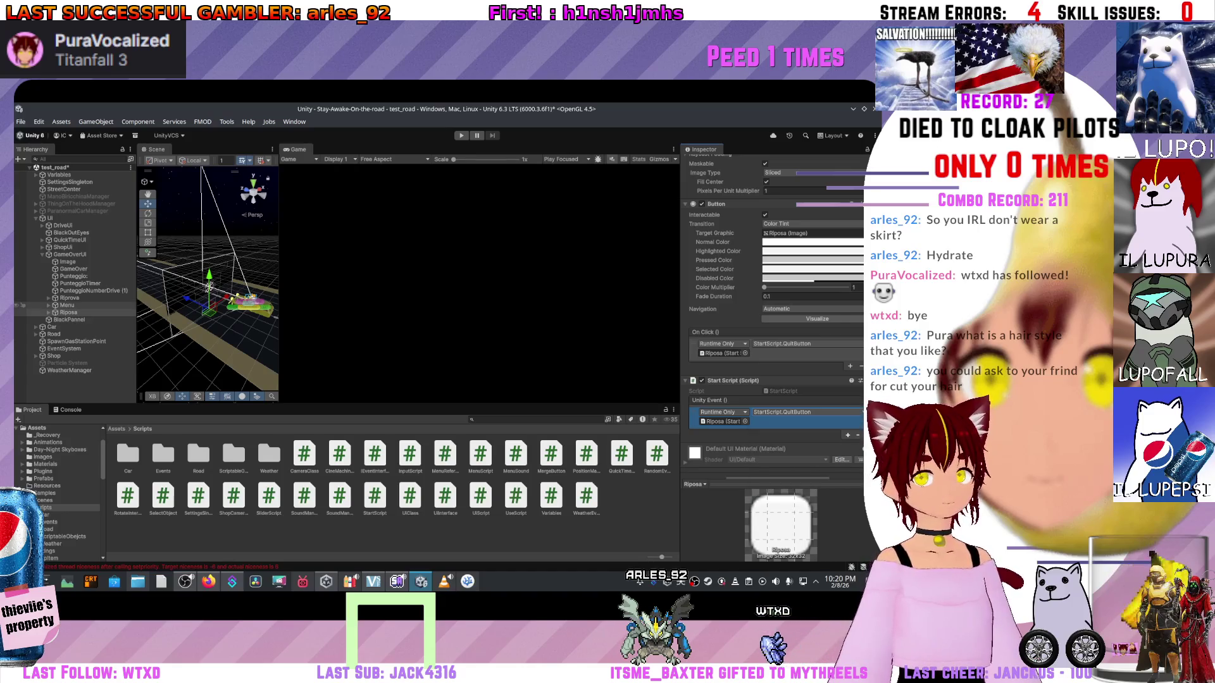
{"action": "left_click", "coordinate": [66, 305]}
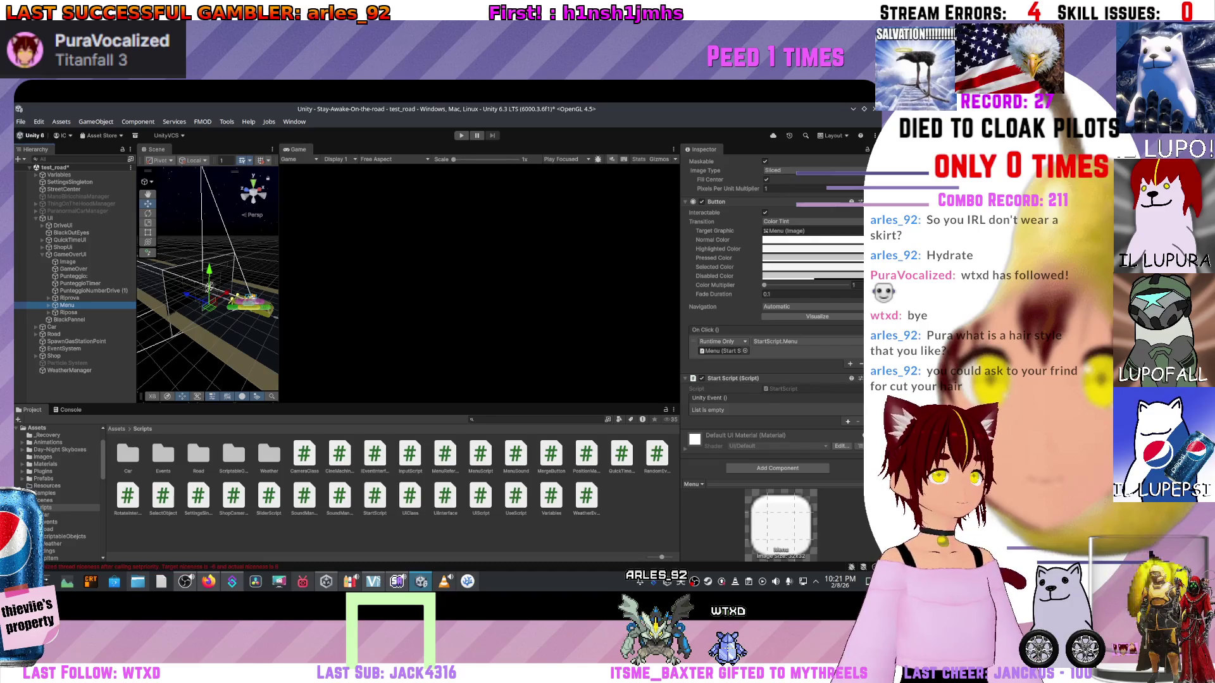
- Add a Start Script event entry targeting the Menu object that calls StartScript.Menu()
{"action": "left_click", "coordinate": [847, 421]}
{"action": "scroll", "coordinate": [772, 317], "scroll_direction": "down", "scroll_amount": 1}
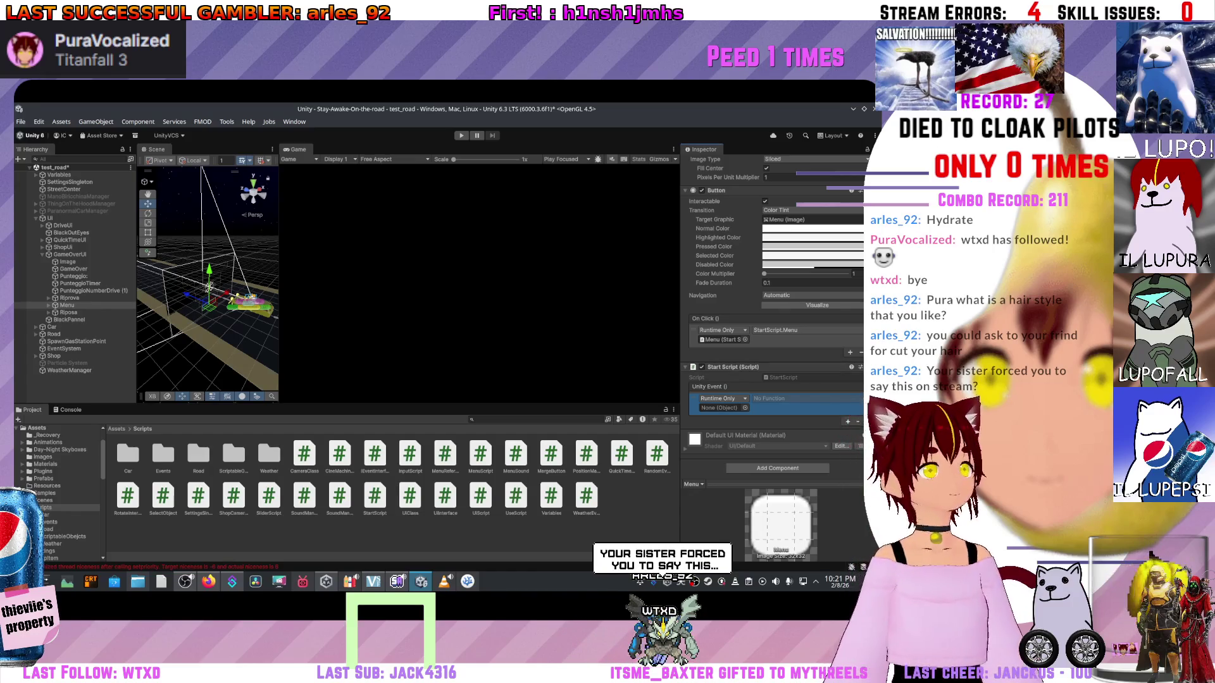
{"action": "left_click", "coordinate": [733, 410]}
{"action": "left_click_drag", "start_coordinate": [733, 416], "coordinate": [724, 408]}
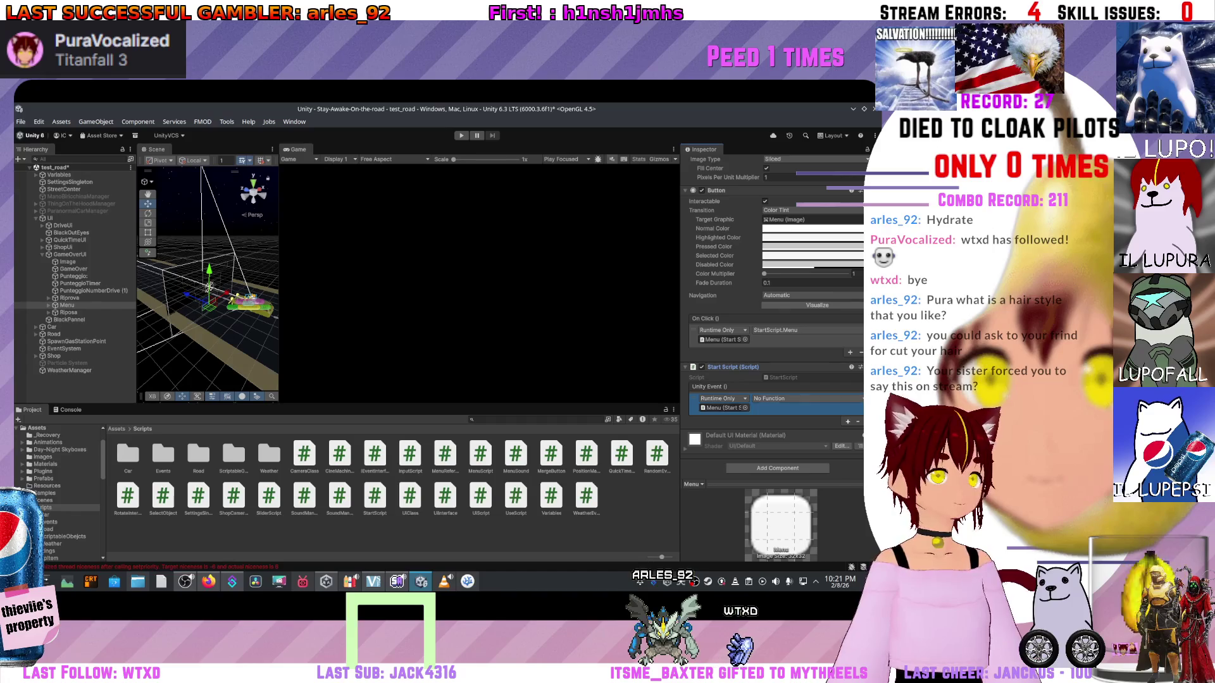
{"action": "left_click", "coordinate": [791, 399]}
{"action": "mouse_move", "coordinate": [790, 480]}
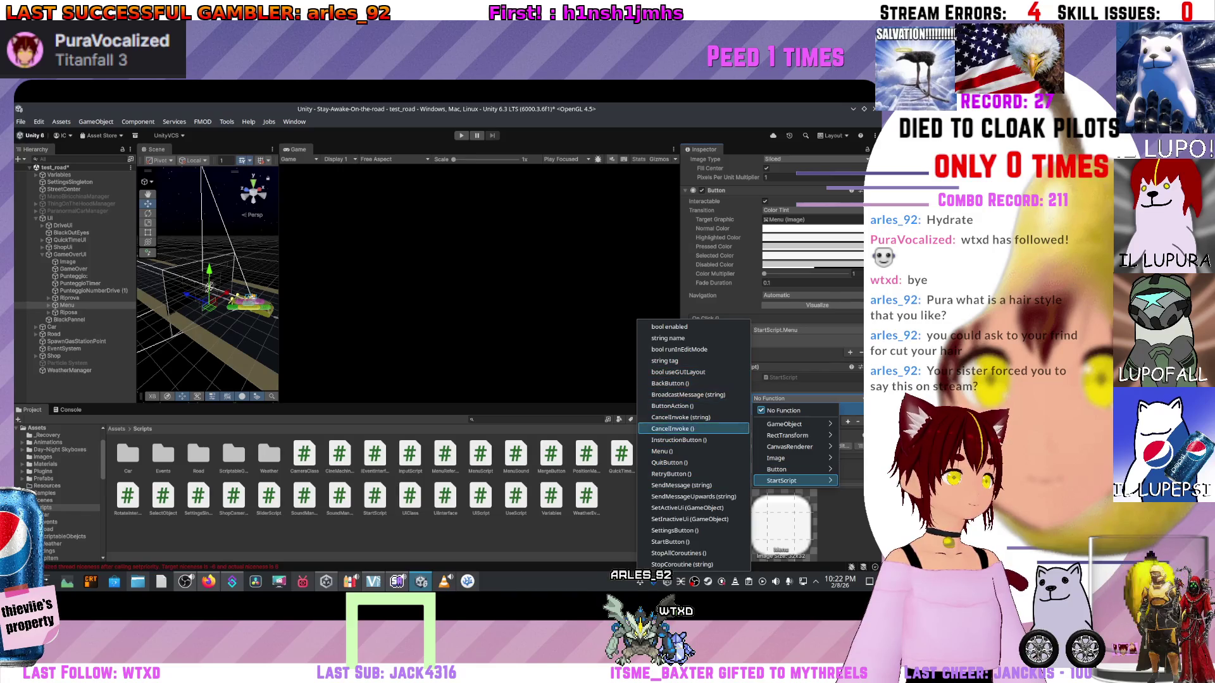
{"action": "left_click", "coordinate": [661, 451]}
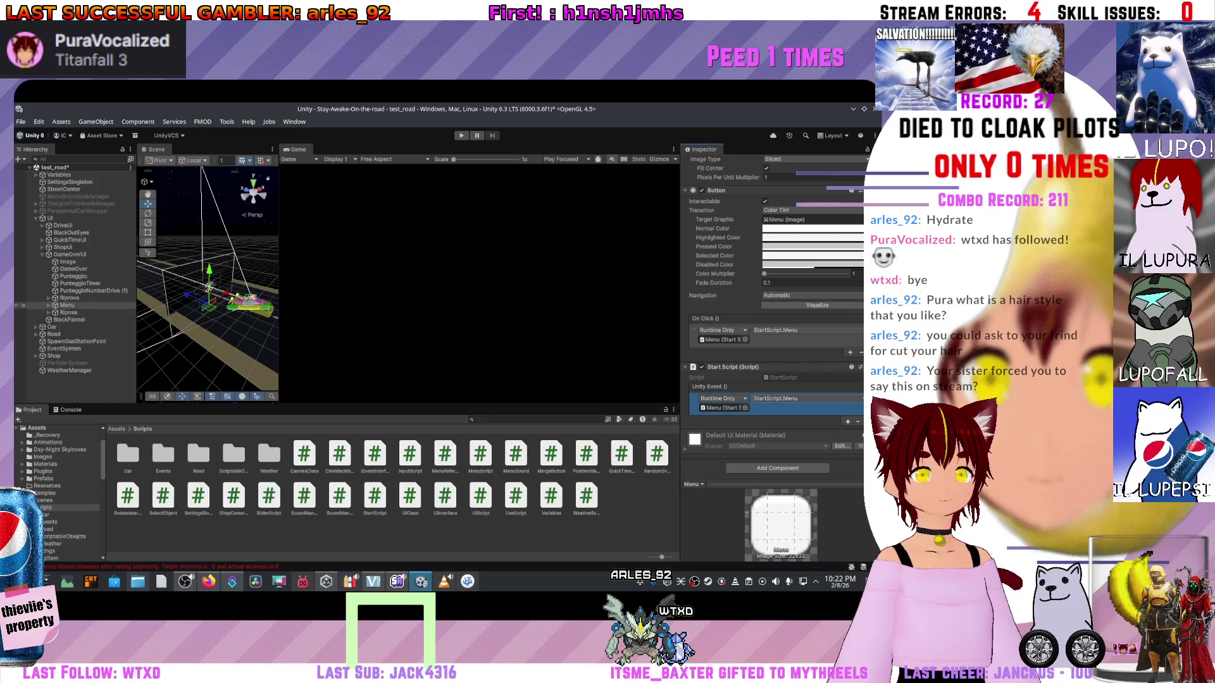
{"action": "left_click", "coordinate": [22, 298]}
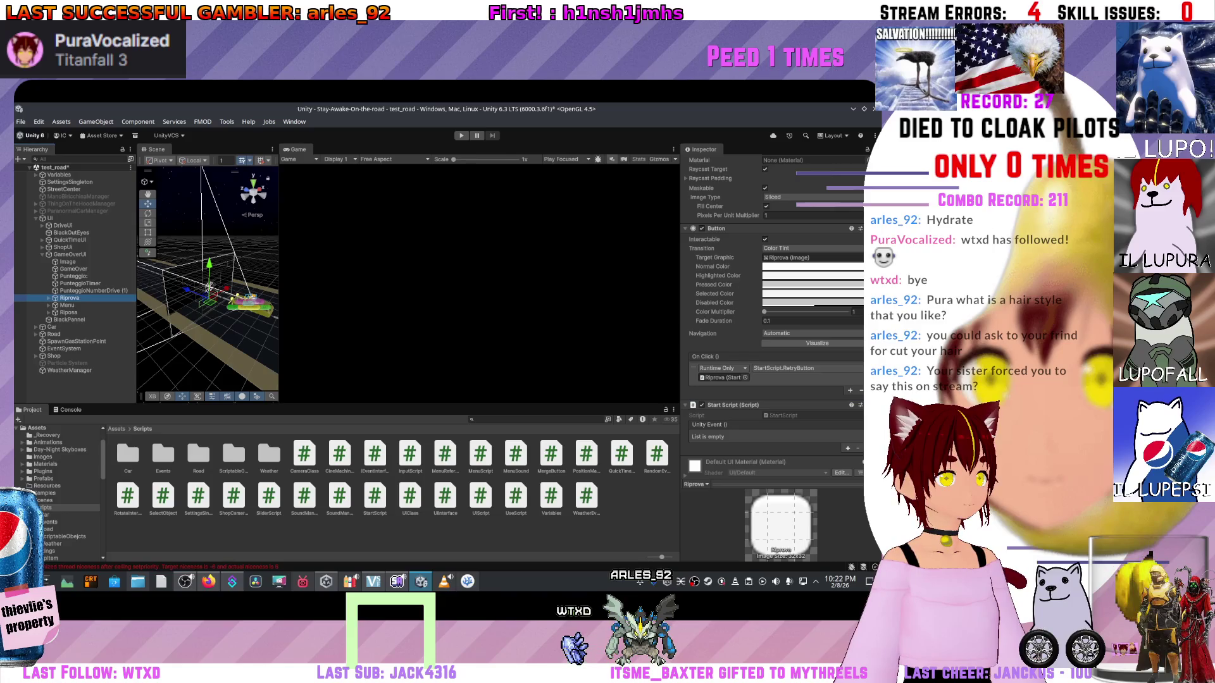
- Add a Start Script event entry on Riprova that calls StartScript.RetryButton()
{"action": "left_click", "coordinate": [847, 447]}
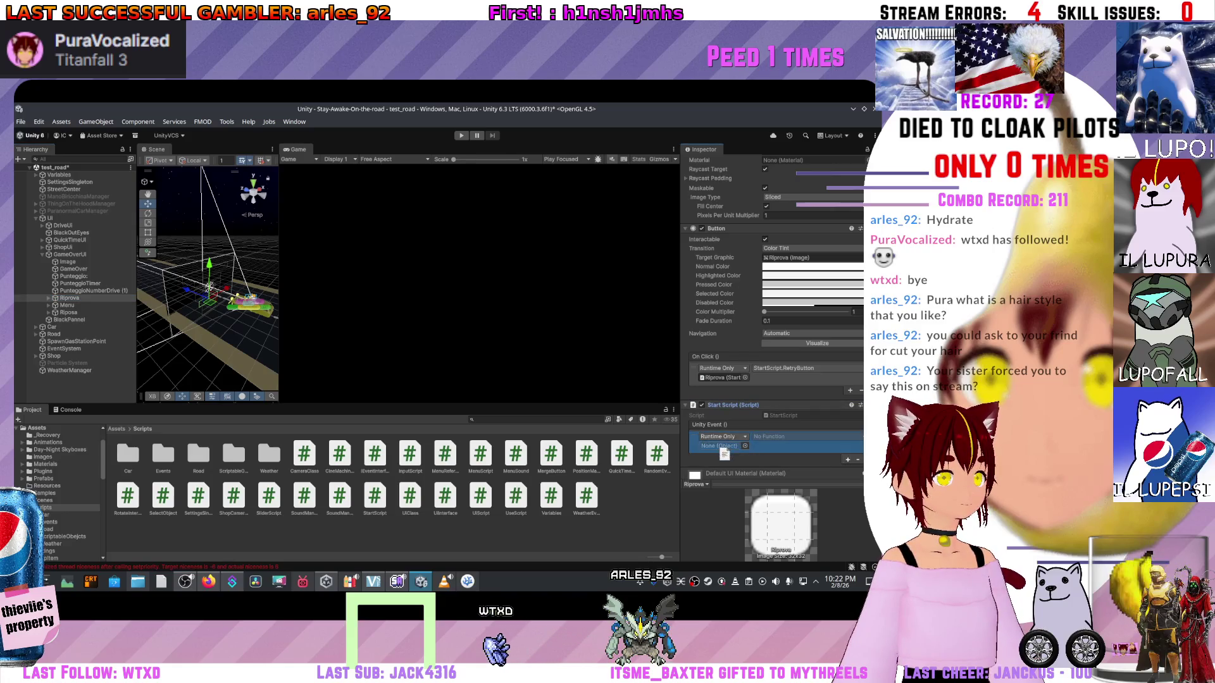
{"action": "left_click", "coordinate": [778, 436]}
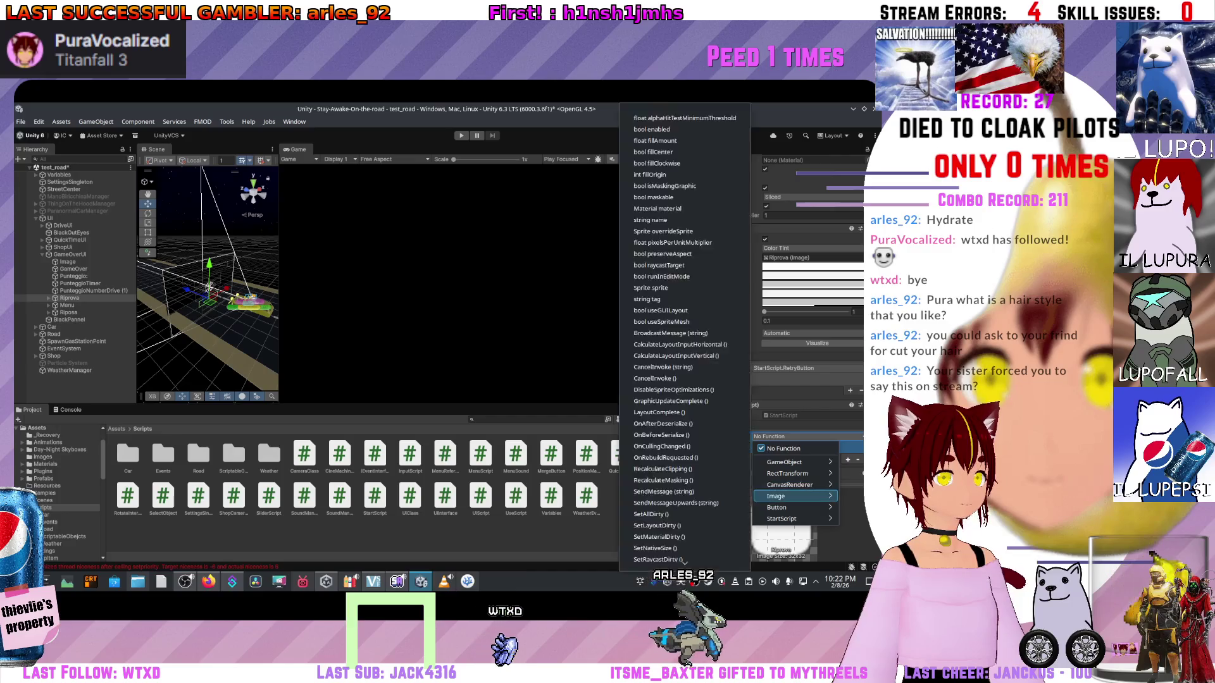
{"action": "mouse_move", "coordinate": [785, 519]}
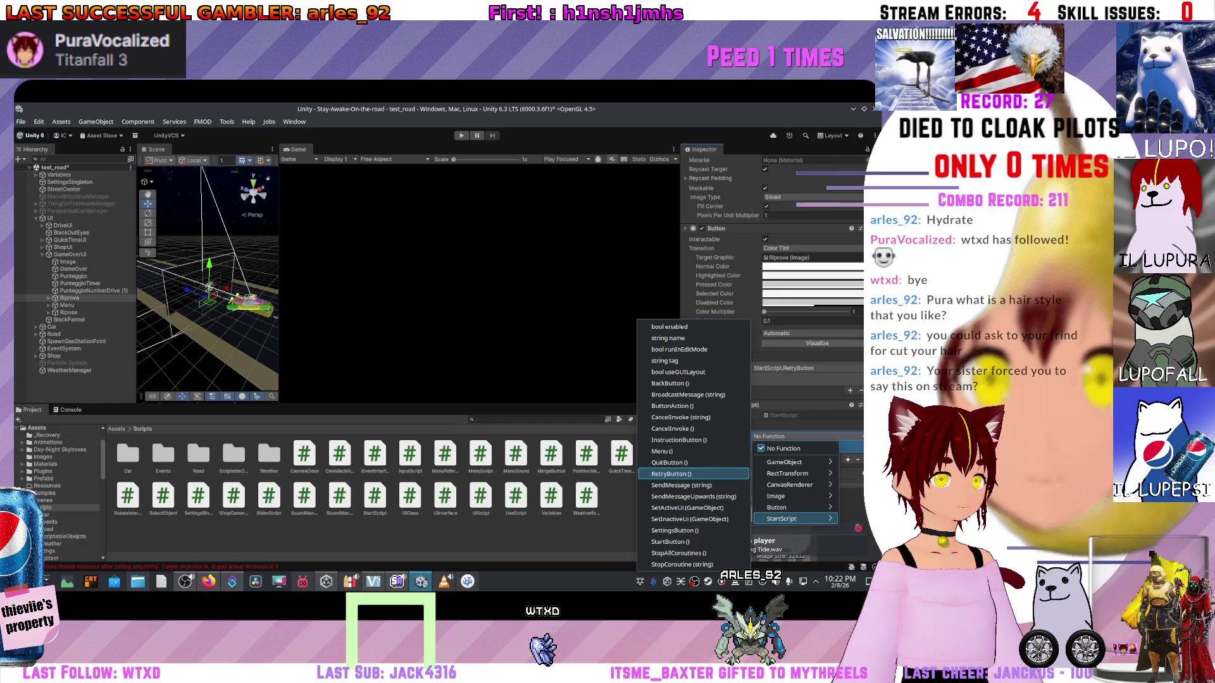
{"action": "left_click", "coordinate": [671, 474]}
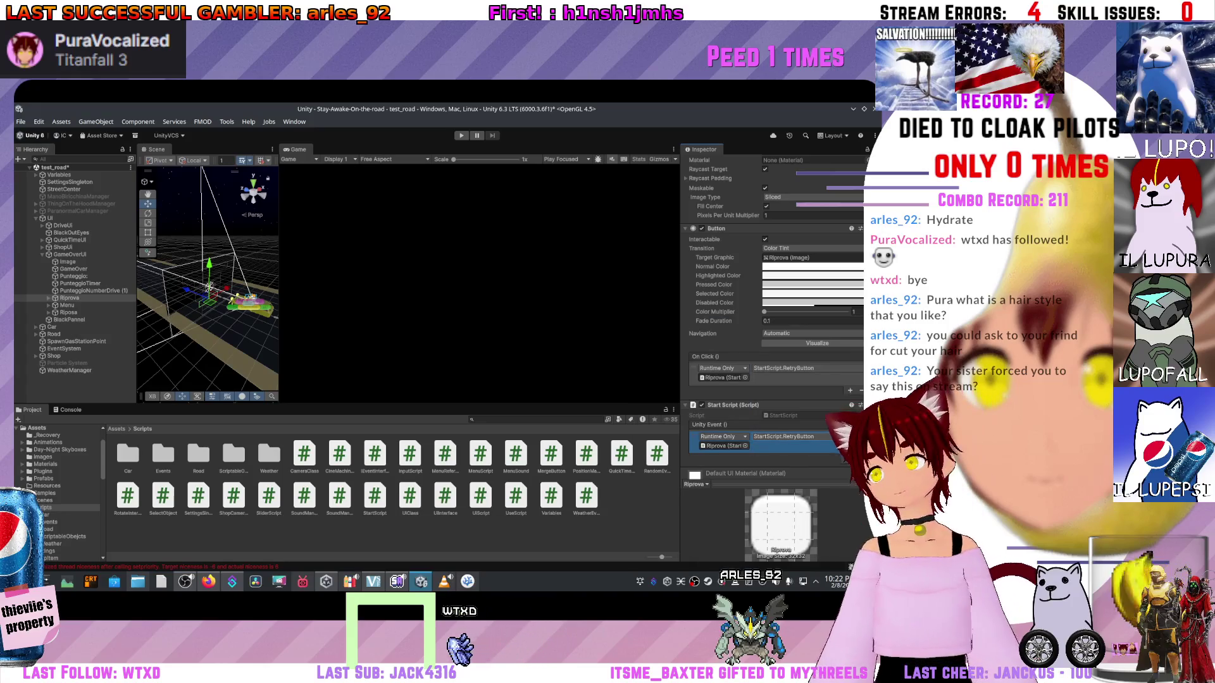
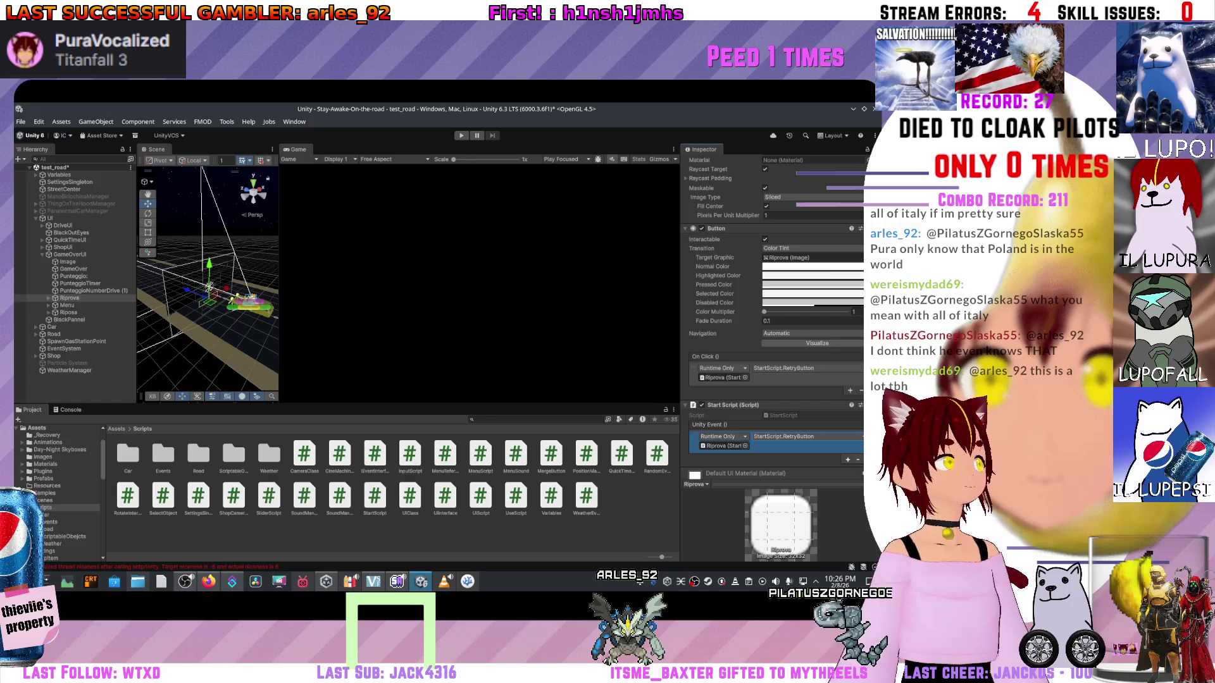
- Play the game to its game-over screen and inspect the first NullReferenceException in the Console
{"action": "key", "text": "ctrl+p"}
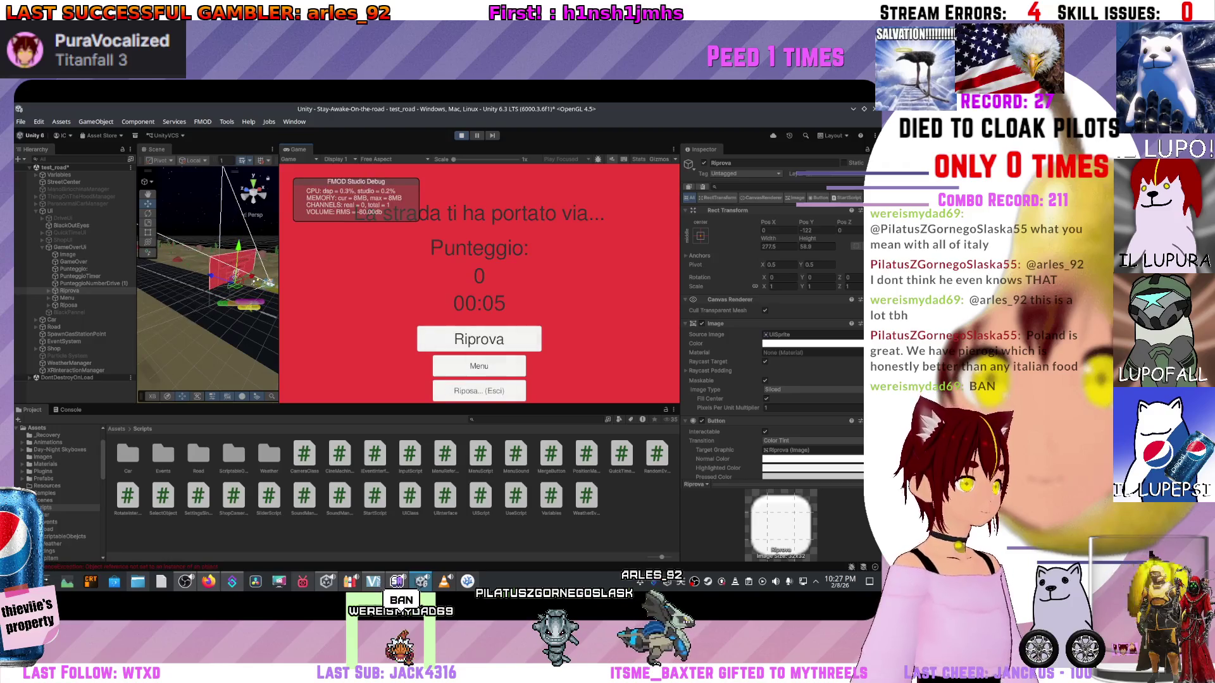
{"action": "key", "text": "ctrl+shift+c"}
{"action": "left_click", "coordinate": [142, 466]}
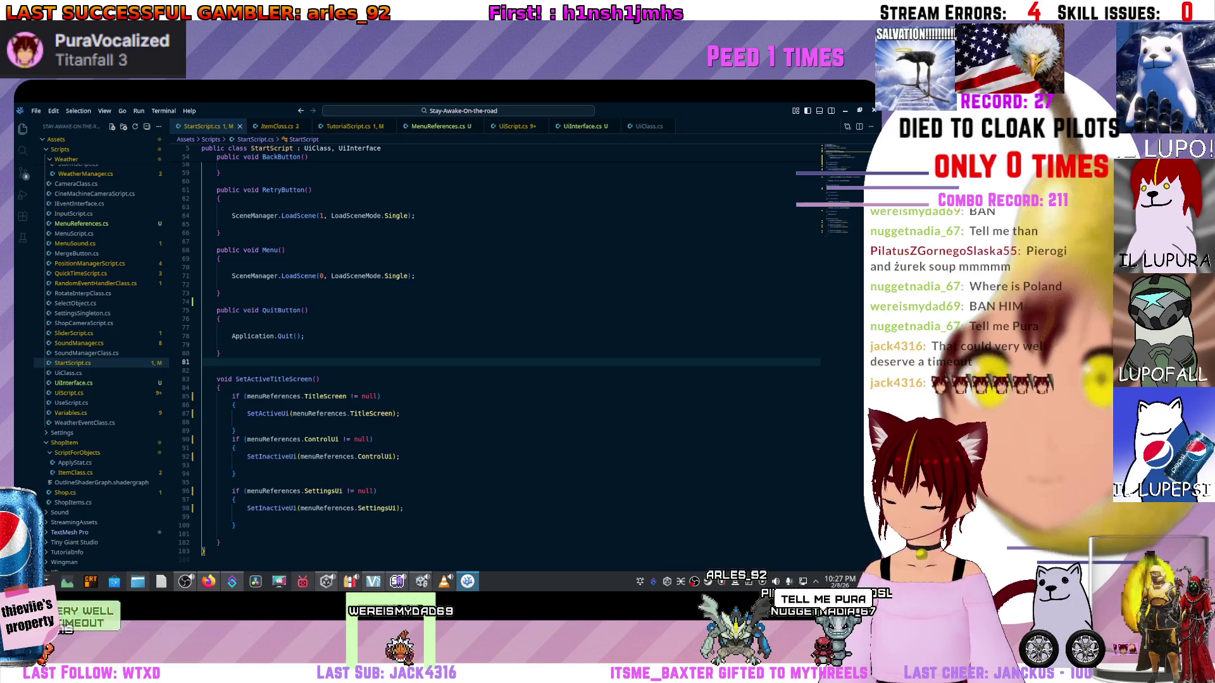
{"action": "mouse_move", "coordinate": [253, 336]}
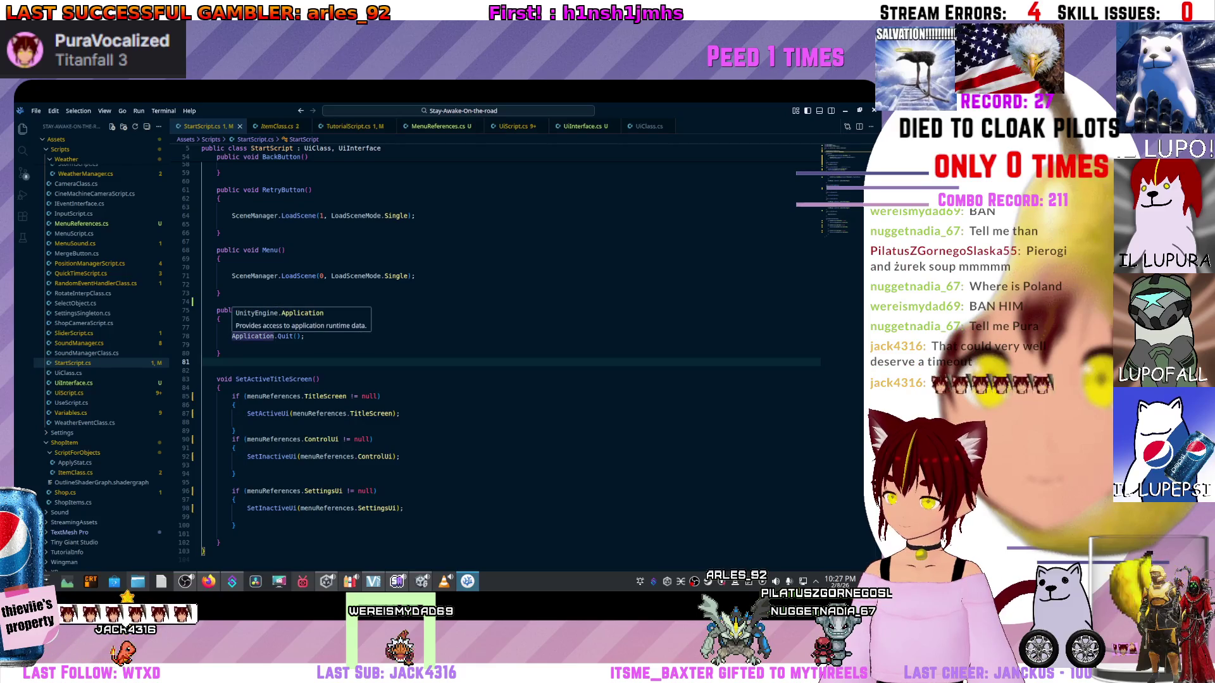
{"action": "left_click", "coordinate": [405, 276]}
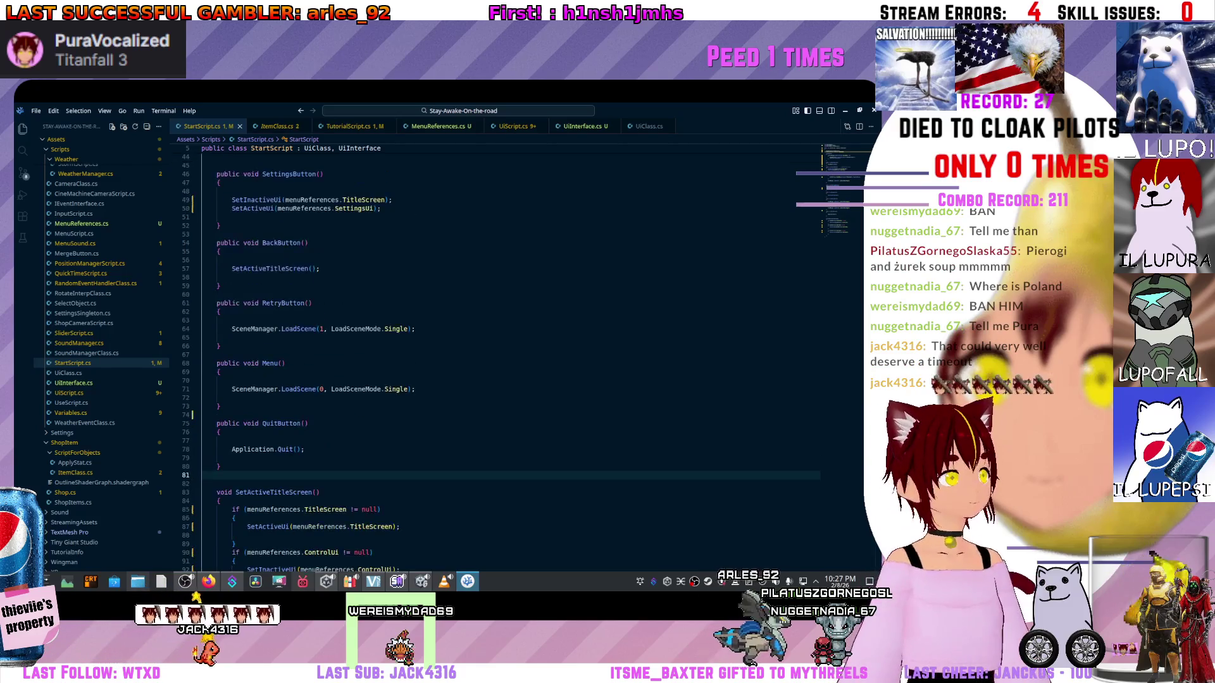
{"action": "scroll", "coordinate": [443, 348], "scroll_direction": "up", "scroll_amount": 7}
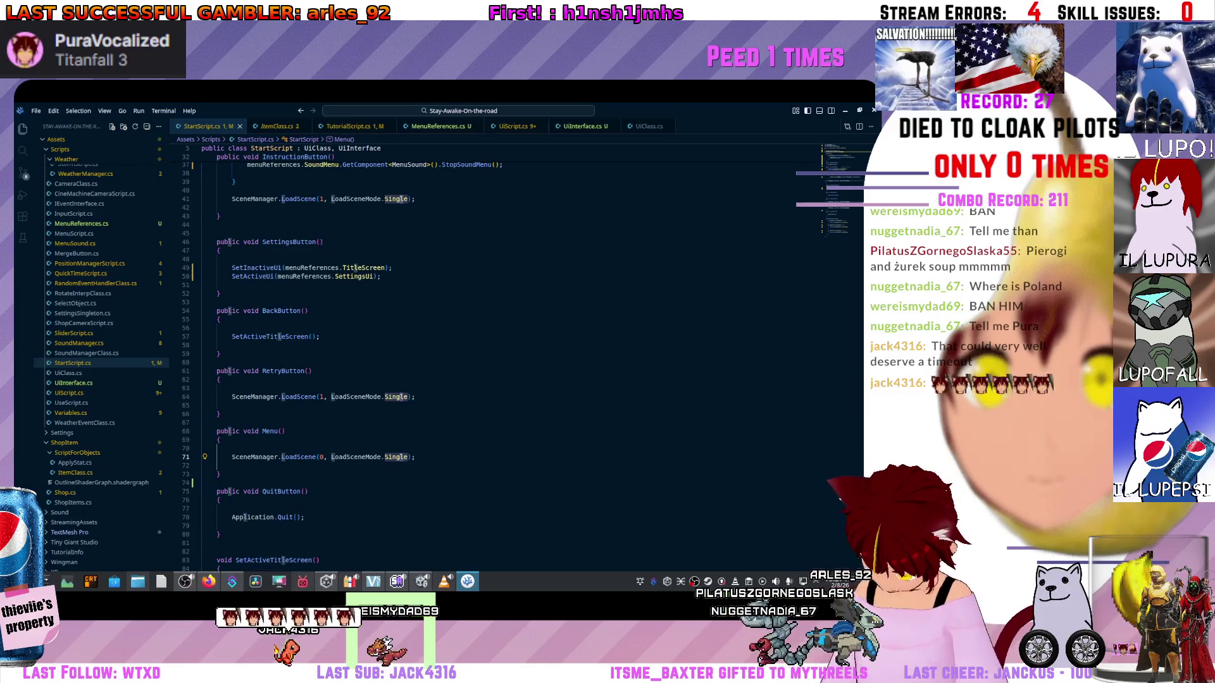
{"action": "scroll", "coordinate": [443, 348], "scroll_direction": "up", "scroll_amount": 1}
{"action": "left_click", "coordinate": [215, 506]}
{"action": "scroll", "coordinate": [443, 348], "scroll_direction": "down", "scroll_amount": 4}
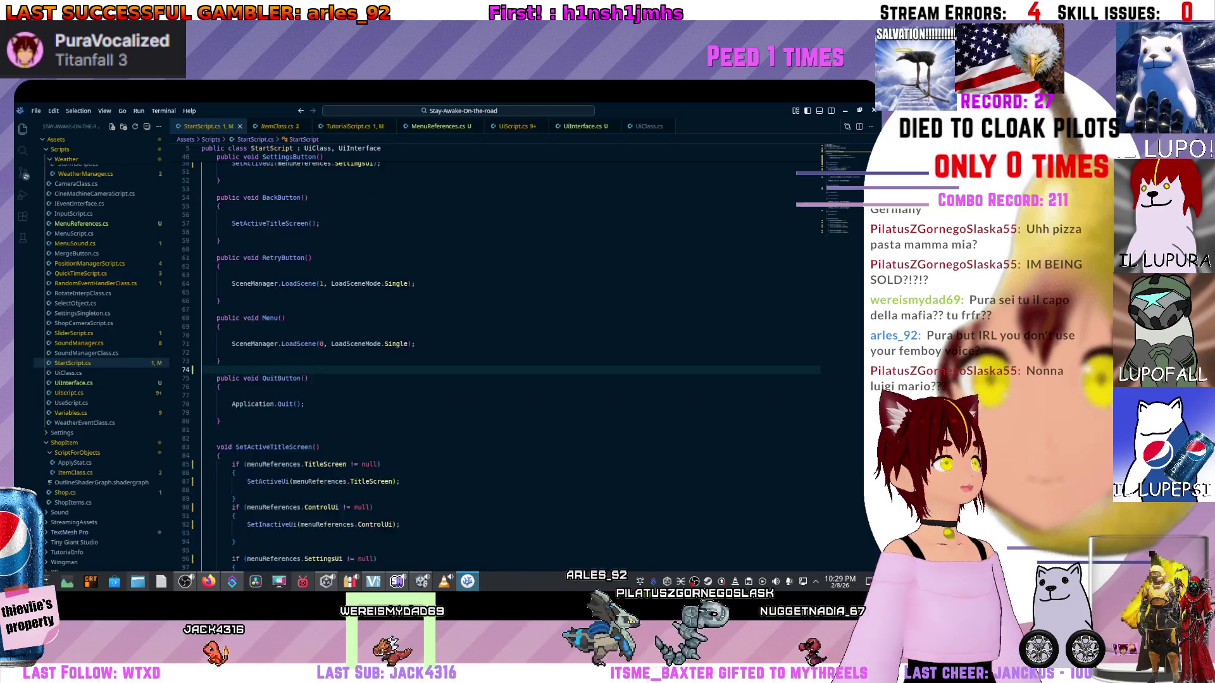
- Place the cursor after Application.Quit() in QuitButton, then read the first NullReferenceException's details in Unity
{"action": "key", "text": "Down"}
{"action": "key", "text": "Down"}
{"action": "key", "text": "Down"}
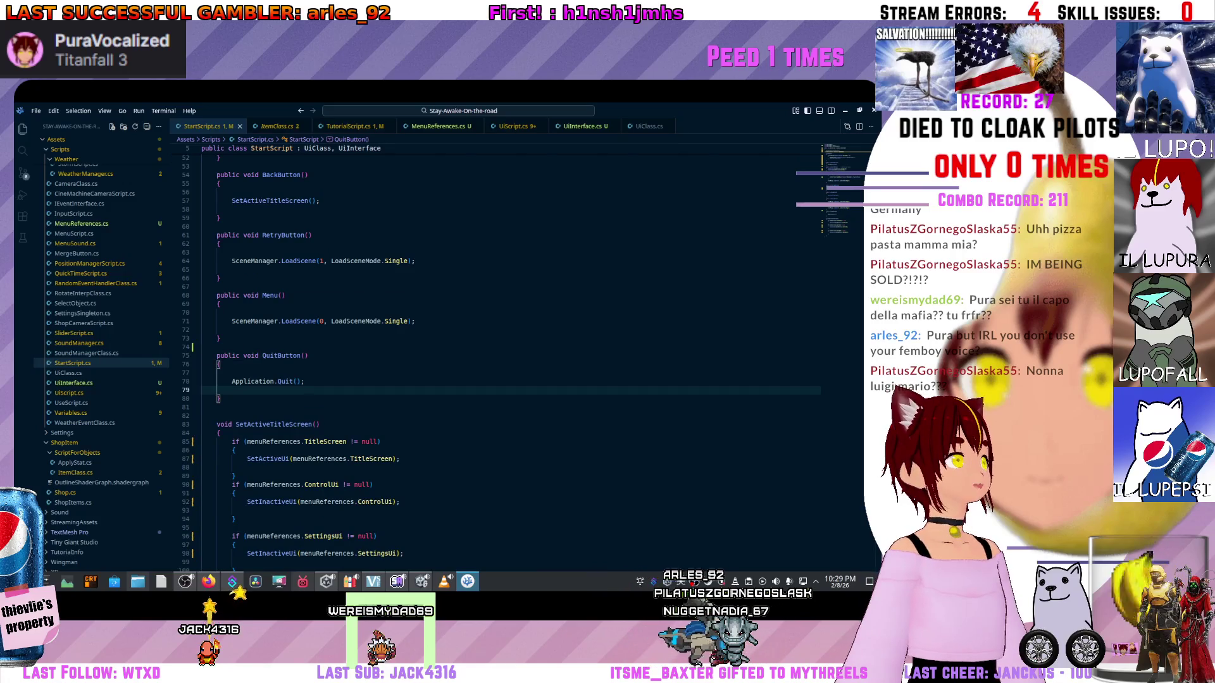
{"action": "left_click", "coordinate": [302, 382]}
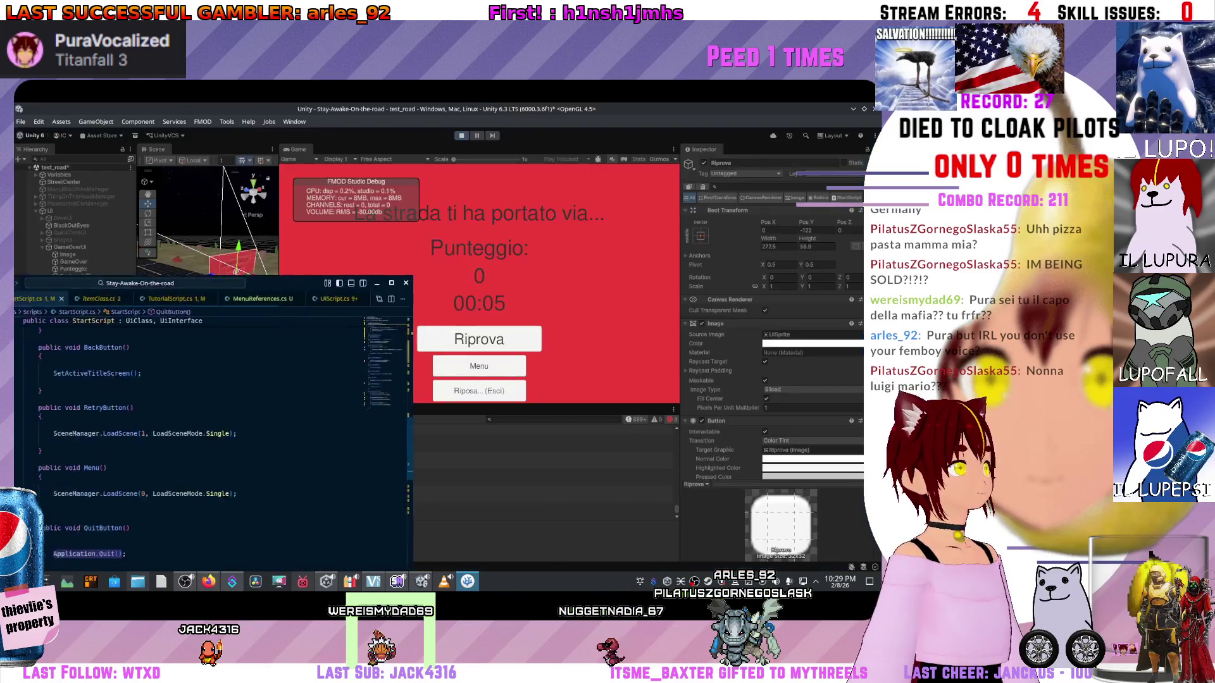
{"action": "key", "text": "alt+Tab"}
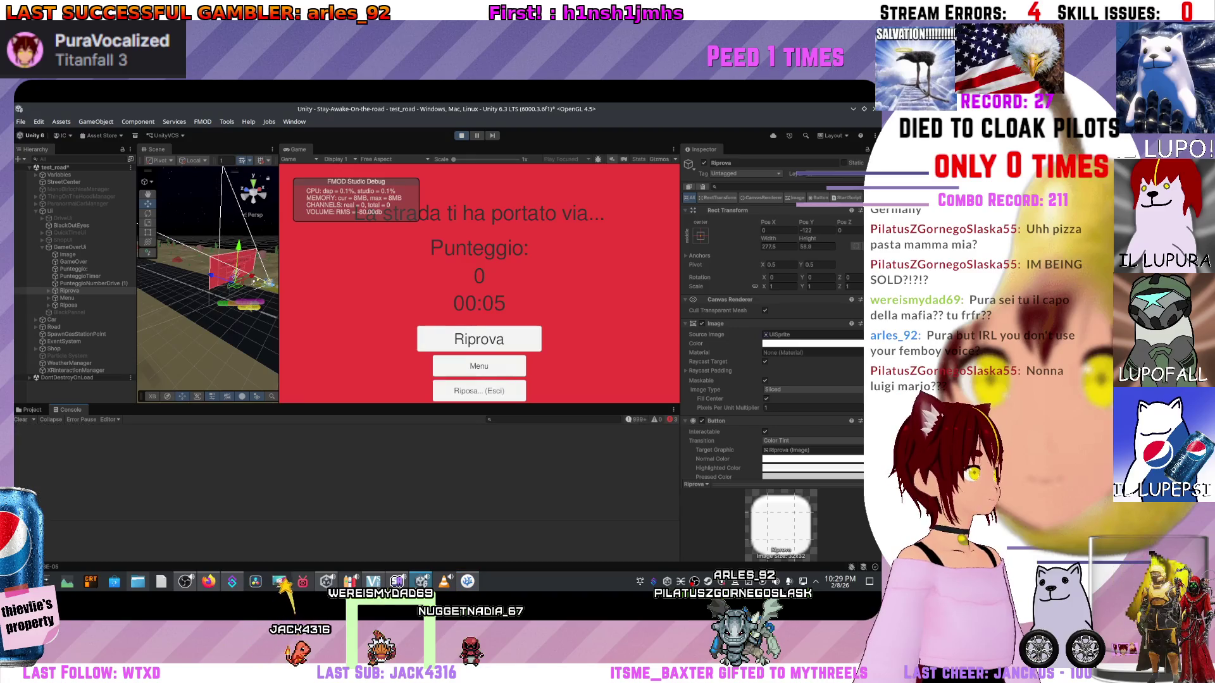
{"action": "left_click", "coordinate": [142, 432]}
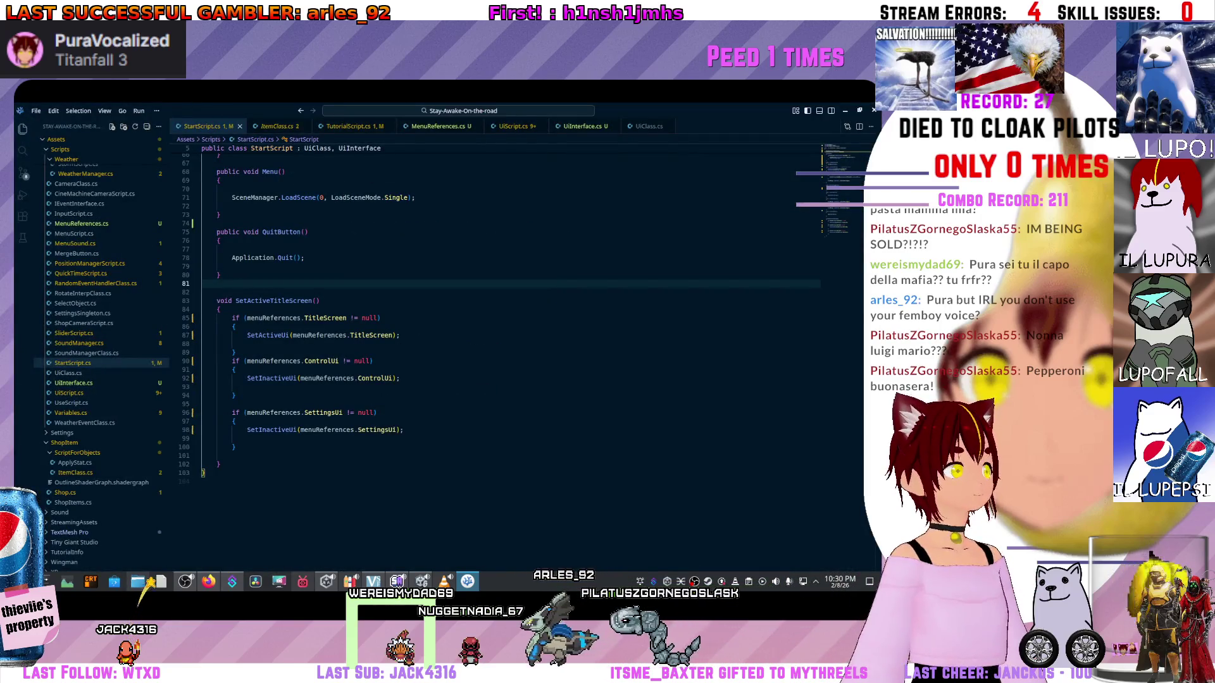
- Scroll StartScript.cs back to the top and minimize VS Code to reveal Unity's game-over screen
{"action": "key", "text": "super+Down"}
{"action": "key", "text": "super+Down"}
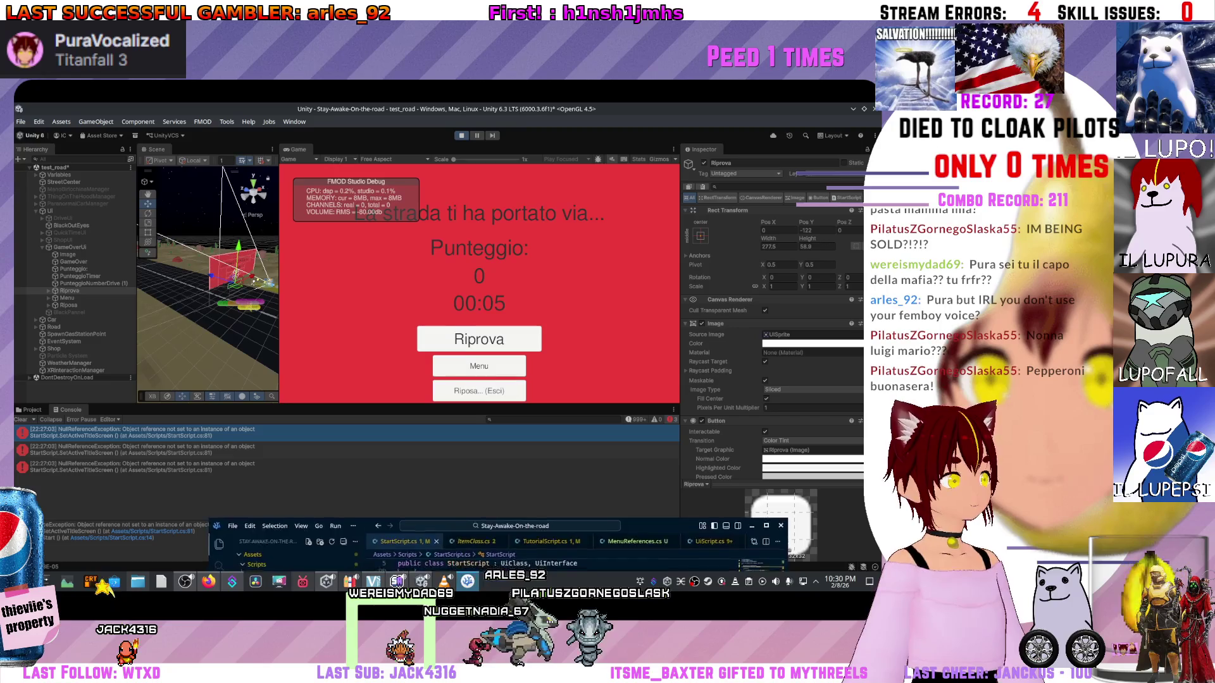
{"action": "key", "text": "alt+Tab"}
{"action": "scroll", "coordinate": [601, 316], "scroll_direction": "up", "scroll_amount": 1}
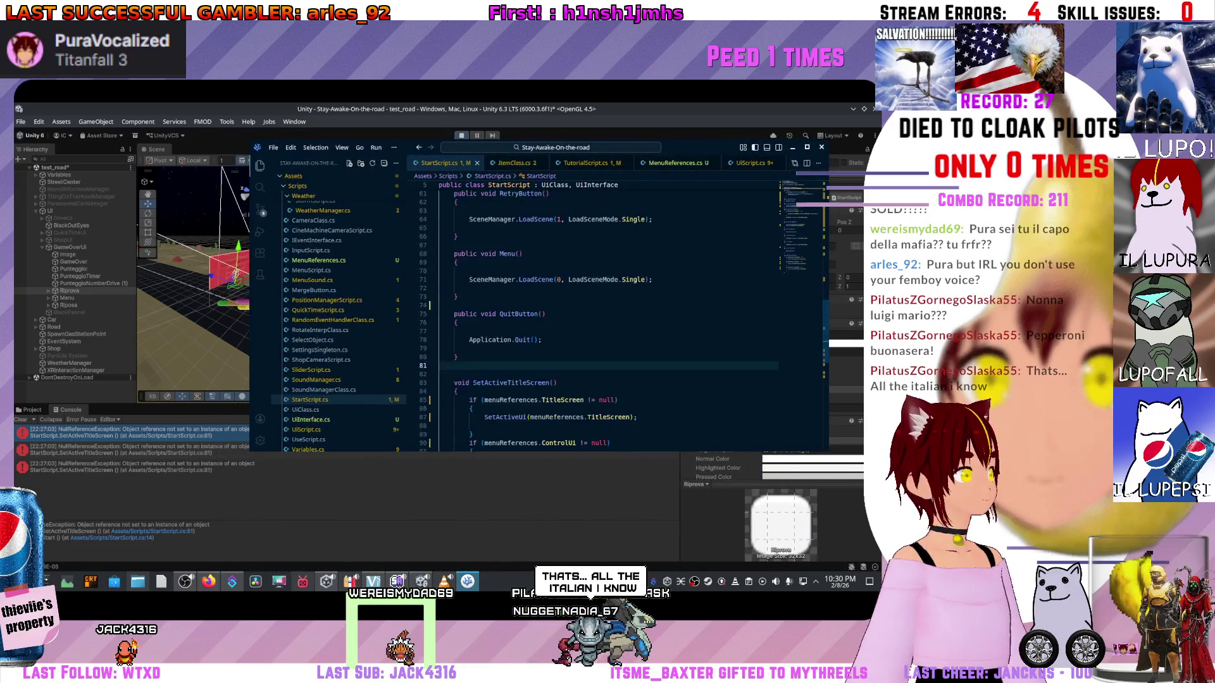
{"action": "scroll", "coordinate": [601, 317], "scroll_direction": "up", "scroll_amount": 2}
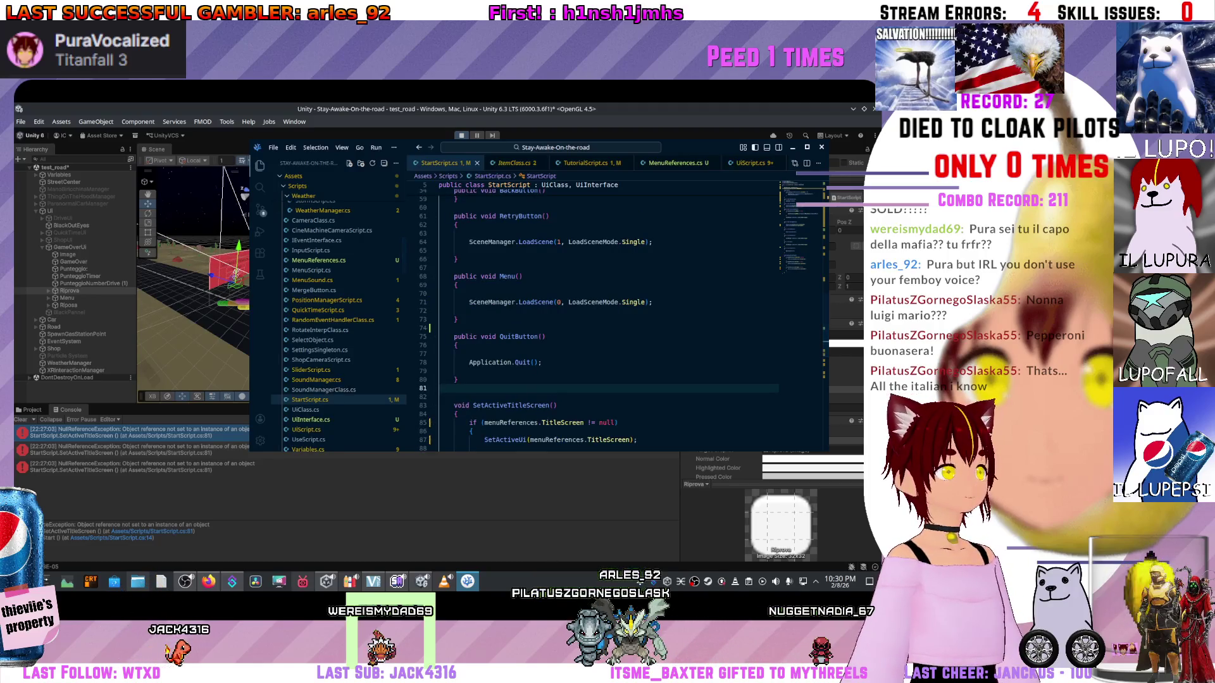
{"action": "scroll", "coordinate": [601, 316], "scroll_direction": "up", "scroll_amount": 20}
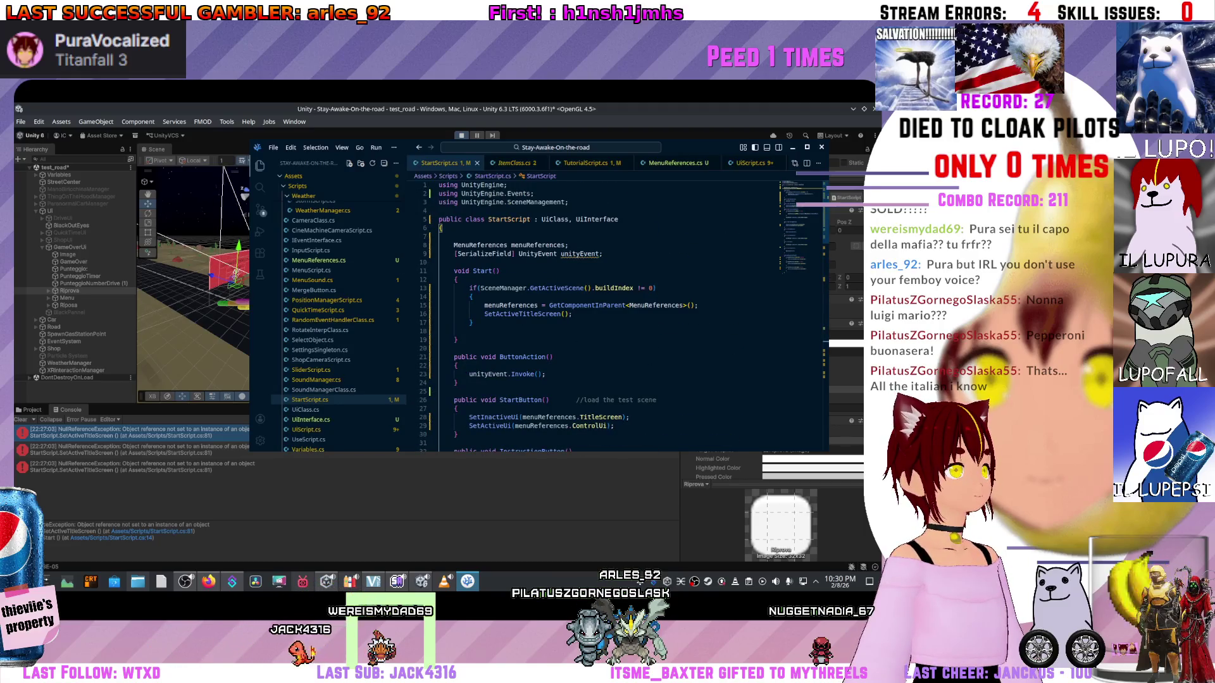
{"action": "left_click", "coordinate": [232, 581]}
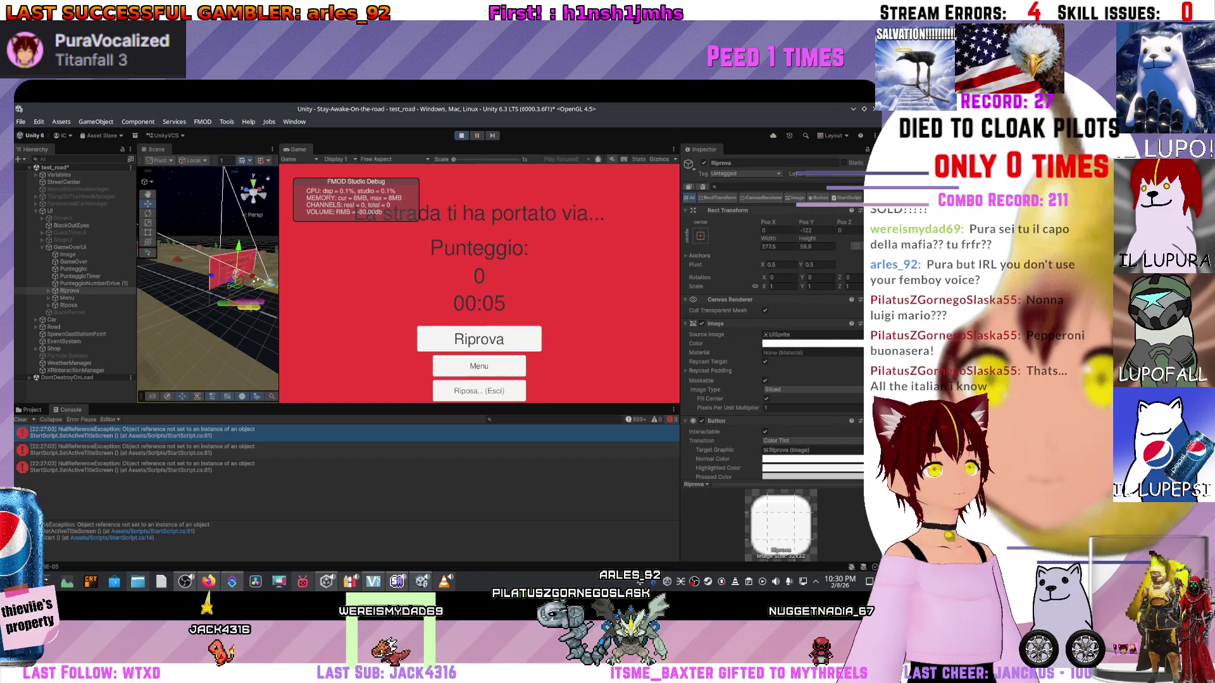
- Clear the logged NullReferenceException errors from the Console
{"action": "left_click", "coordinate": [422, 582]}
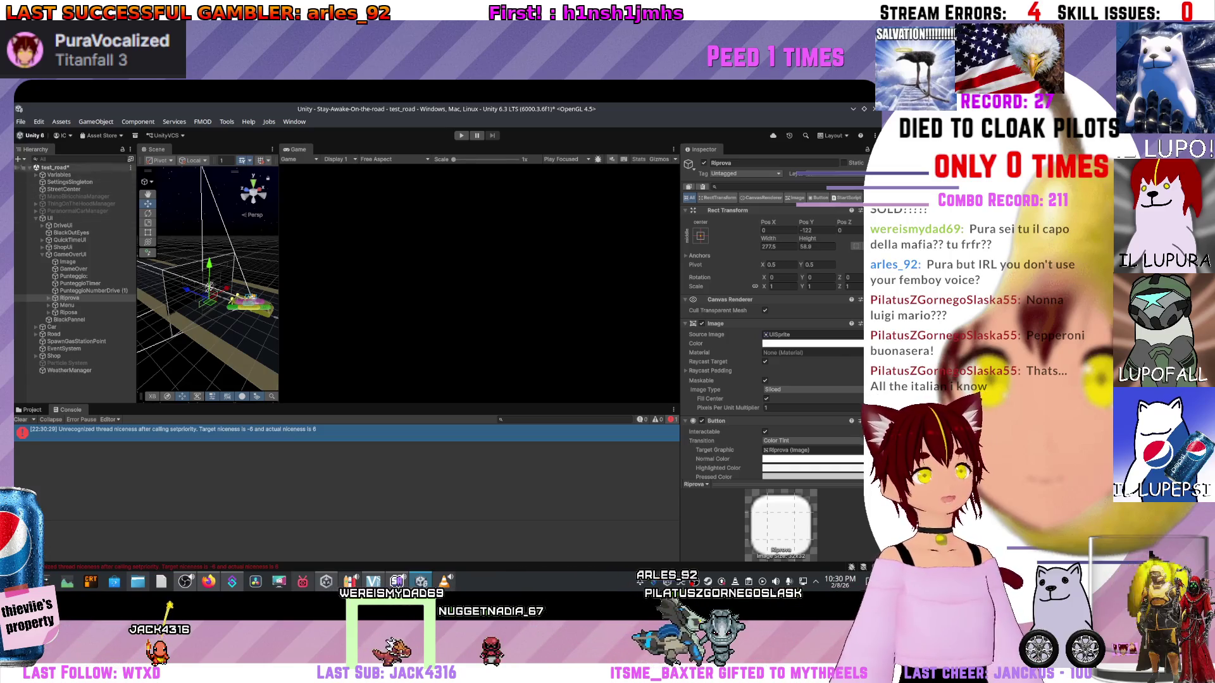
{"action": "key", "text": "alt+f"}
- Open Build Profiles, select Windows and switch the build platform from Linux to Windows
{"action": "key", "text": "Down"}
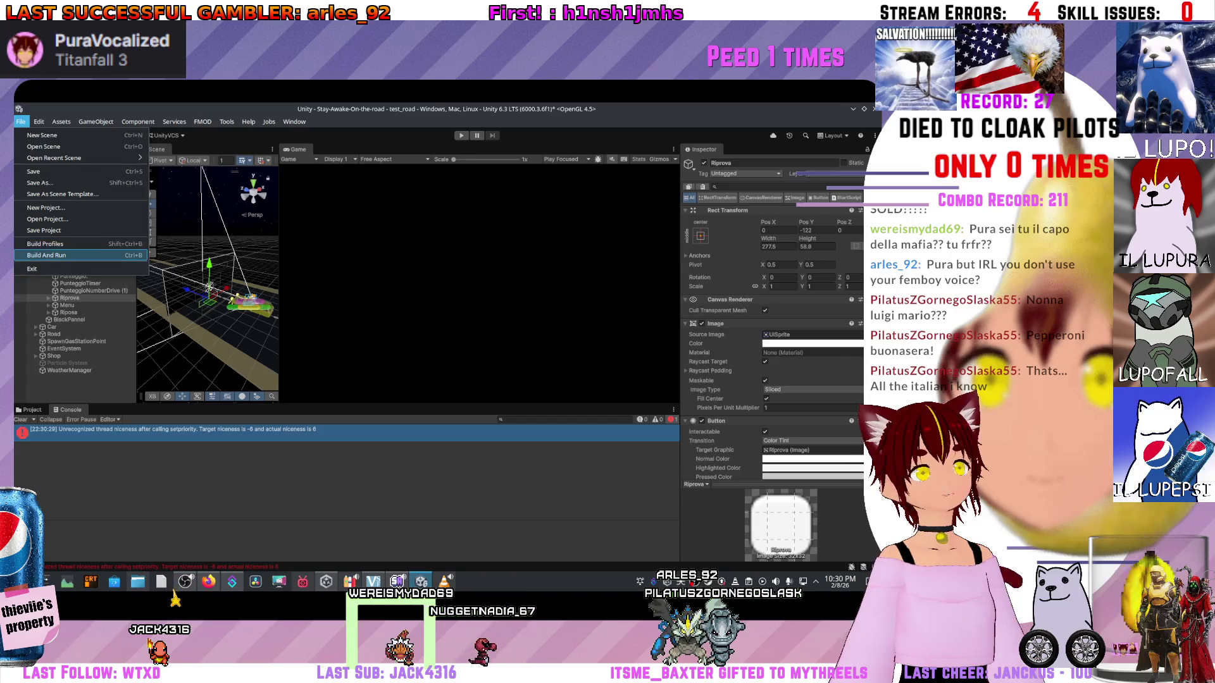
{"action": "key", "text": "Up"}
{"action": "key", "text": "Return"}
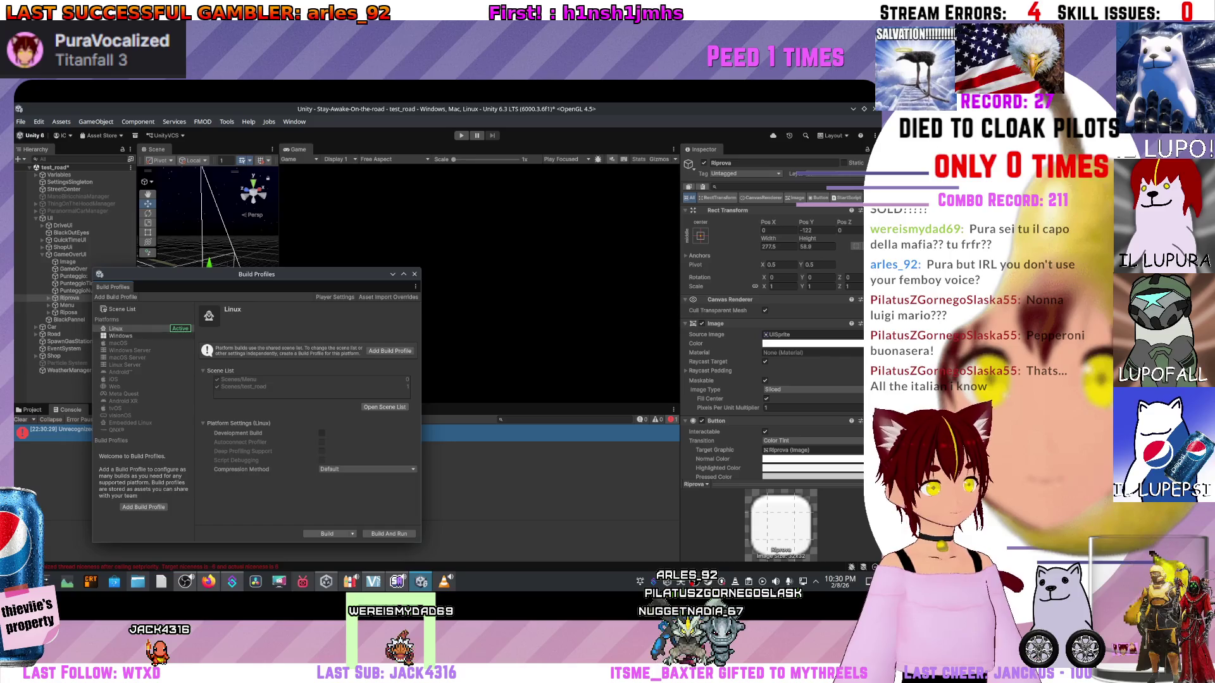
{"action": "left_click", "coordinate": [121, 336]}
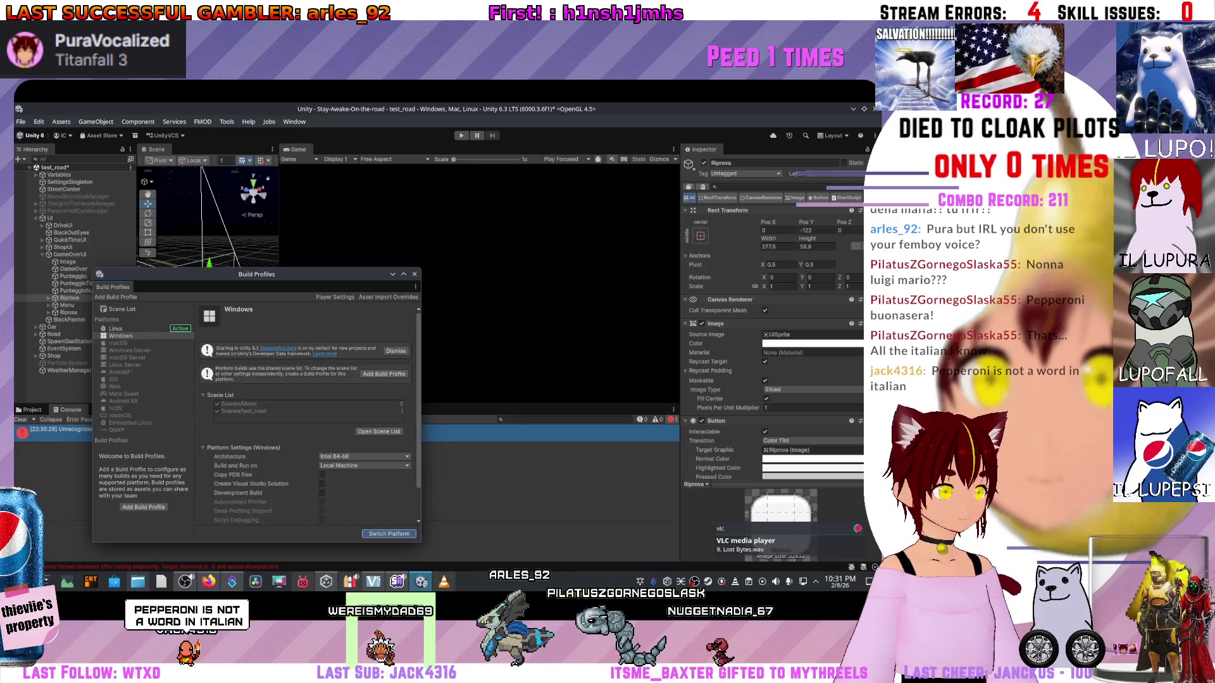
{"action": "left_click", "coordinate": [389, 533]}
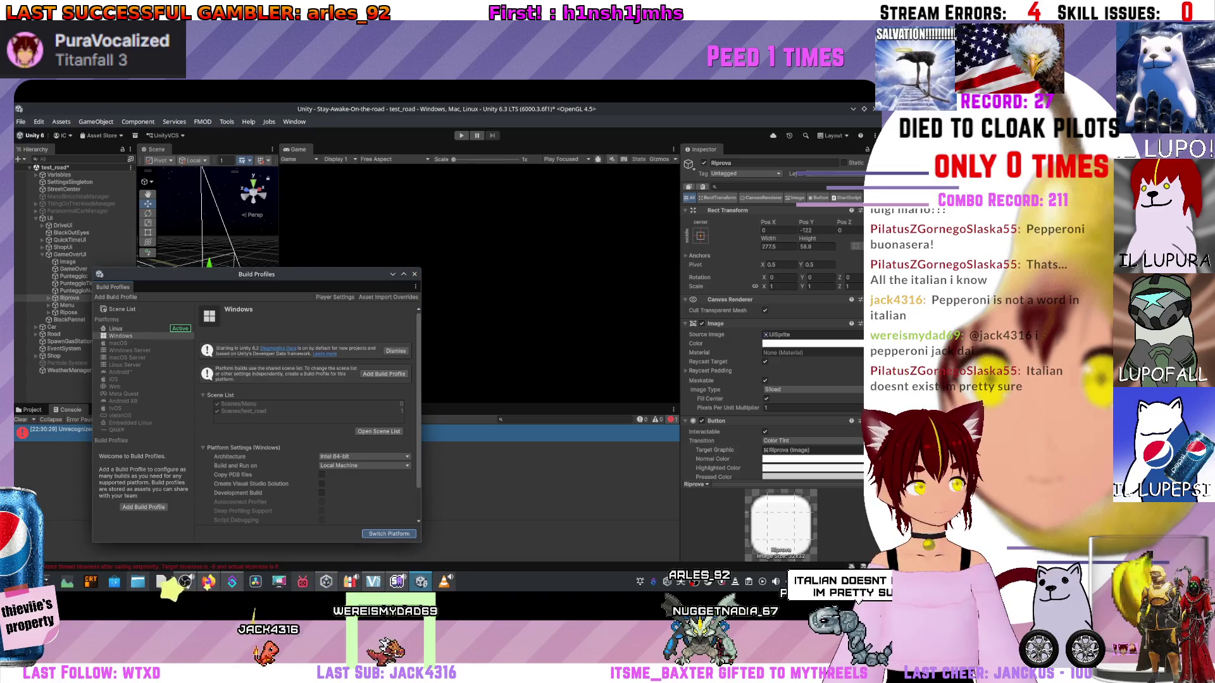
{"action": "mouse_move", "coordinate": [421, 580]}
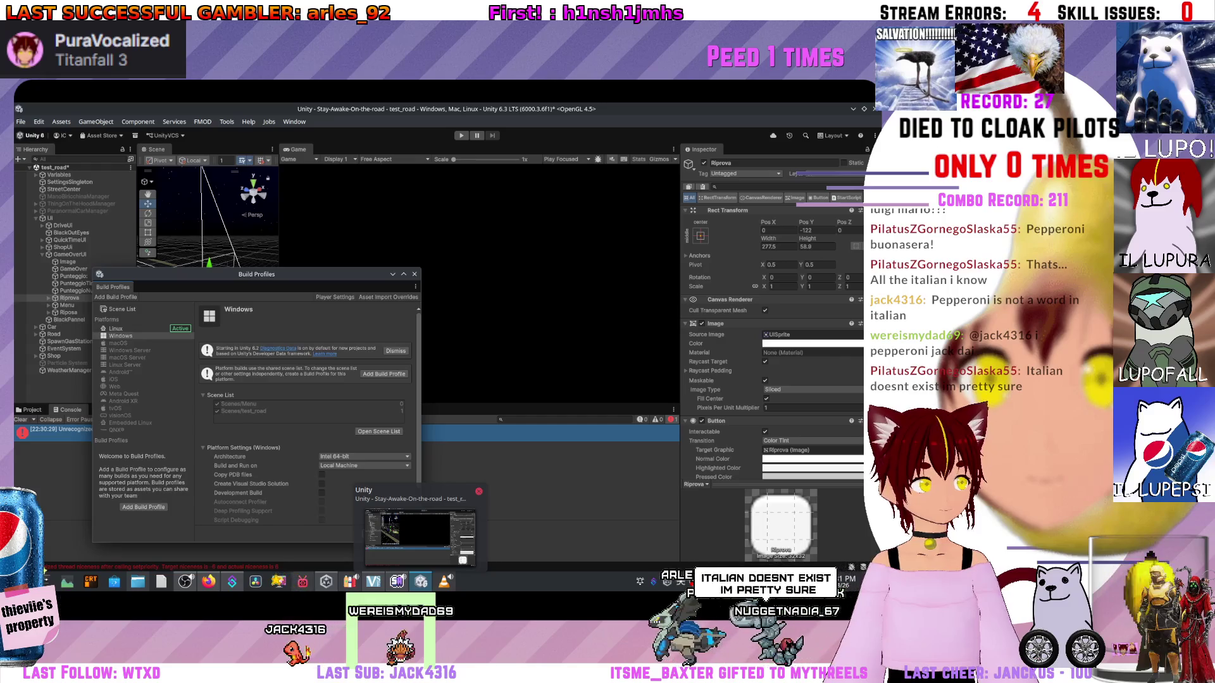
{"action": "left_click", "coordinate": [462, 559]}
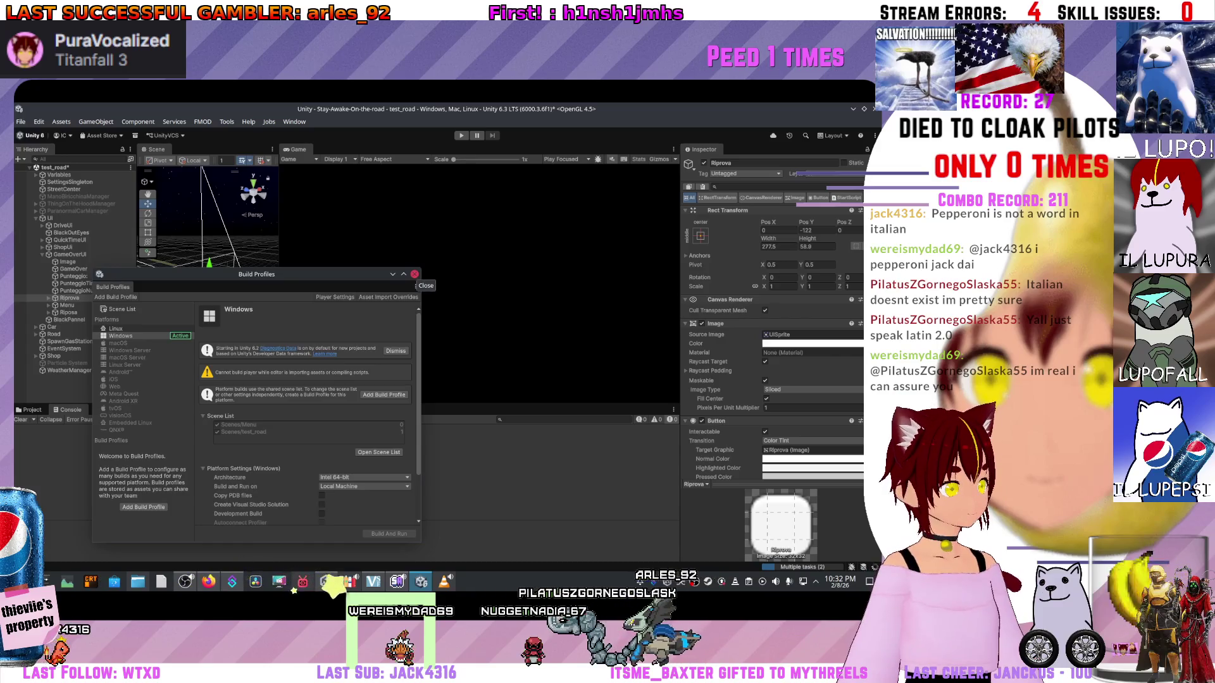
- Close the Build Profiles window once the Windows platform switch has finished
{"action": "left_click", "coordinate": [414, 274]}
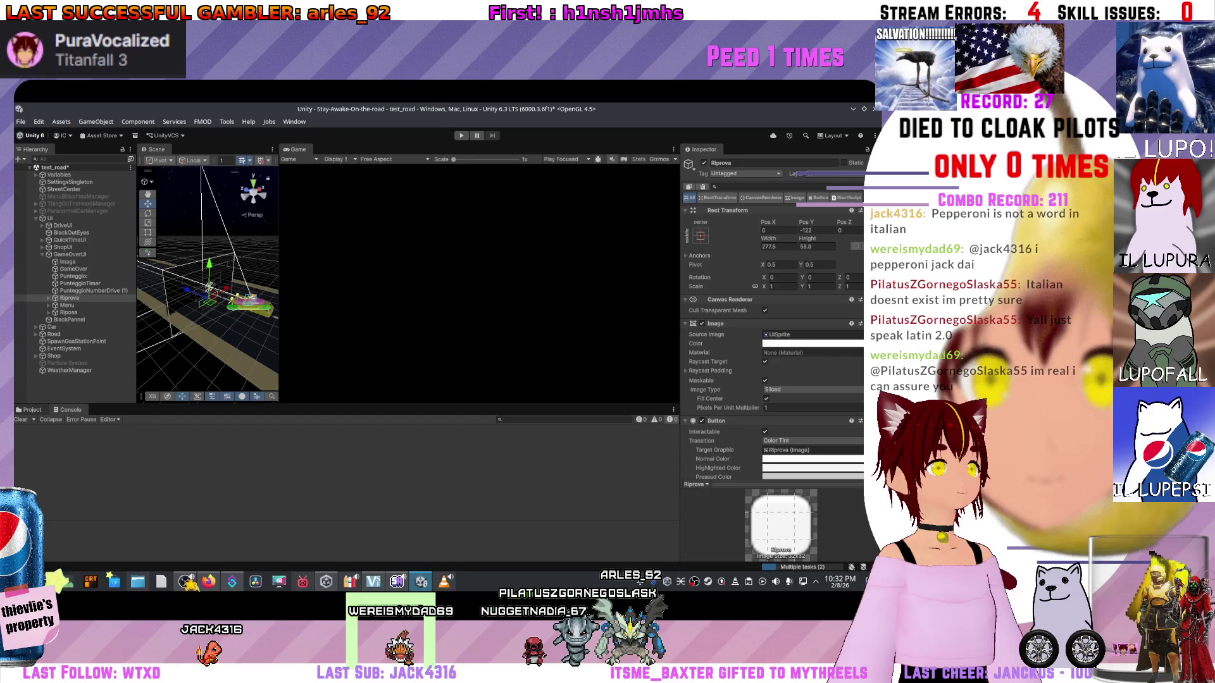
- Replay the game to game over and view the third NullReferenceException's stack trace from SetActiveTitleScreen
{"action": "left_click", "coordinate": [31, 410]}
{"action": "key", "text": "ctrl+p"}
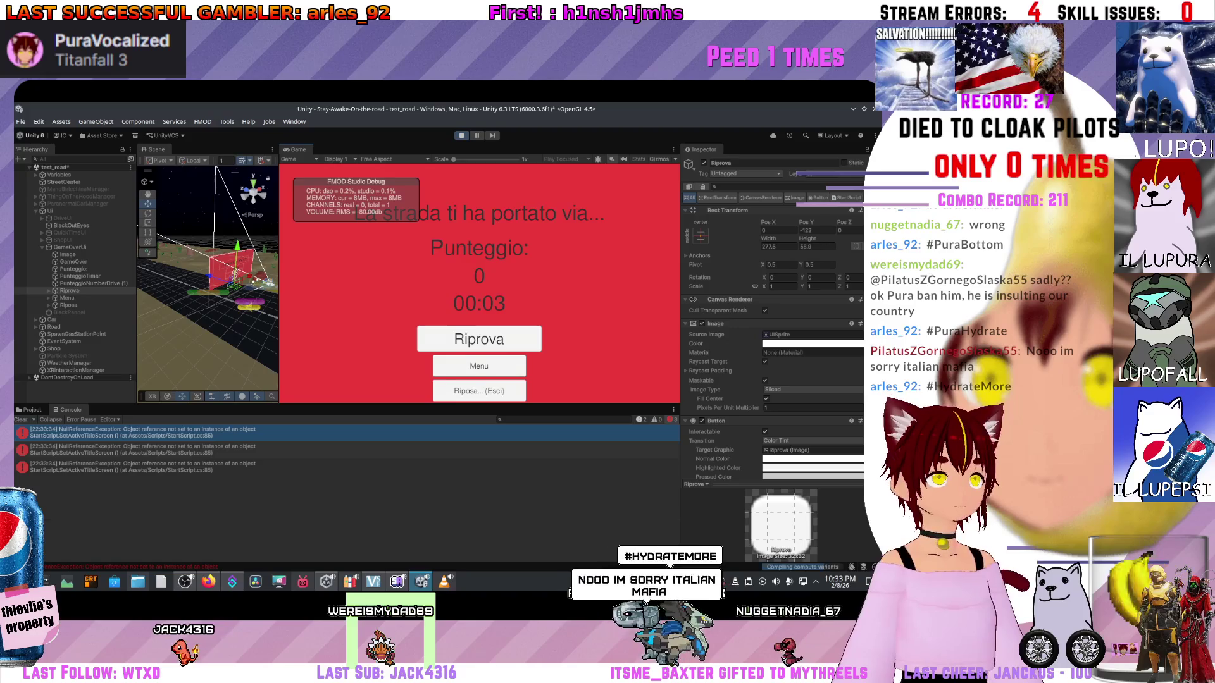
{"action": "left_click", "coordinate": [145, 467]}
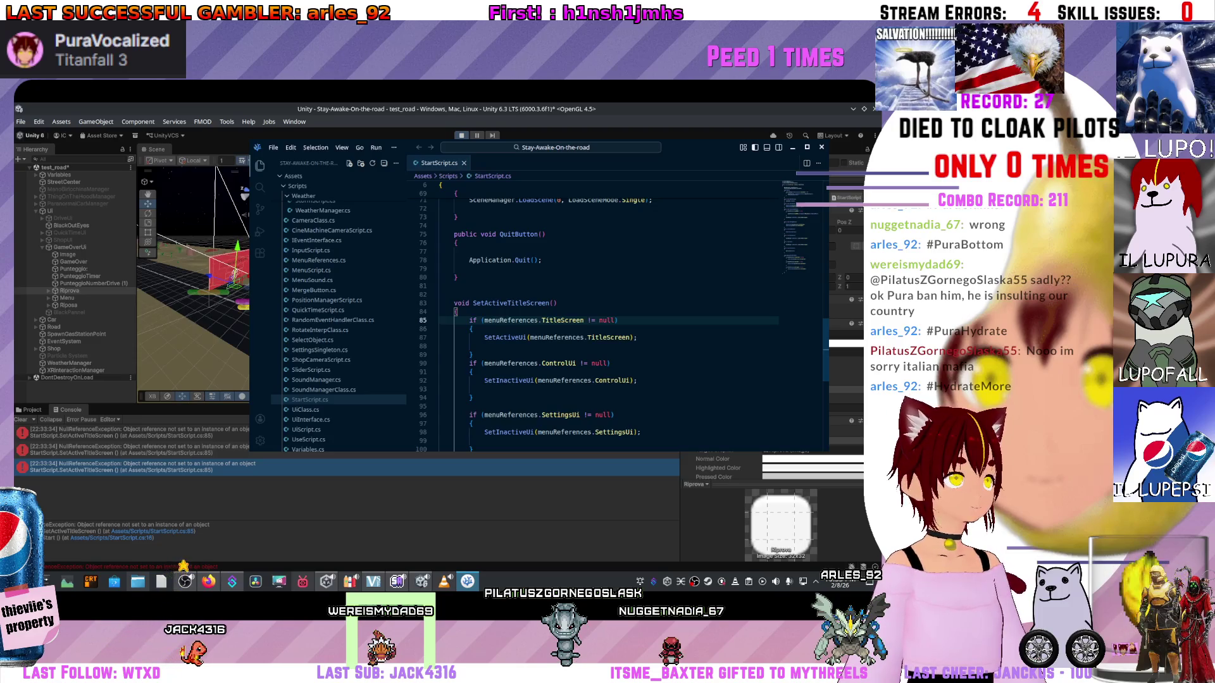
{"action": "scroll", "coordinate": [607, 316], "scroll_direction": "down", "scroll_amount": 1}
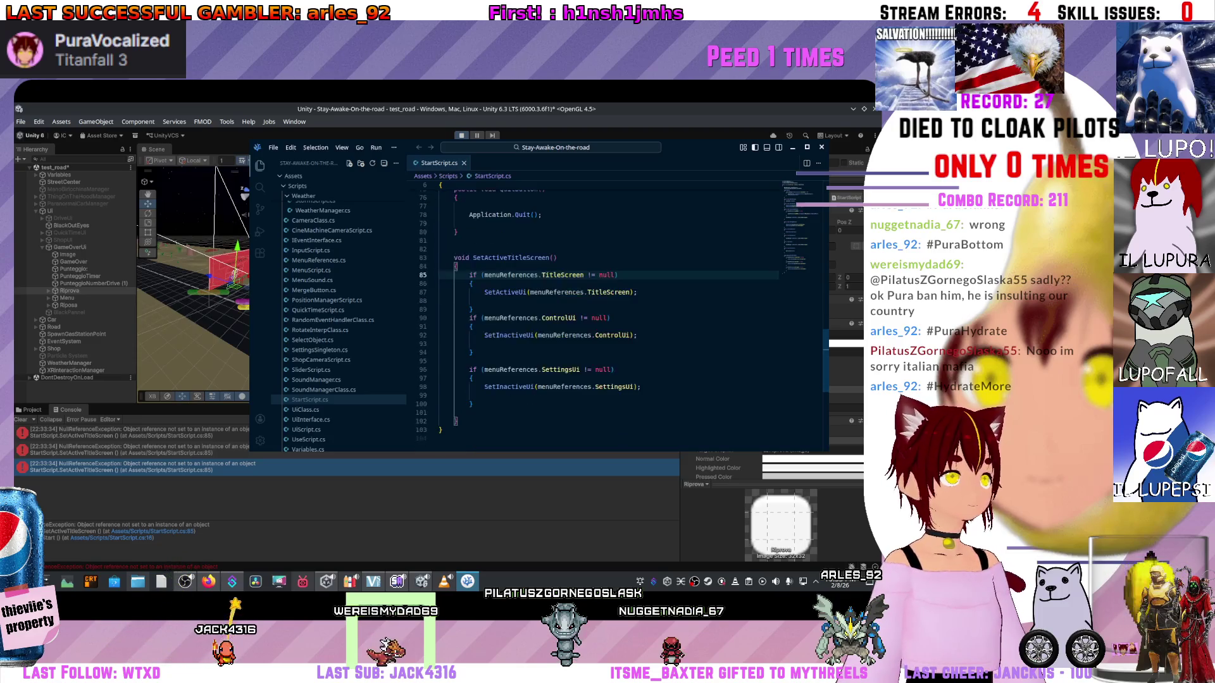
{"action": "scroll", "coordinate": [607, 316], "scroll_direction": "up", "scroll_amount": 2}
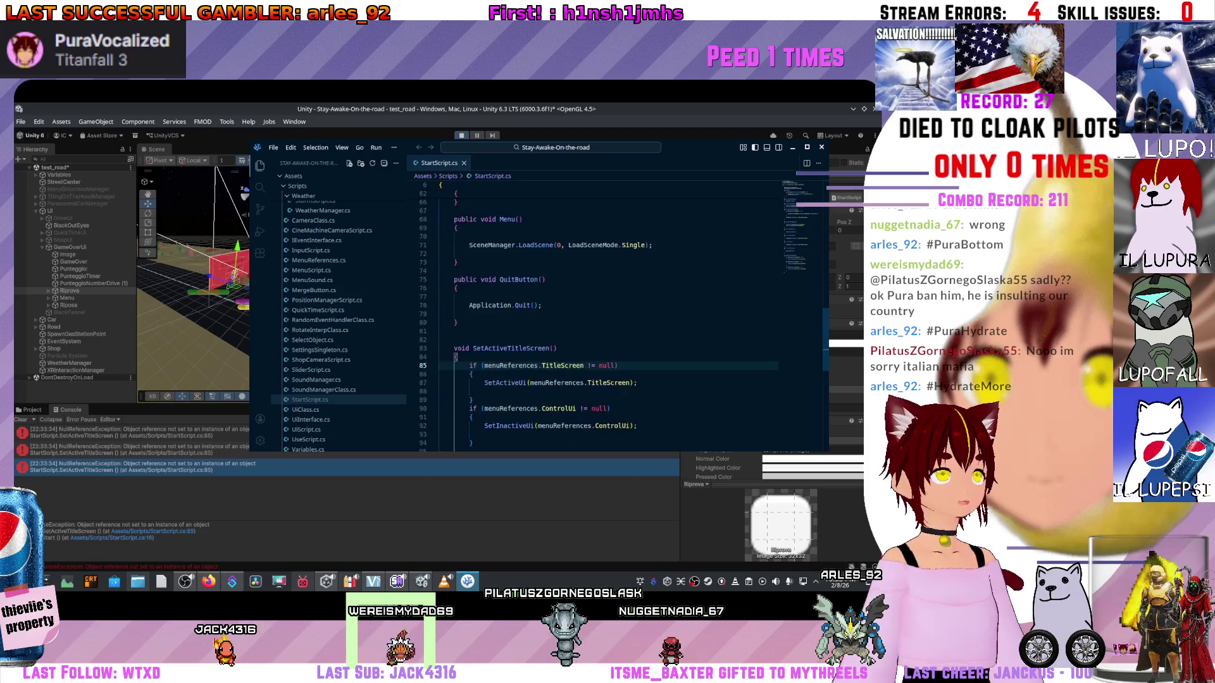
{"action": "scroll", "coordinate": [607, 317], "scroll_direction": "up", "scroll_amount": 2}
{"action": "scroll", "coordinate": [607, 316], "scroll_direction": "up", "scroll_amount": 15}
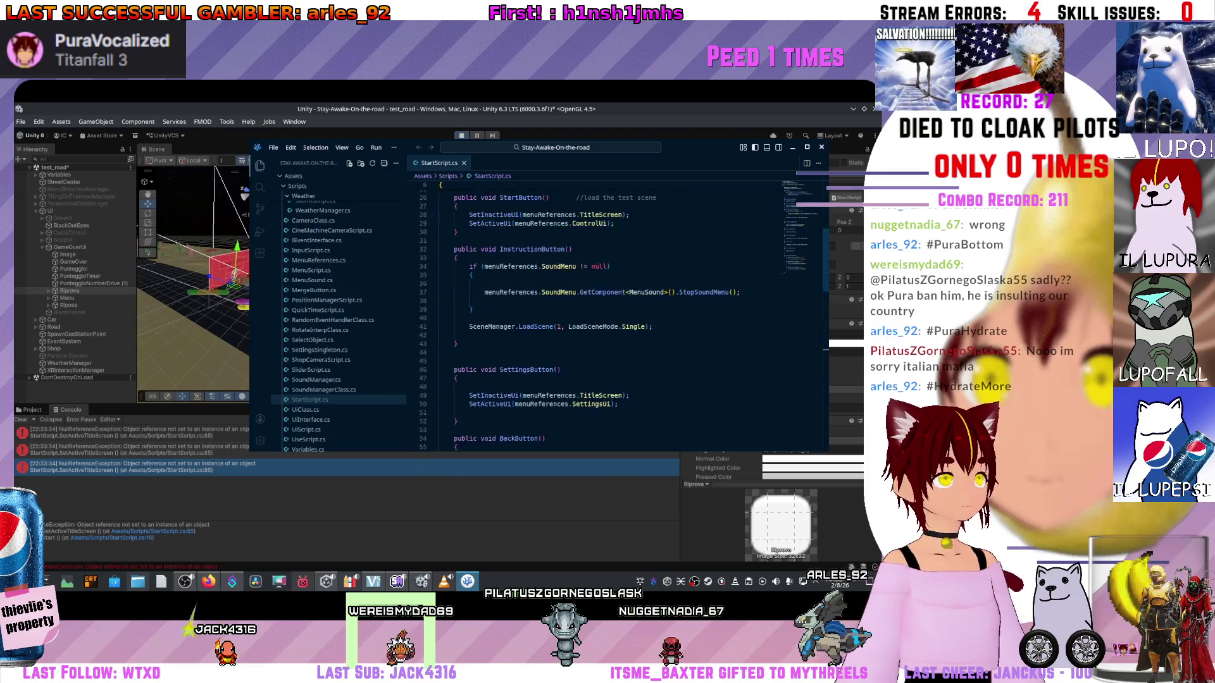
{"action": "scroll", "coordinate": [608, 317], "scroll_direction": "down", "scroll_amount": 14}
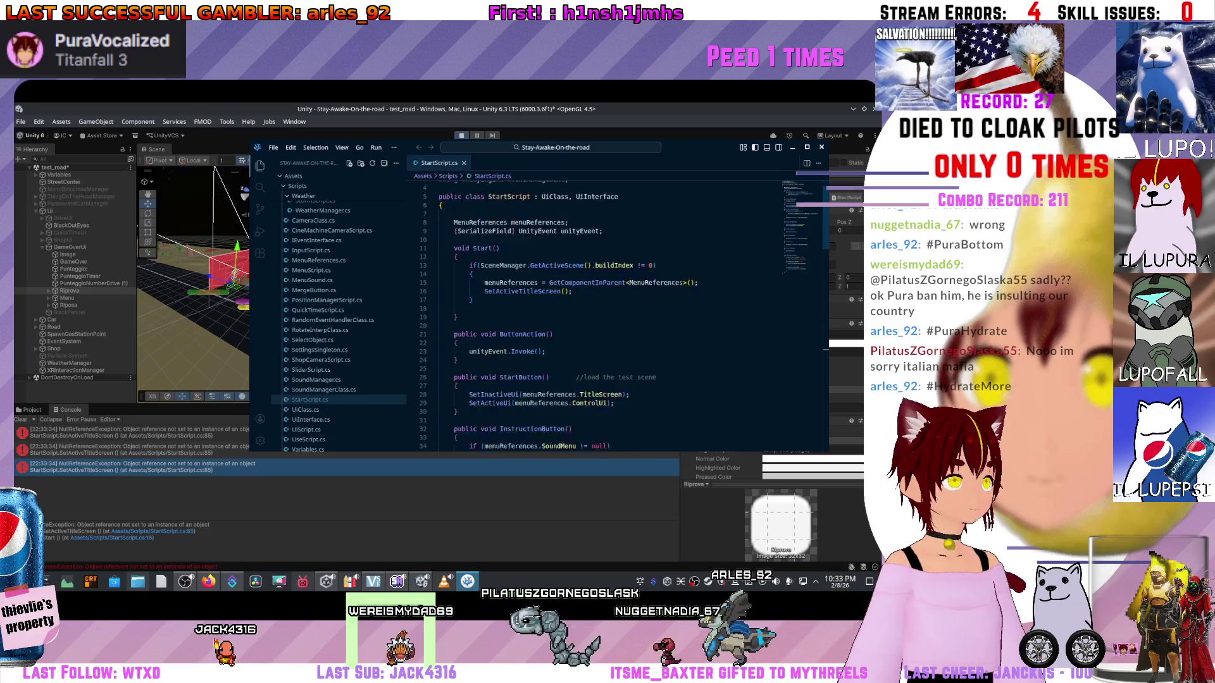
{"action": "scroll", "coordinate": [607, 317], "scroll_direction": "down", "scroll_amount": 8}
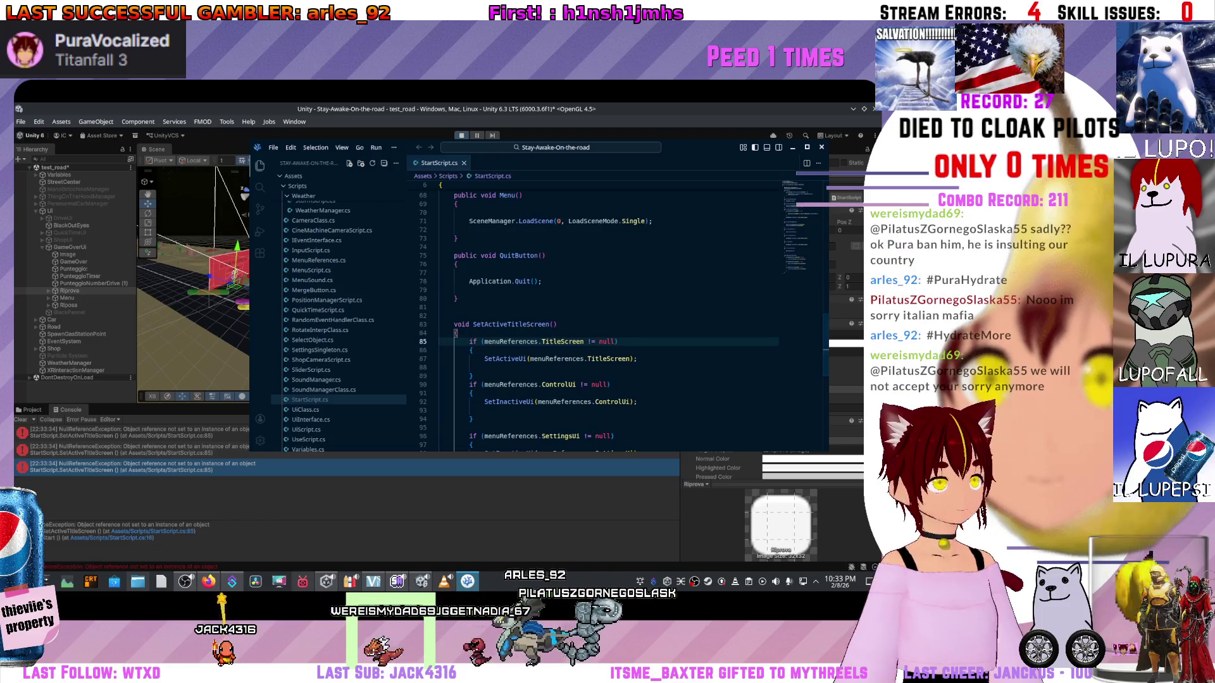
{"action": "scroll", "coordinate": [608, 348], "scroll_direction": "up", "scroll_amount": 20}
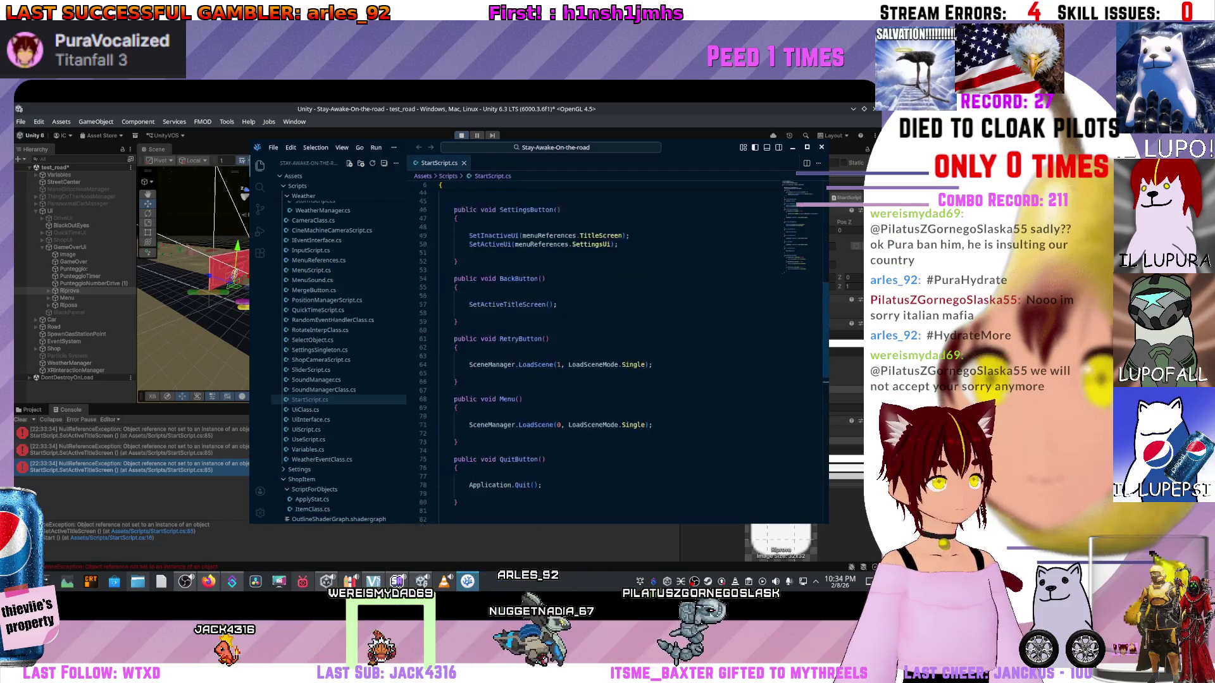
{"action": "scroll", "coordinate": [607, 348], "scroll_direction": "up", "scroll_amount": 1}
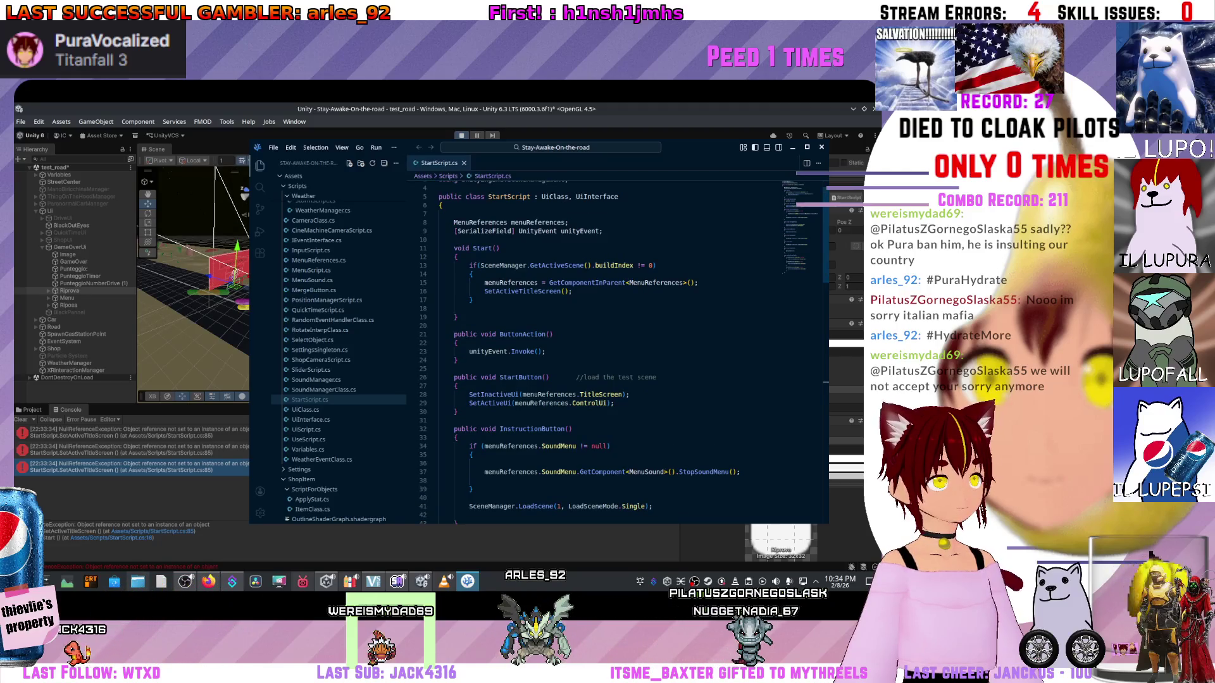
{"action": "left_click", "coordinate": [479, 265]}
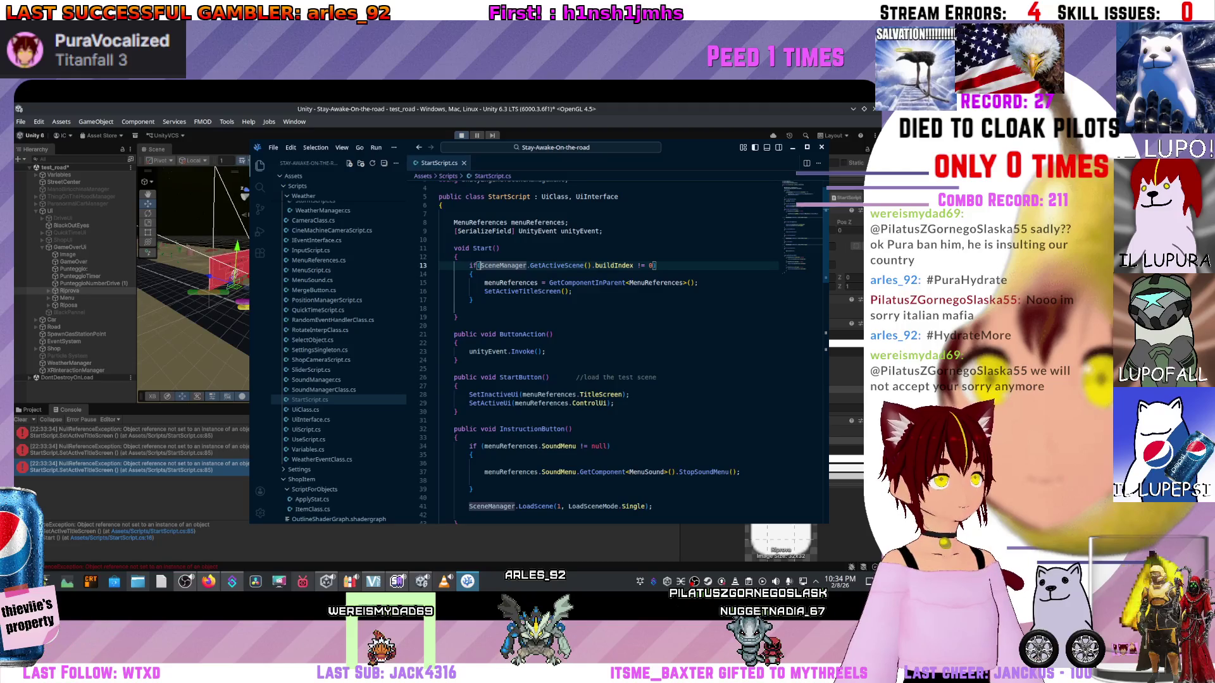
{"action": "scroll", "coordinate": [607, 348], "scroll_direction": "down", "scroll_amount": 2}
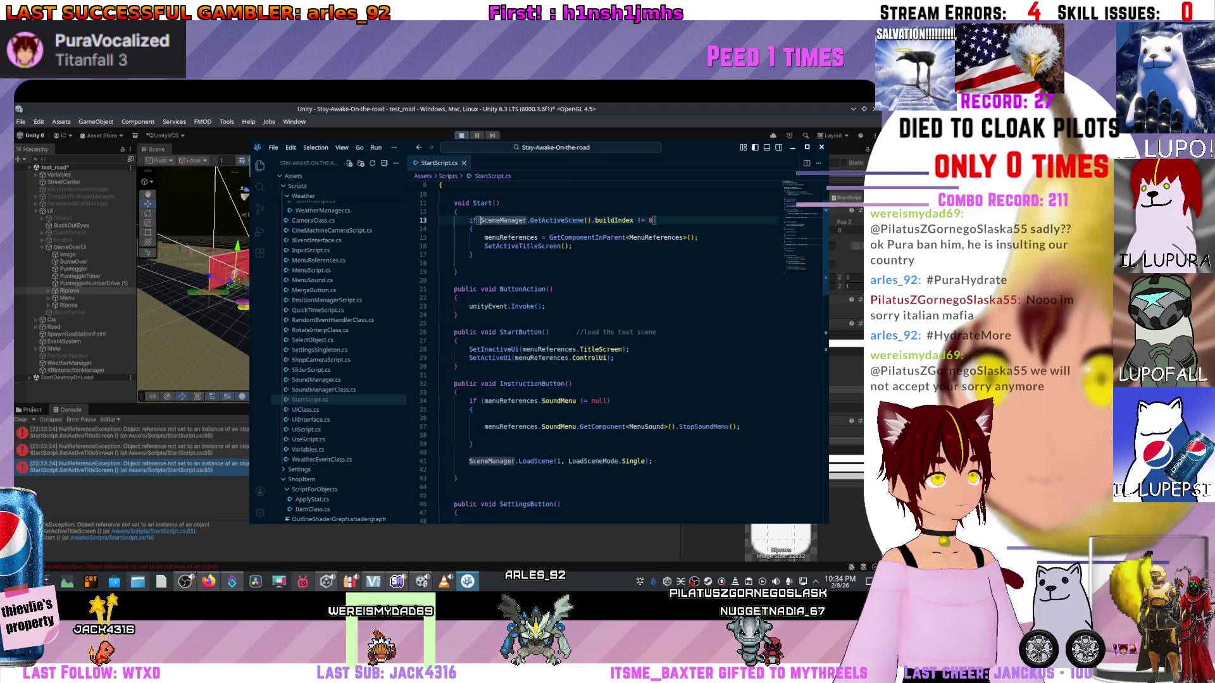
{"action": "scroll", "coordinate": [607, 348], "scroll_direction": "down", "scroll_amount": 4}
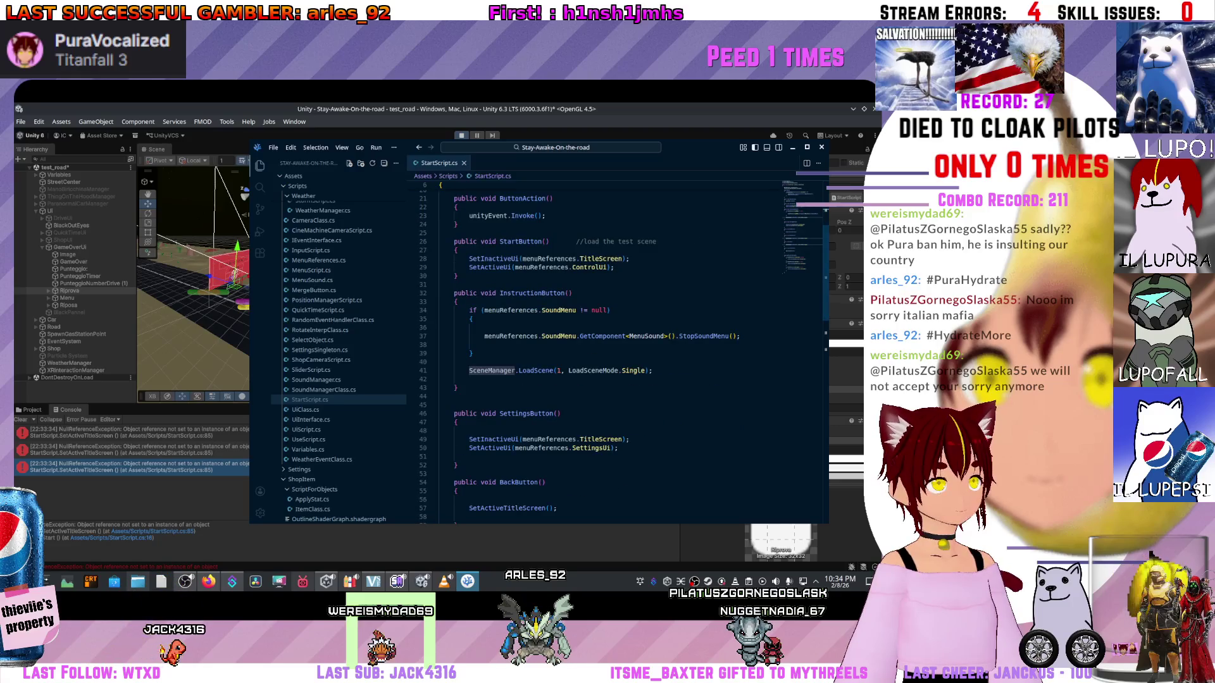
{"action": "scroll", "coordinate": [608, 348], "scroll_direction": "down", "scroll_amount": 5}
{"action": "scroll", "coordinate": [607, 348], "scroll_direction": "up", "scroll_amount": 3}
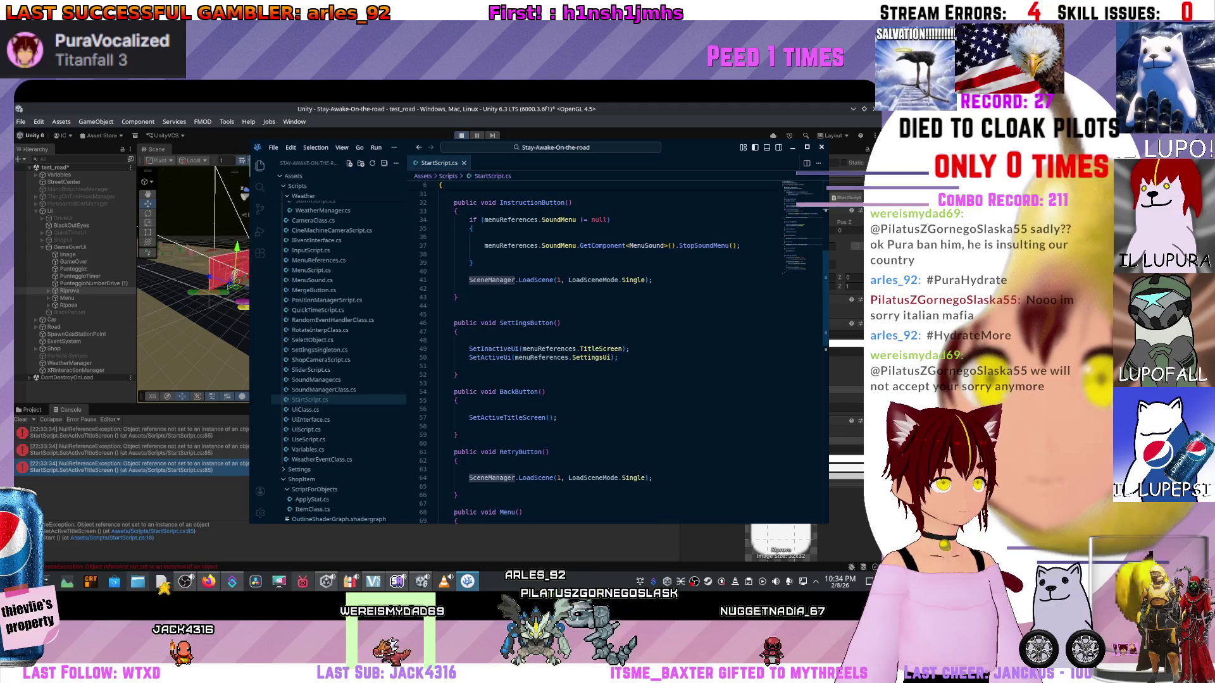
{"action": "scroll", "coordinate": [607, 348], "scroll_direction": "down", "scroll_amount": 10}
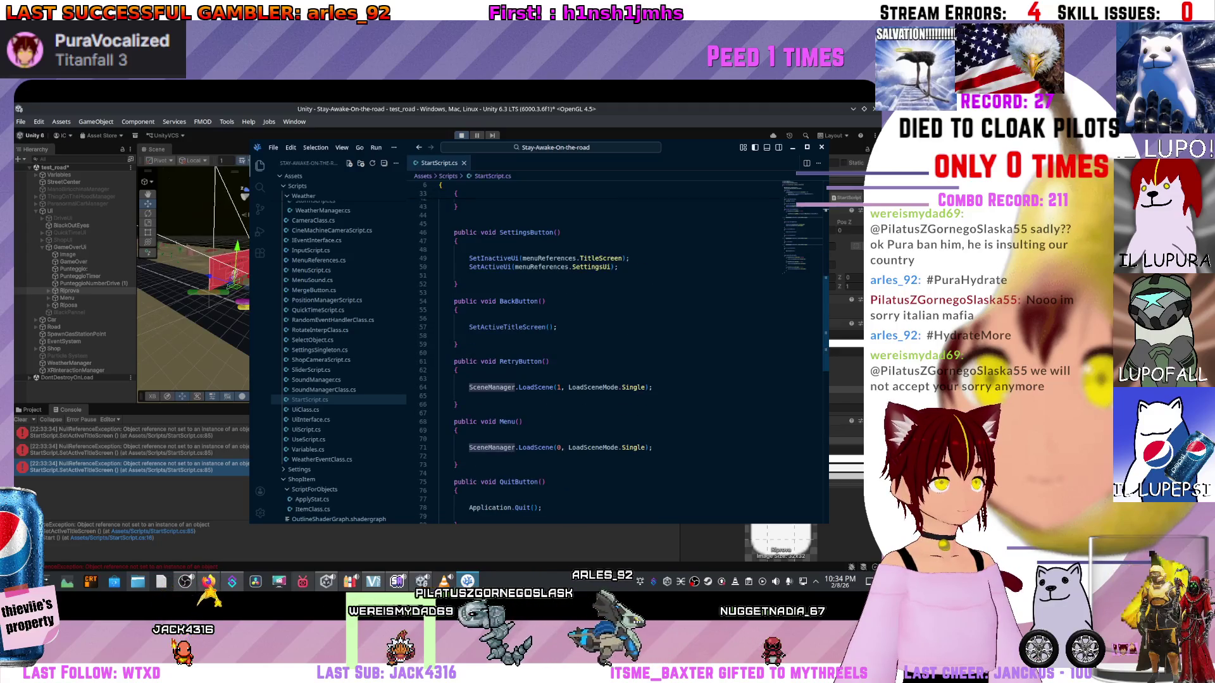
{"action": "scroll", "coordinate": [607, 348], "scroll_direction": "down", "scroll_amount": 5}
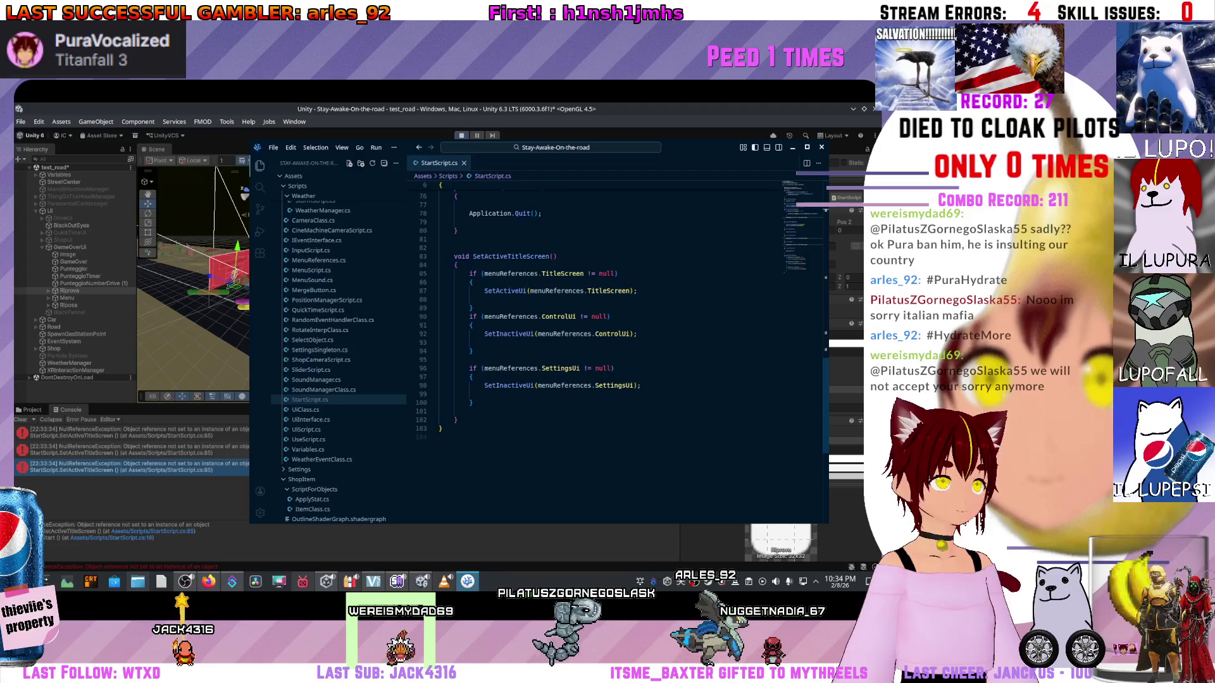
{"action": "left_click", "coordinate": [499, 256]}
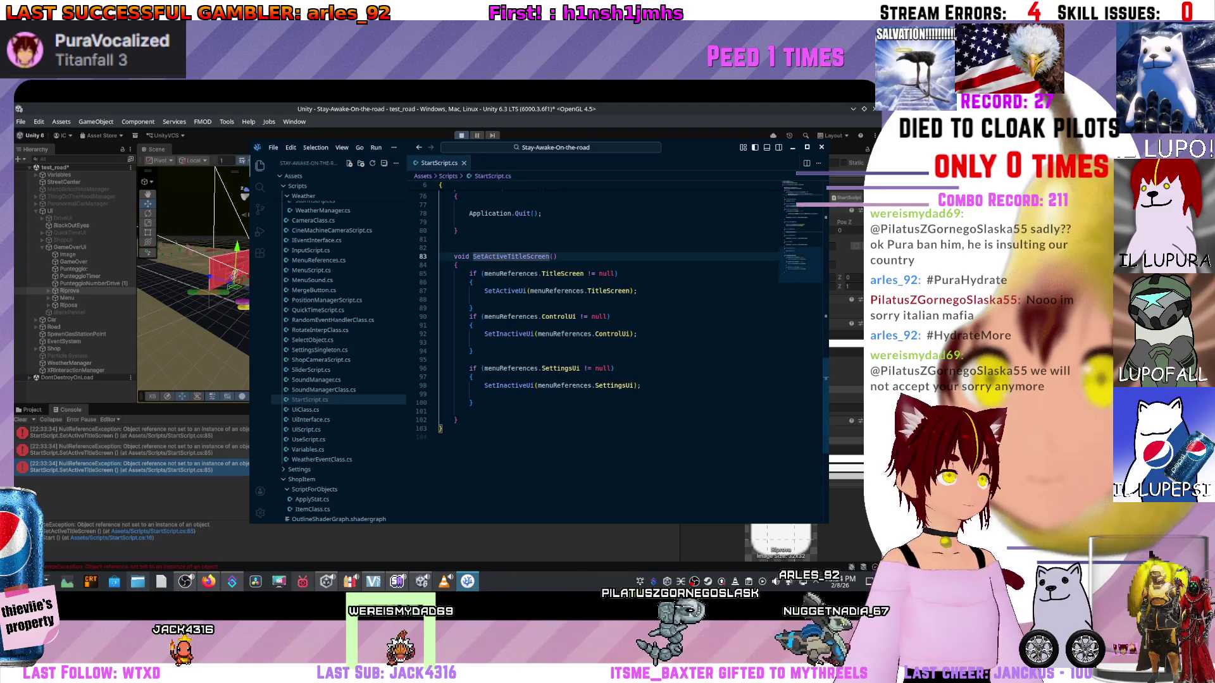
{"action": "scroll", "coordinate": [607, 348], "scroll_direction": "up", "scroll_amount": 14}
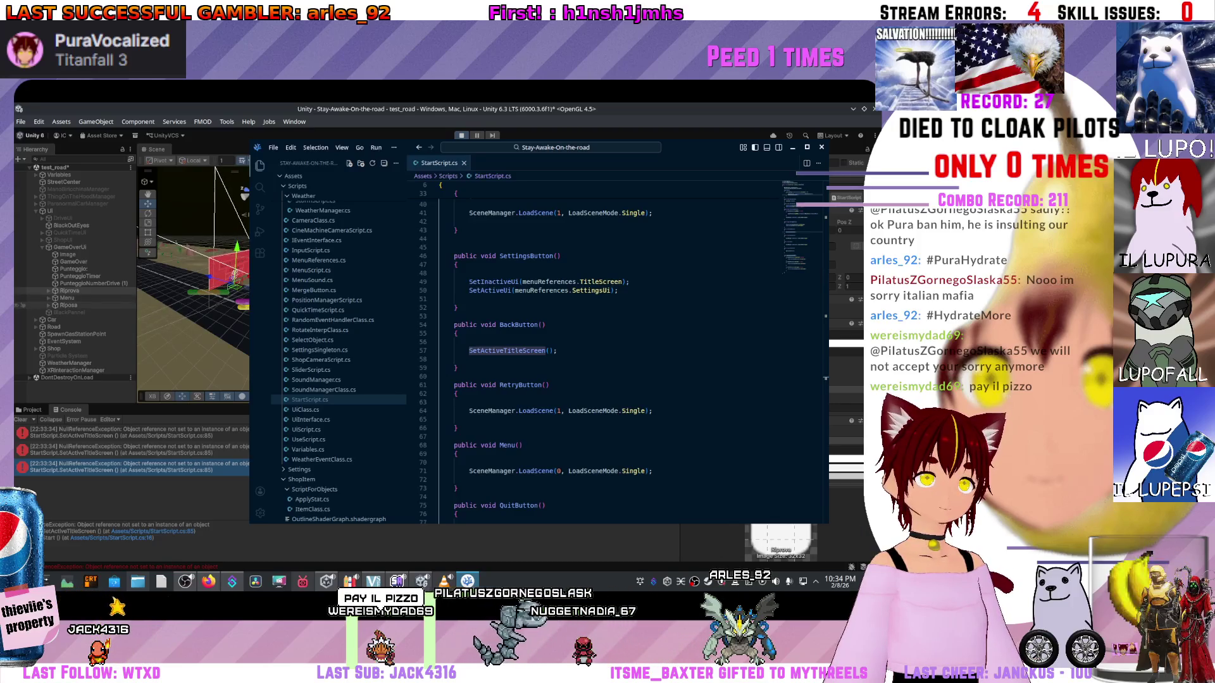
{"action": "key", "text": "alt+Tab"}
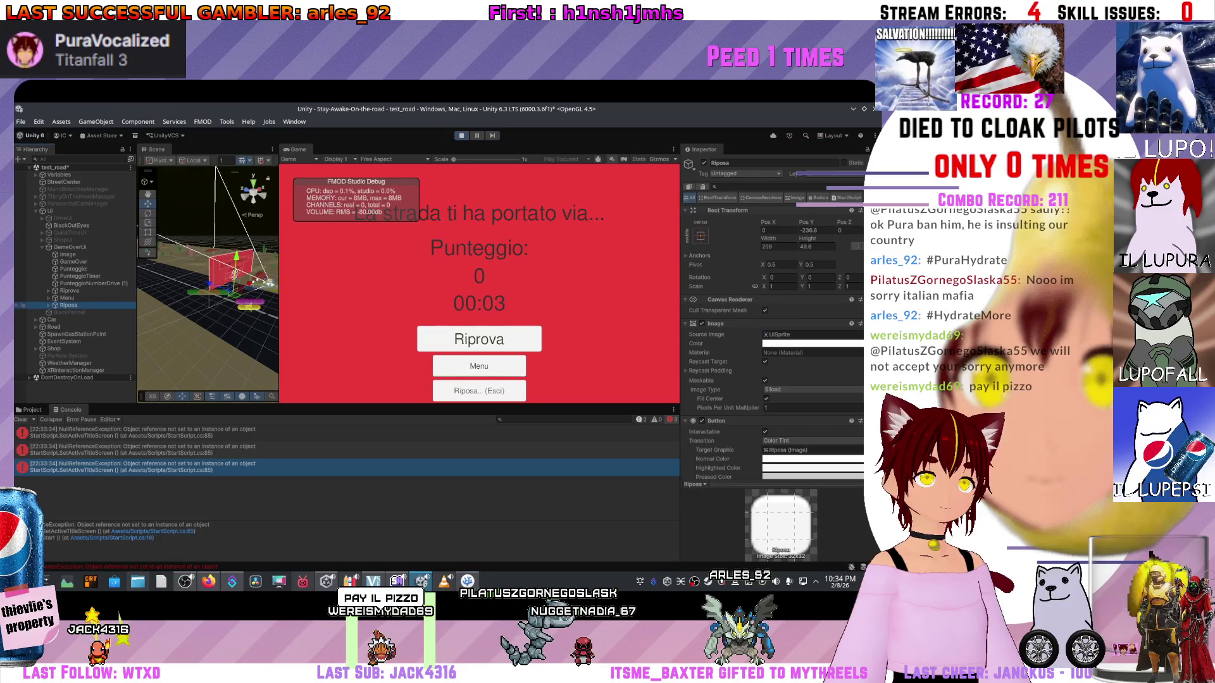
- Check the Menu and Riposa buttons' On Click handlers and recheck the second and third NullReferenceExceptions
{"action": "key", "text": "Up"}
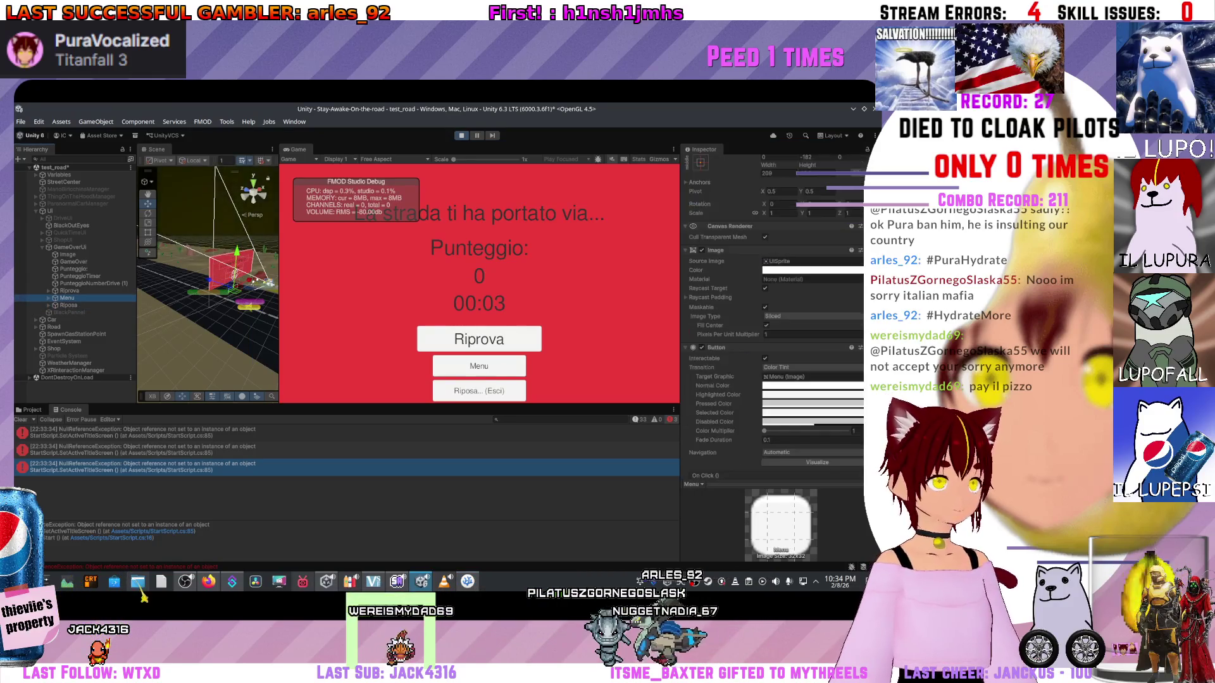
{"action": "scroll", "coordinate": [771, 317], "scroll_direction": "down", "scroll_amount": 3}
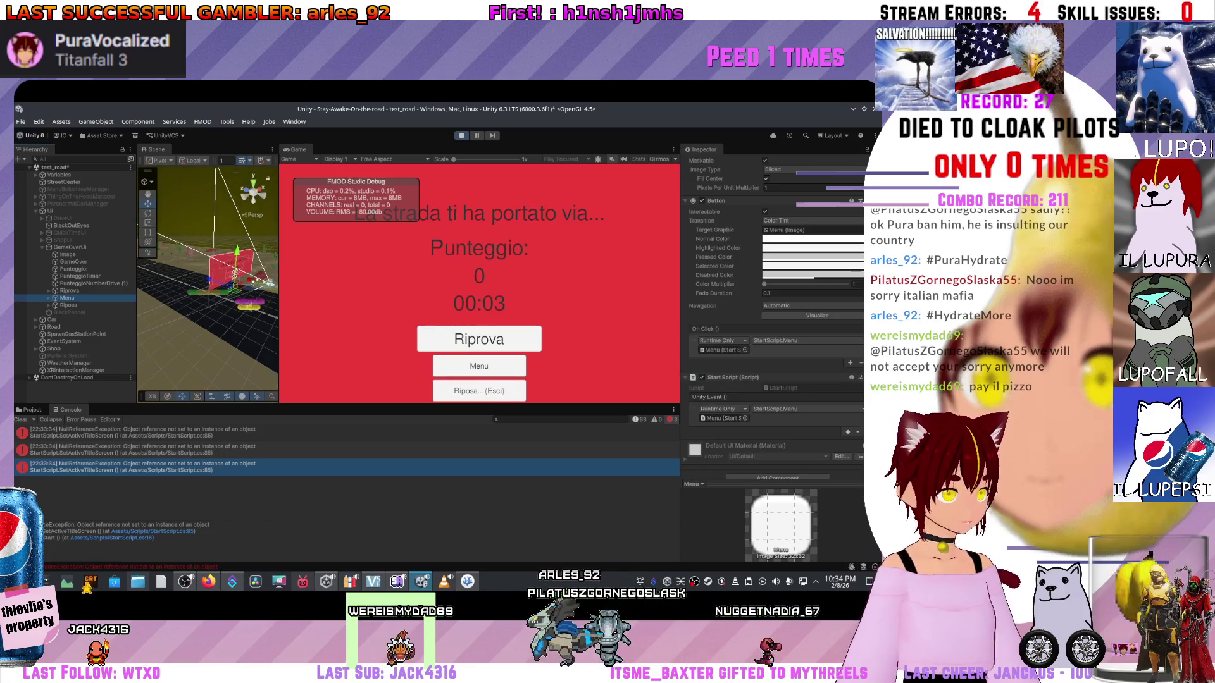
{"action": "key", "text": "Down"}
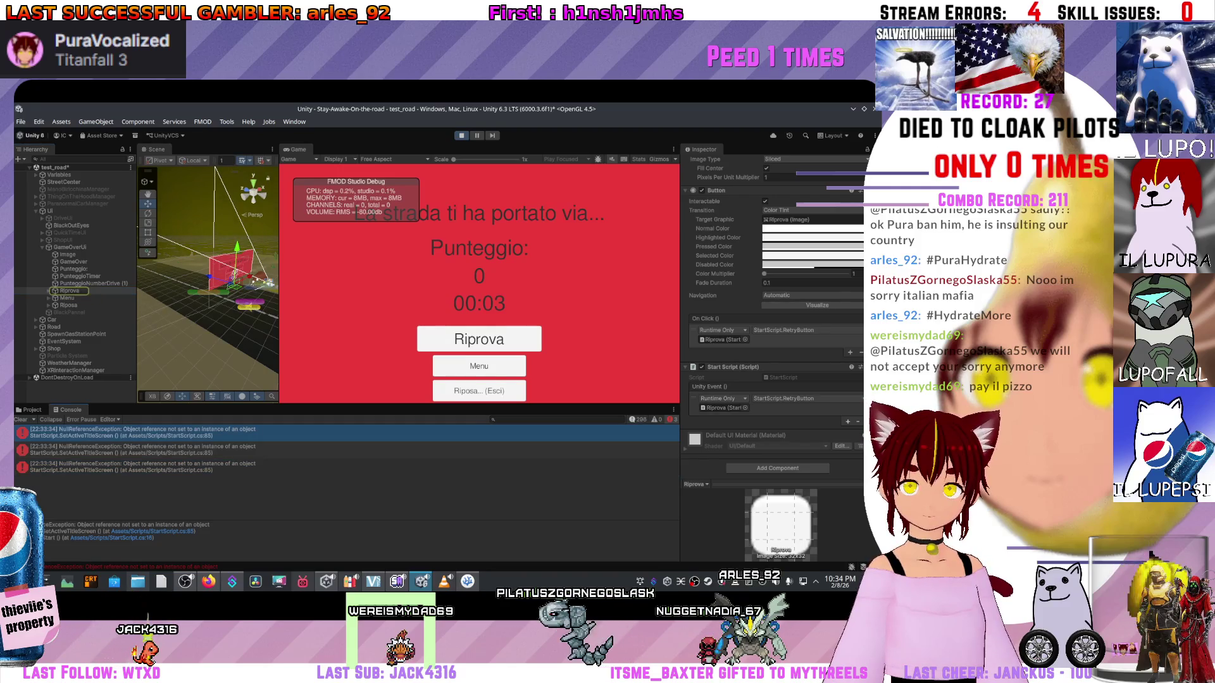
{"action": "left_click", "coordinate": [139, 450]}
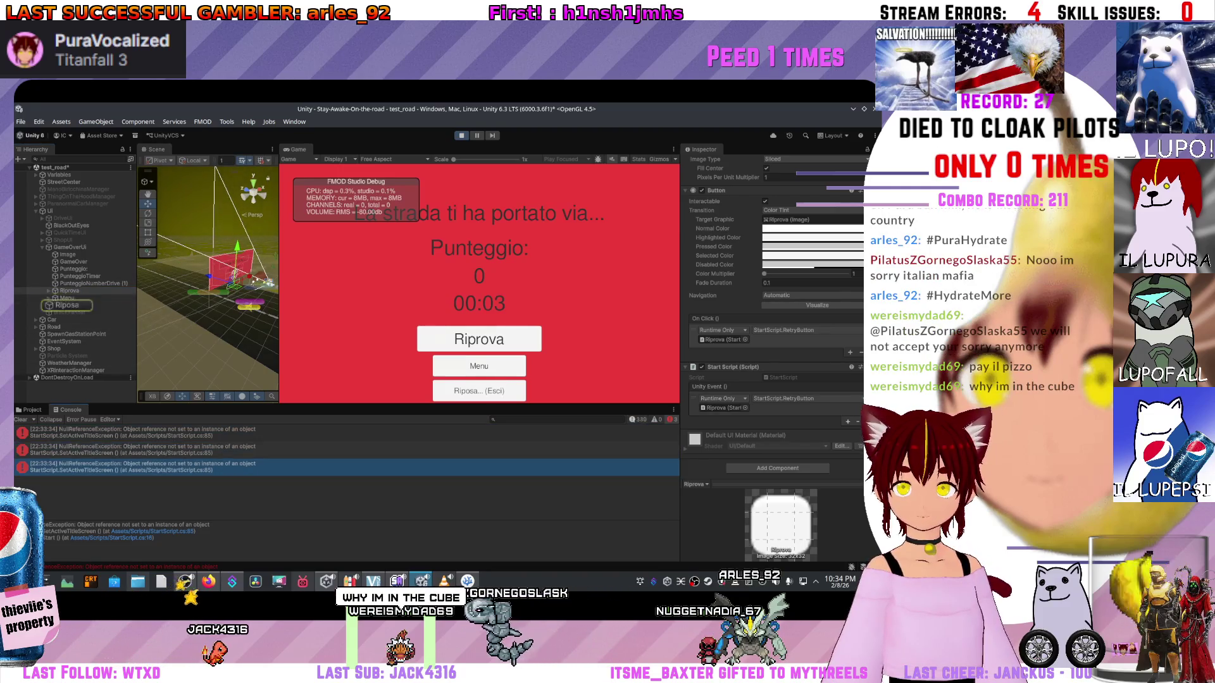
{"action": "left_click", "coordinate": [139, 467]}
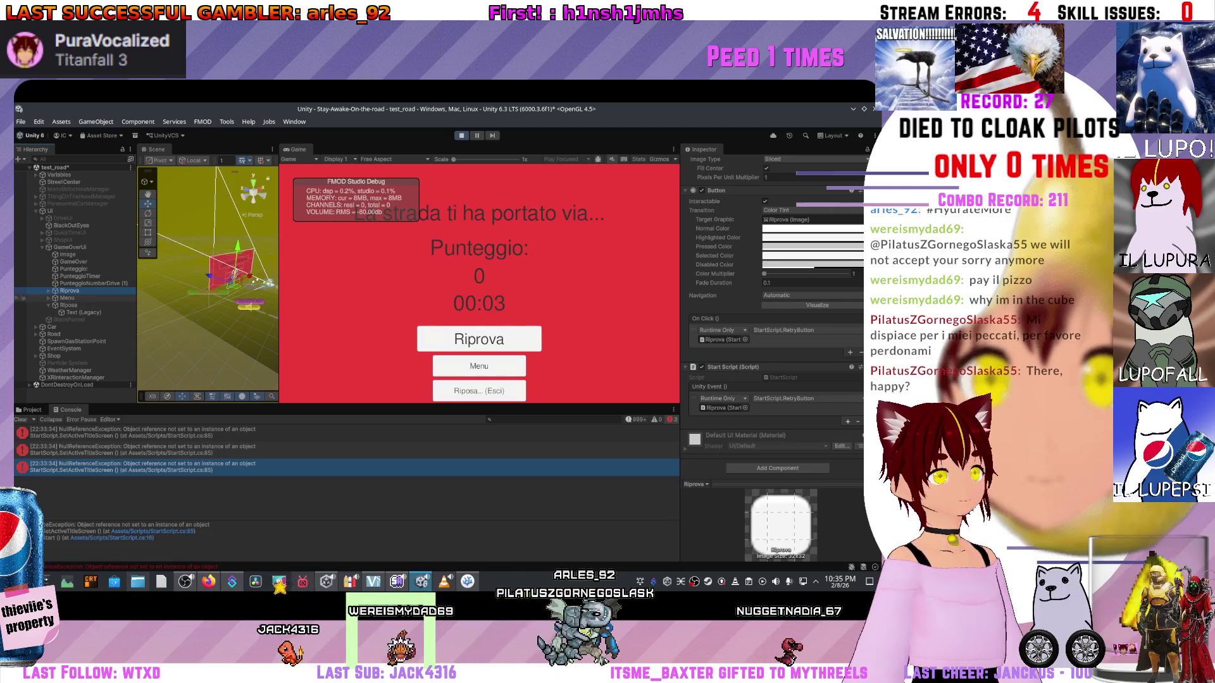
- Expand Riprova and Menu in the Hierarchy and inspect the GameOverUi panel and parent canvas
{"action": "key", "text": "Right"}
{"action": "scroll", "coordinate": [775, 317], "scroll_direction": "up", "scroll_amount": 3}
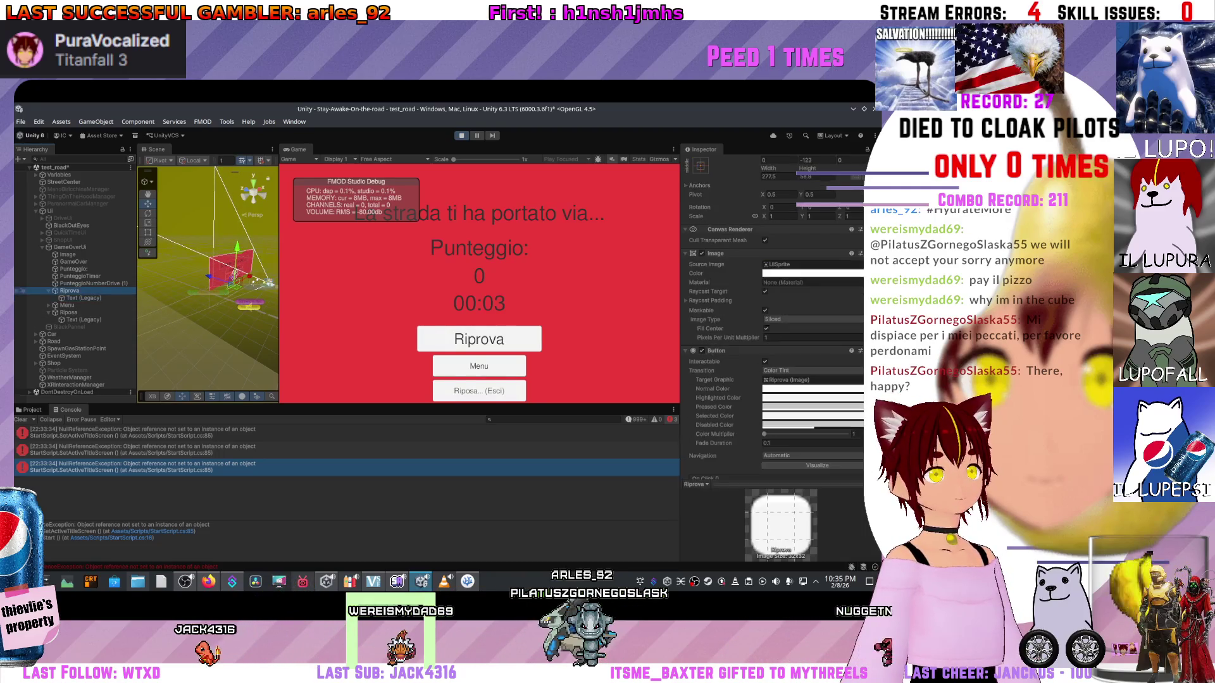
{"action": "left_click", "coordinate": [70, 246]}
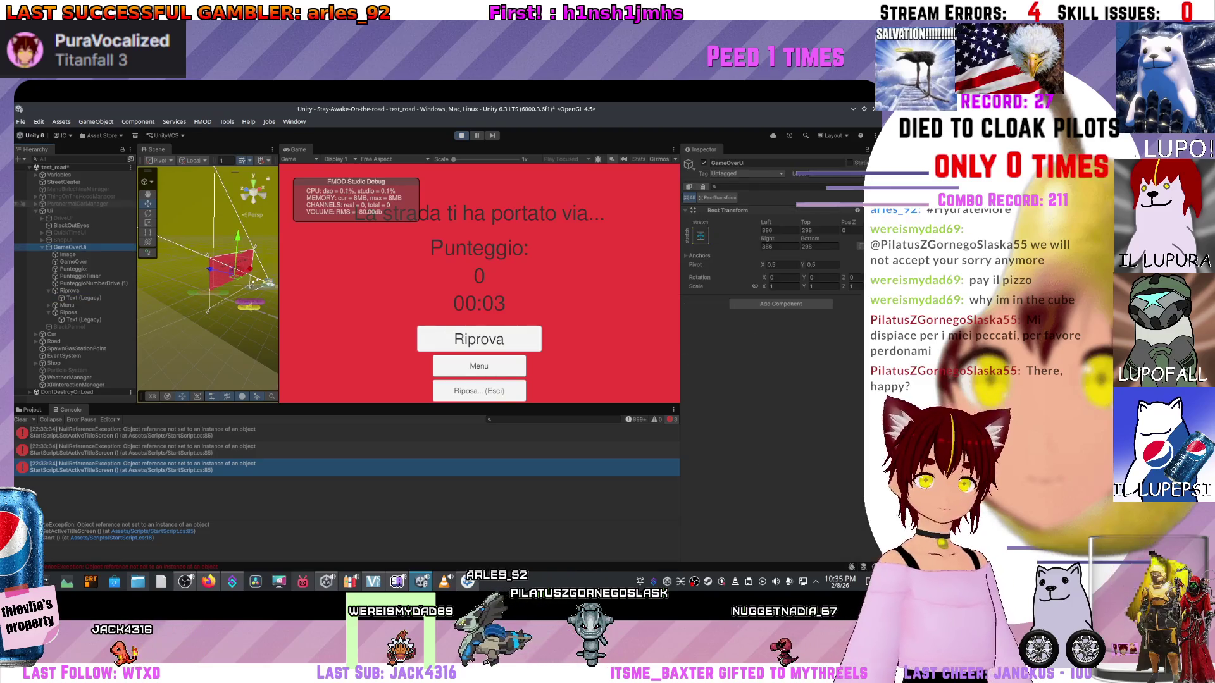
{"action": "left_click", "coordinate": [49, 210]}
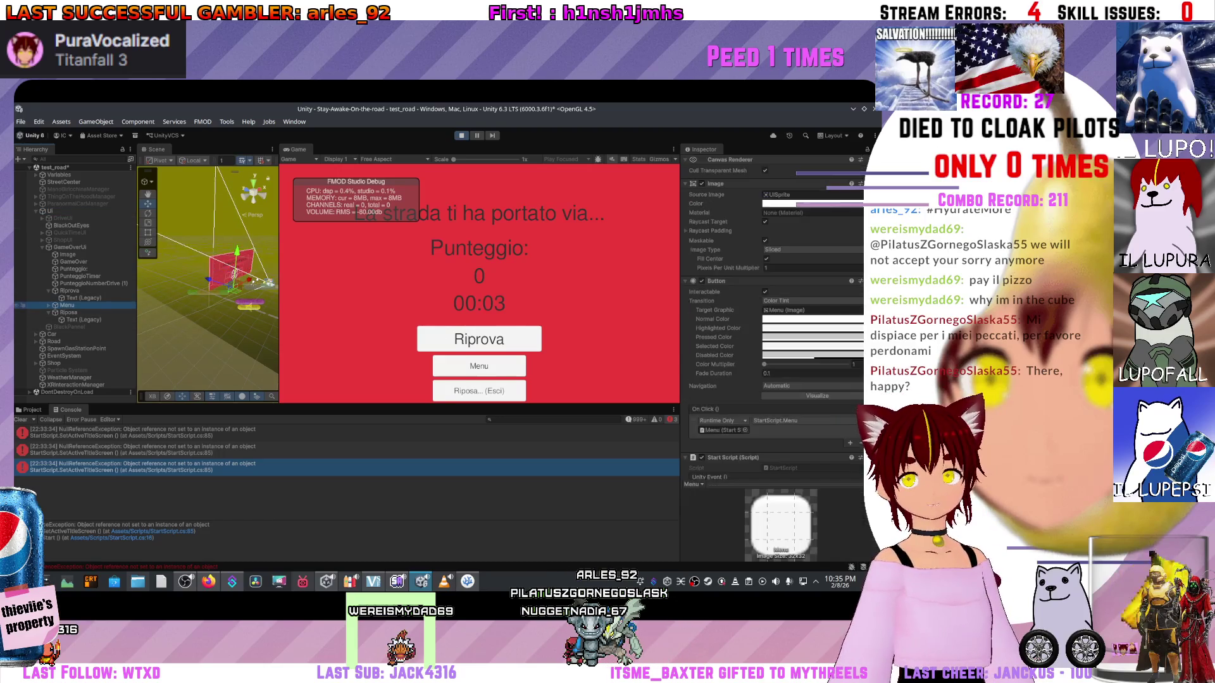
{"action": "key", "text": "Right"}
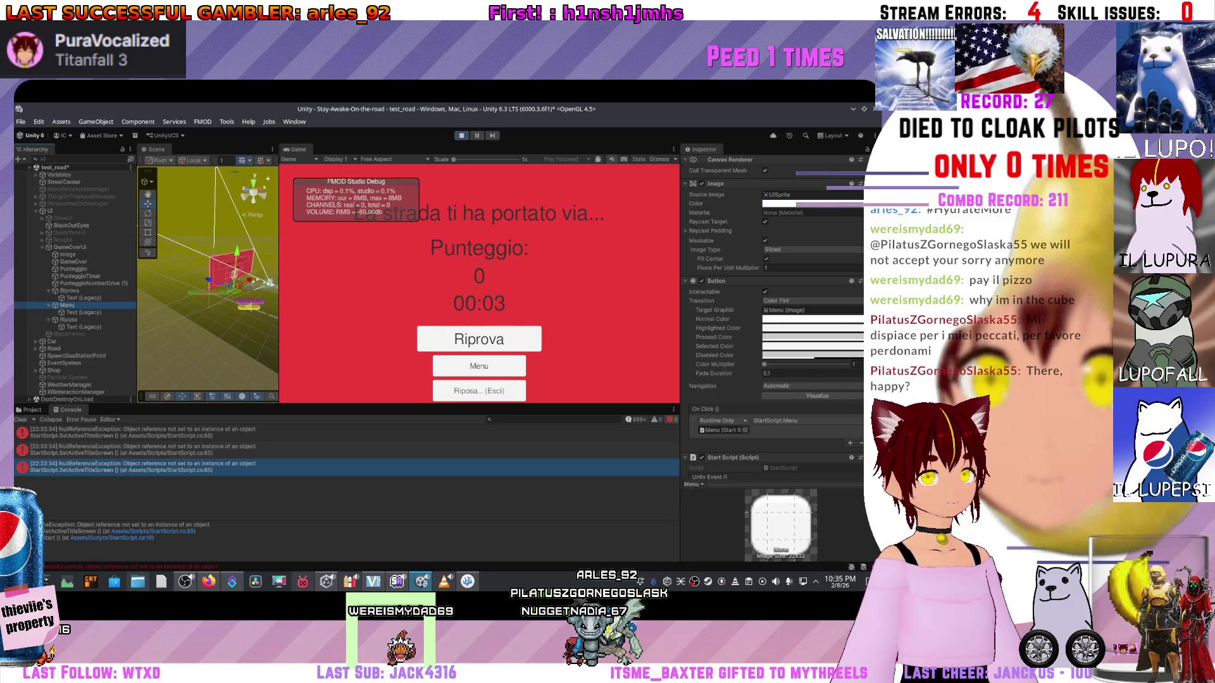
{"action": "scroll", "coordinate": [772, 316], "scroll_direction": "down", "scroll_amount": 3}
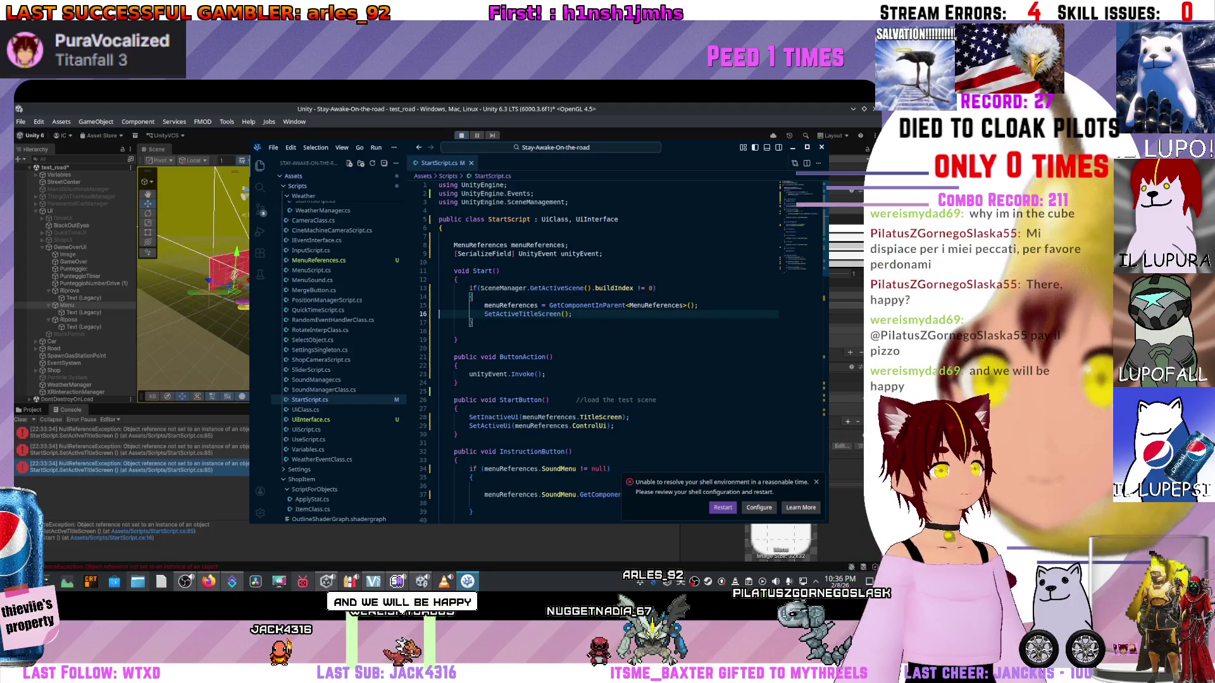
- Insert 'GetComponentInParent<MenuReferences>() != null &&' before the SceneManager build index check on line 13
{"action": "left_click", "coordinate": [479, 288]}
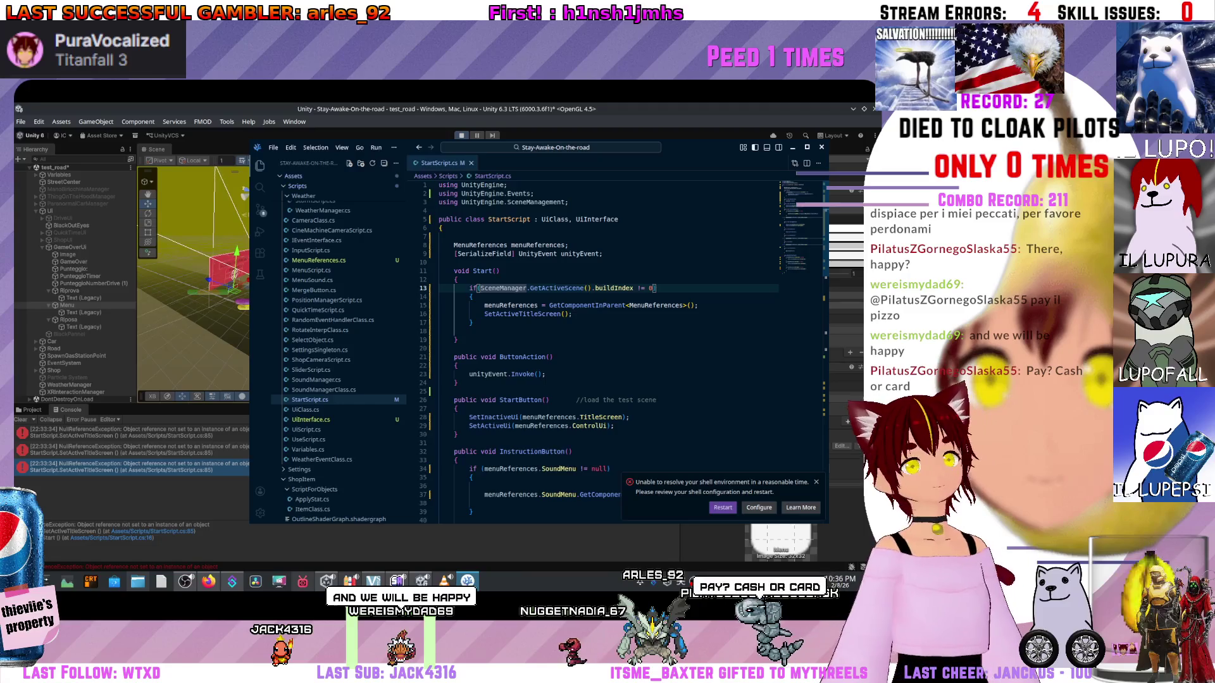
{"action": "type", "text": "menu"}
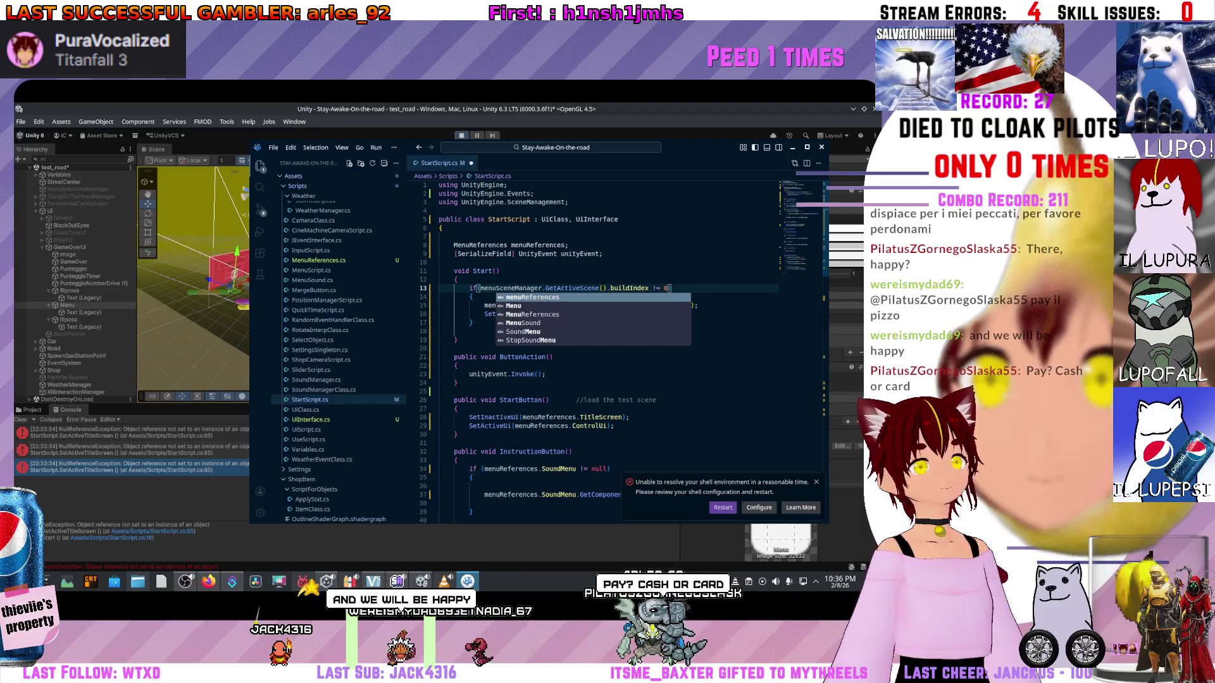
{"action": "key", "text": "Tab"}
{"action": "type", "text": "."}
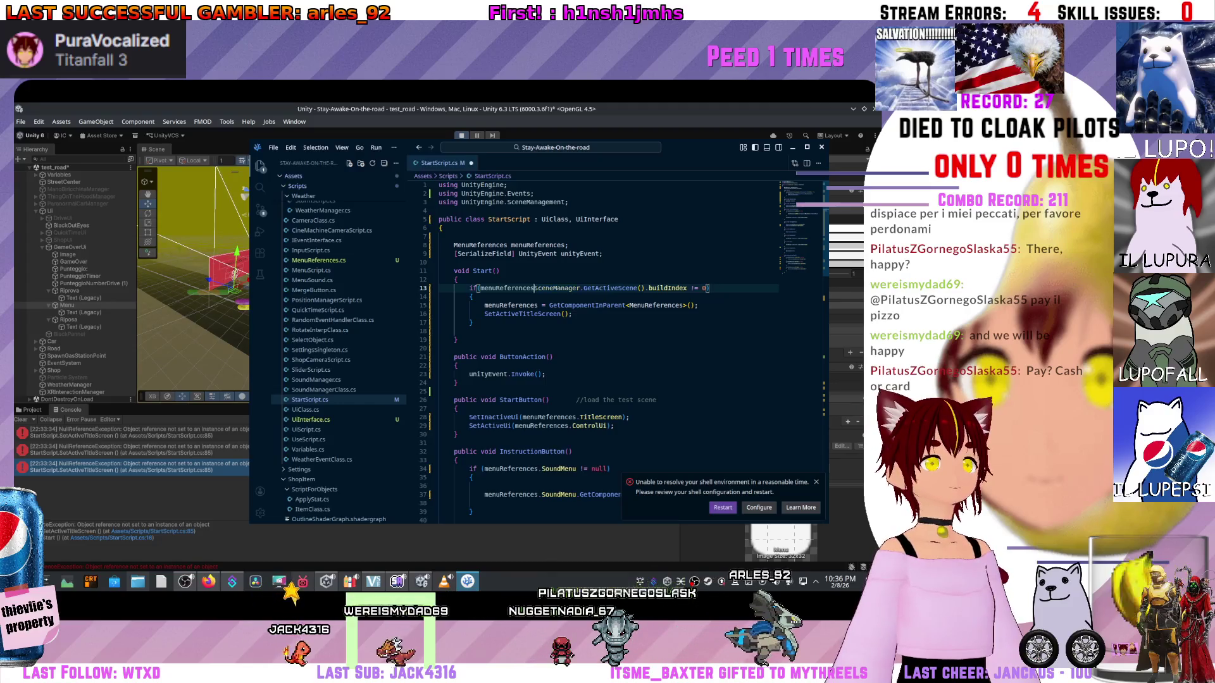
{"action": "key", "text": "ctrl+BackSpace"}
{"action": "key", "text": "ctrl+BackSpace"}
{"action": "type", "text": "Get"}
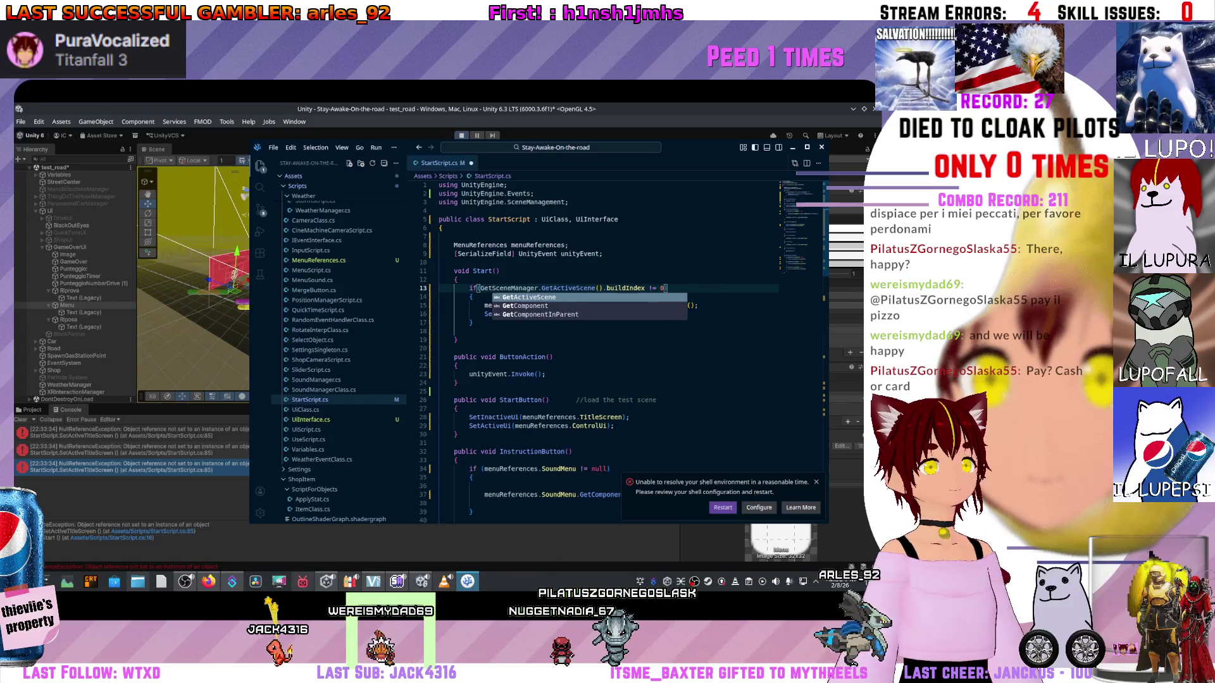
{"action": "key", "text": "Down"}
{"action": "key", "text": "Down"}
{"action": "key", "text": "Tab"}
{"action": "type", "text": "<"}
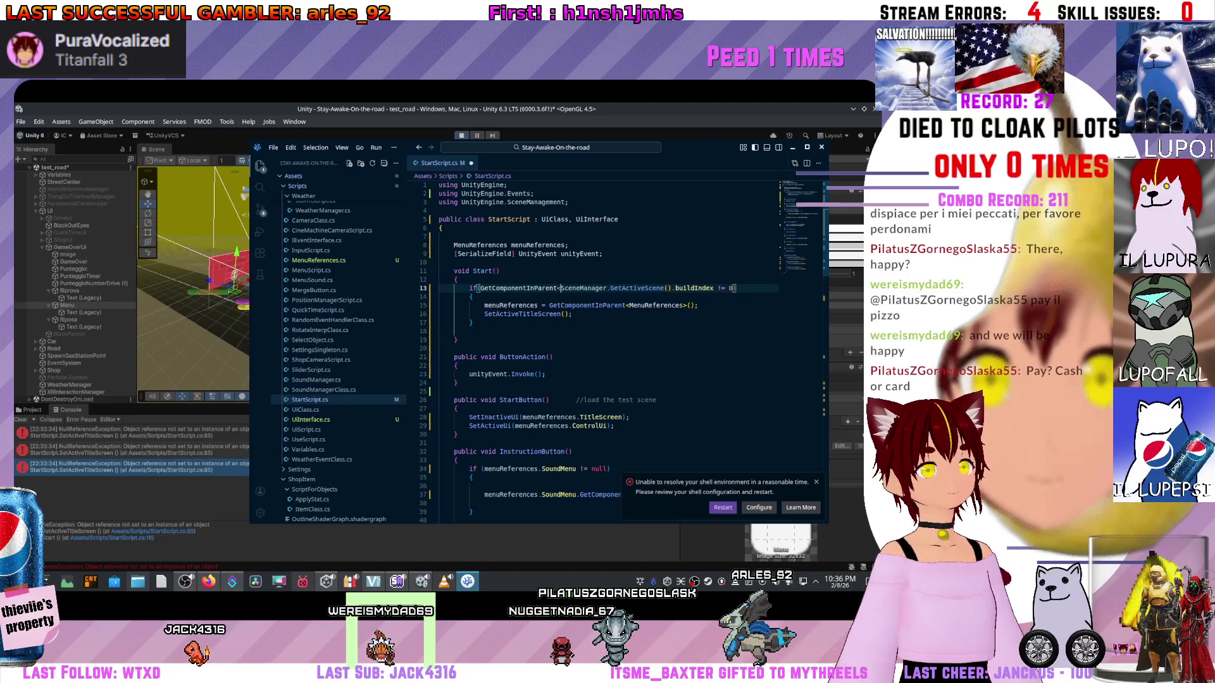
{"action": "type", "text": ">"}
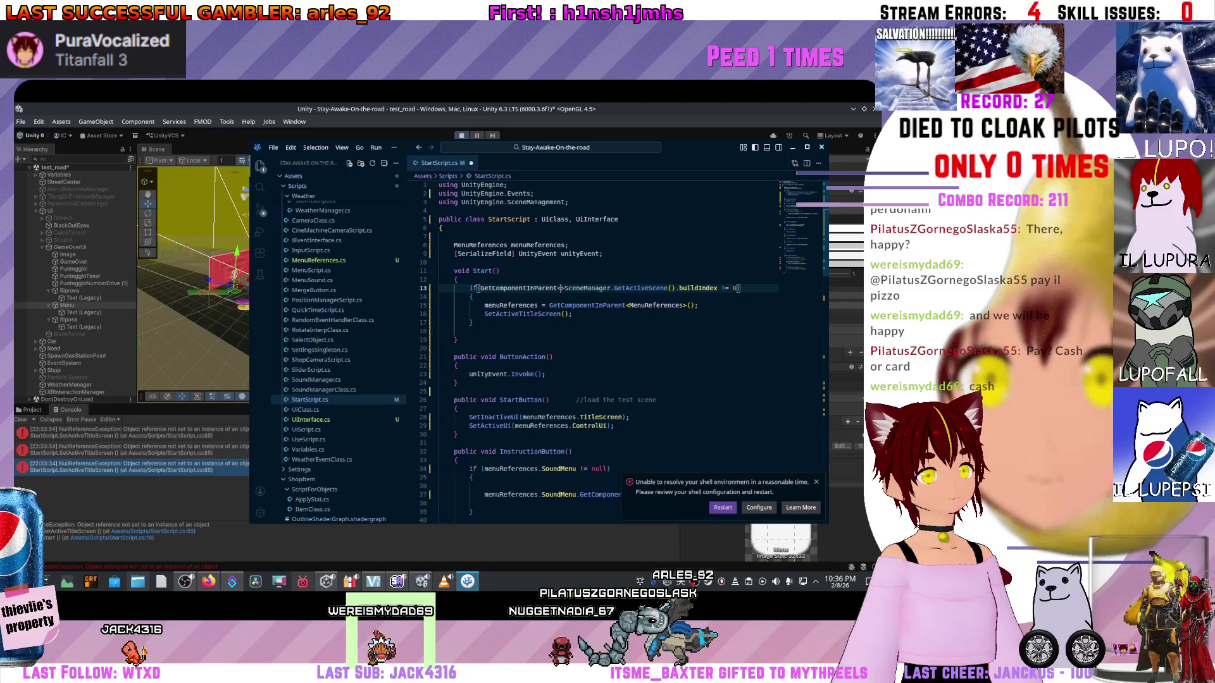
{"action": "type", "text": "Menure"}
{"action": "key", "text": "Tab"}
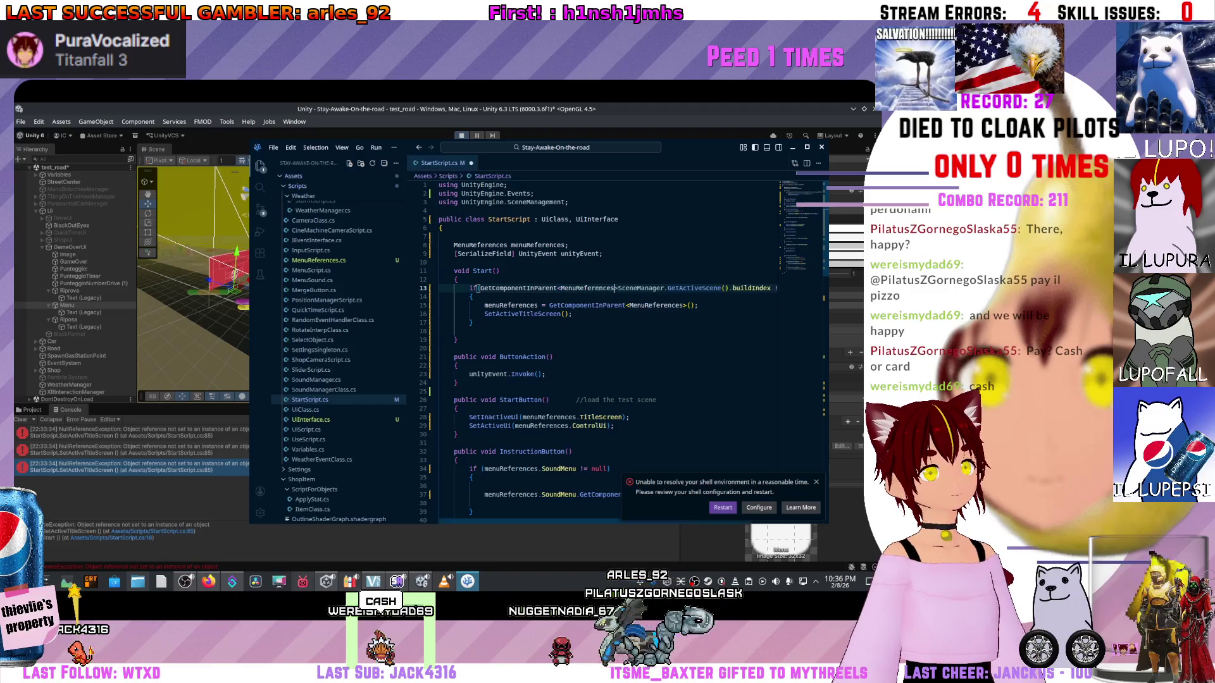
{"action": "type", "text": "() != "}
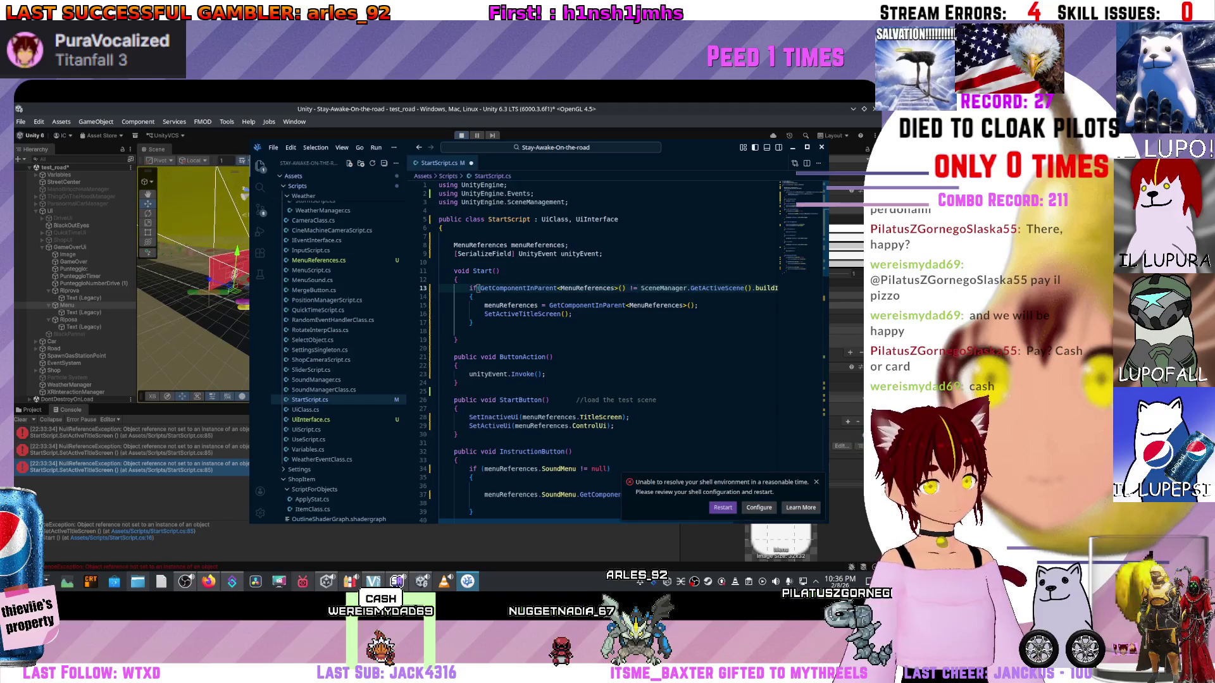
{"action": "type", "text": "null "}
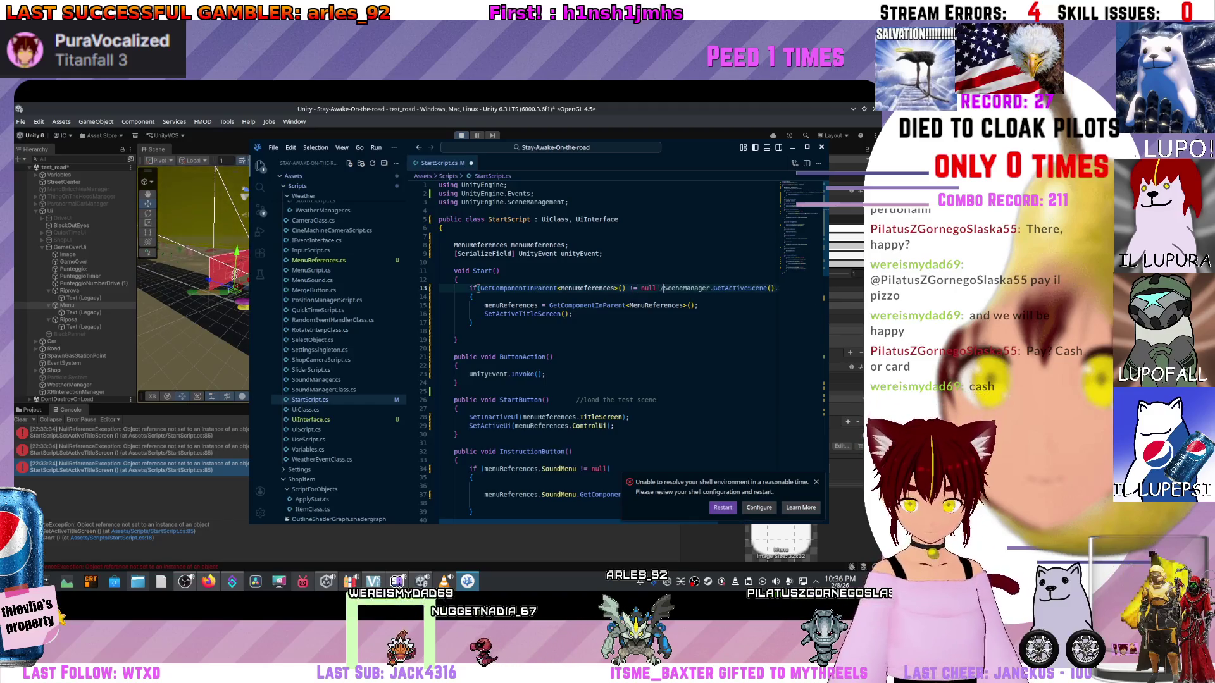
{"action": "type", "text": "&&"}
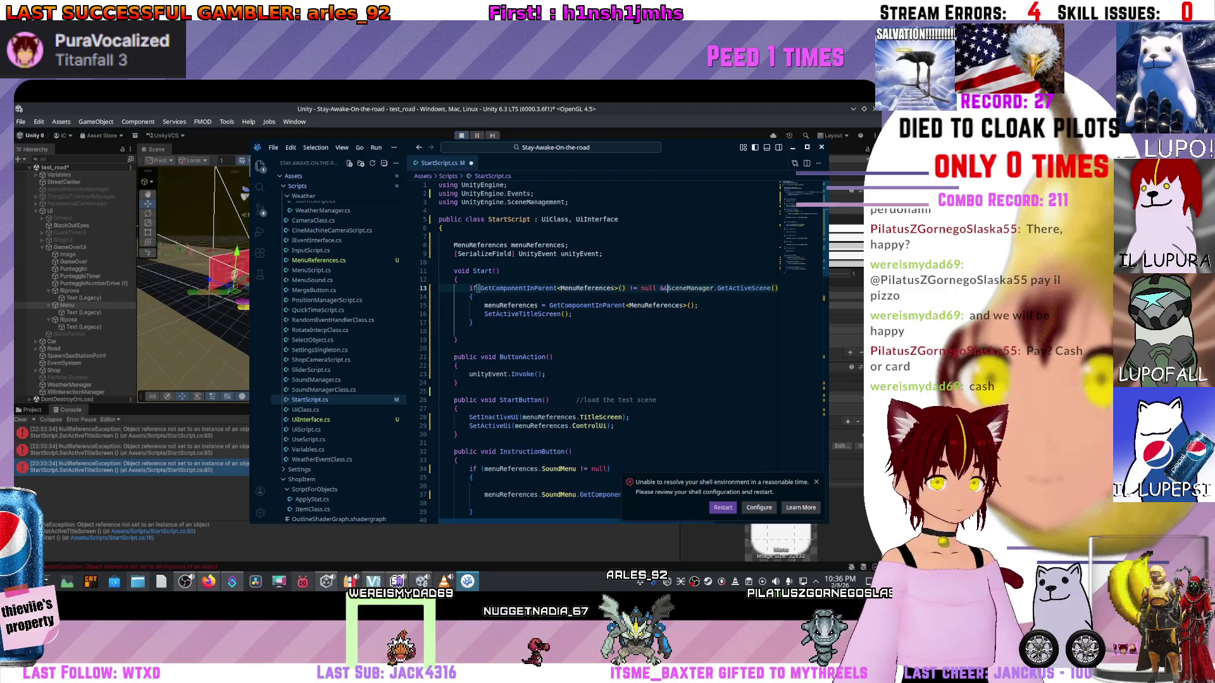
- Dismiss the shell environment notification and return to the Unity editor
{"action": "key", "text": "End"}
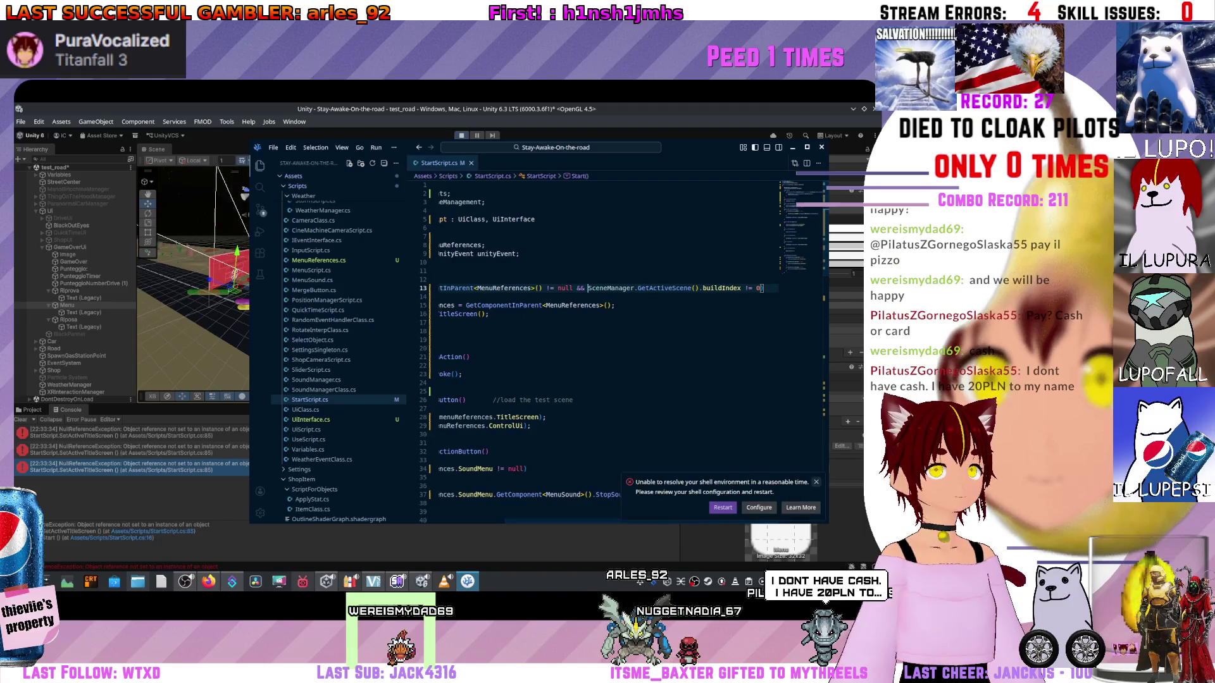
{"action": "key", "text": "Escape"}
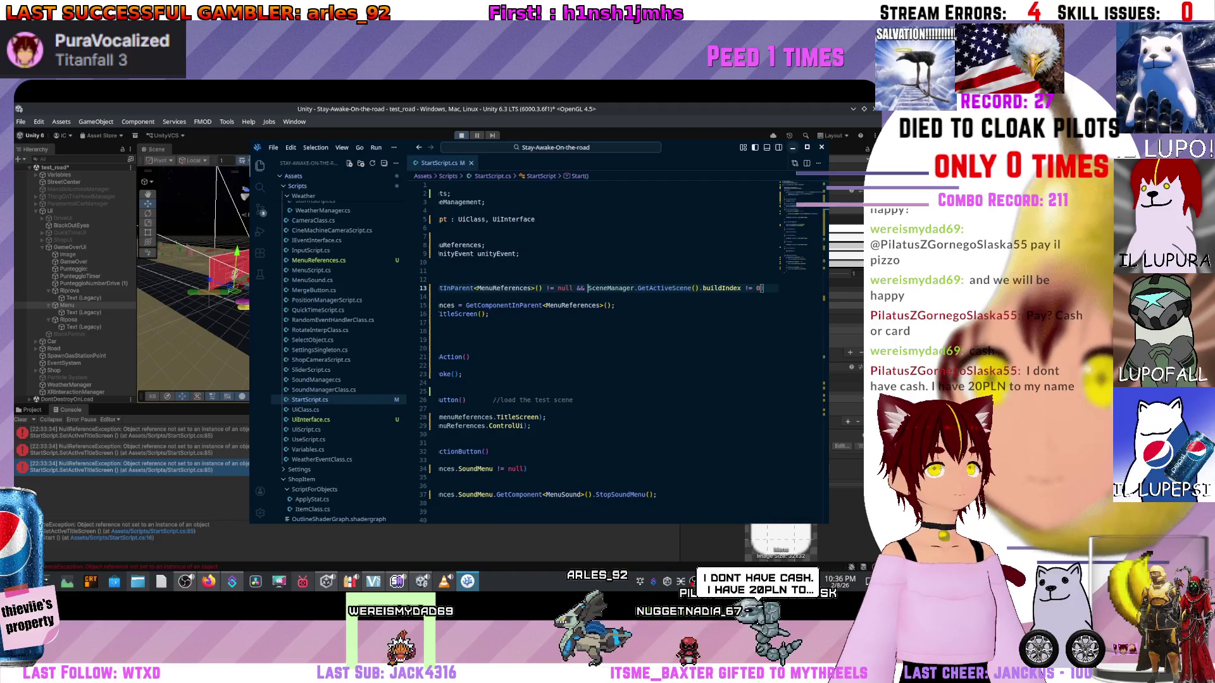
{"action": "key", "text": "alt+Tab"}
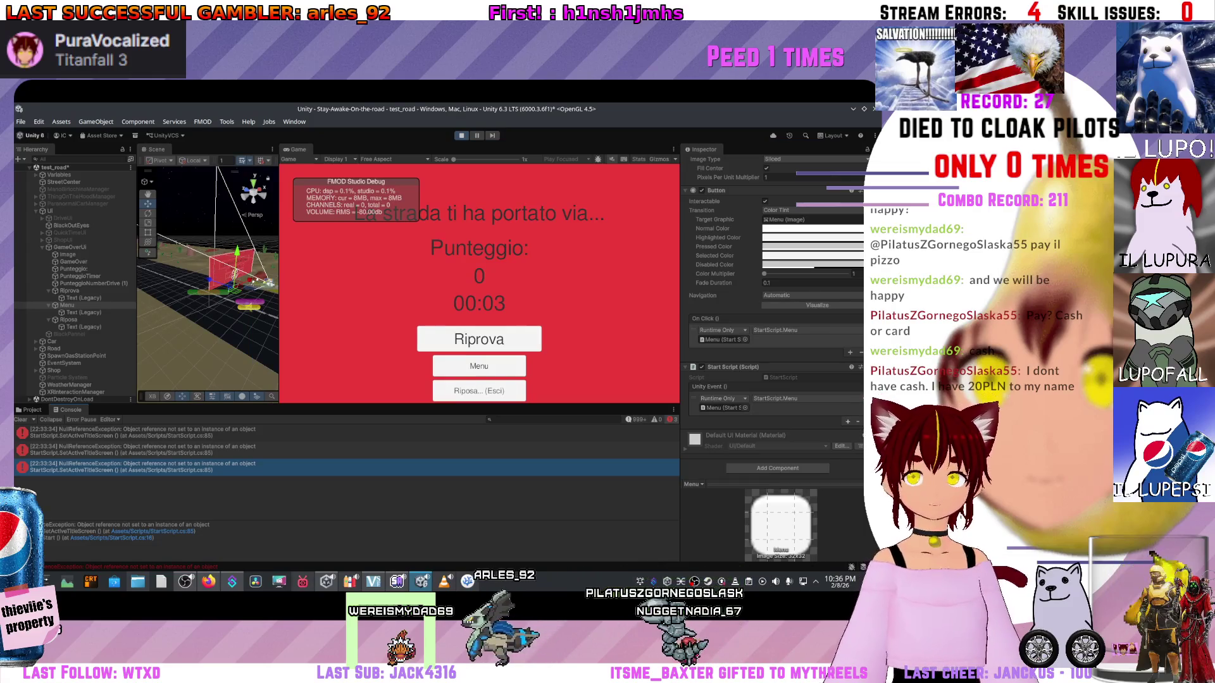
- Stop play mode and browse the Scripts folder in the Project tab
{"action": "key", "text": "ctrl+p"}
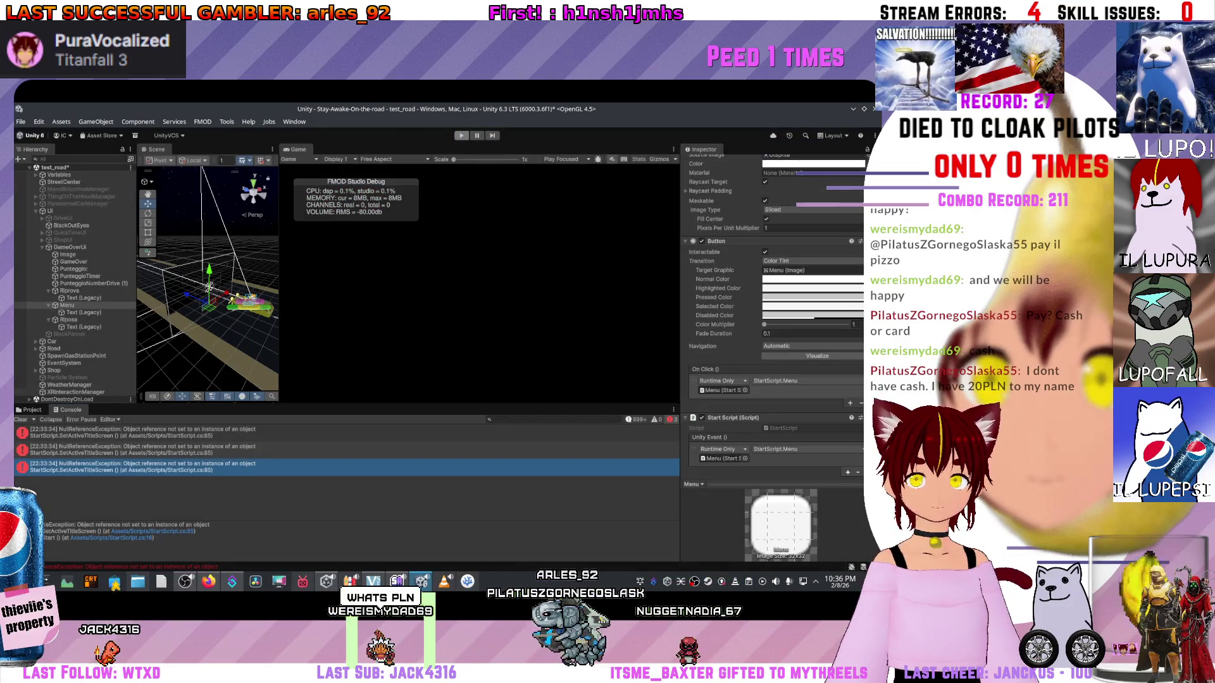
{"action": "left_click", "coordinate": [32, 410]}
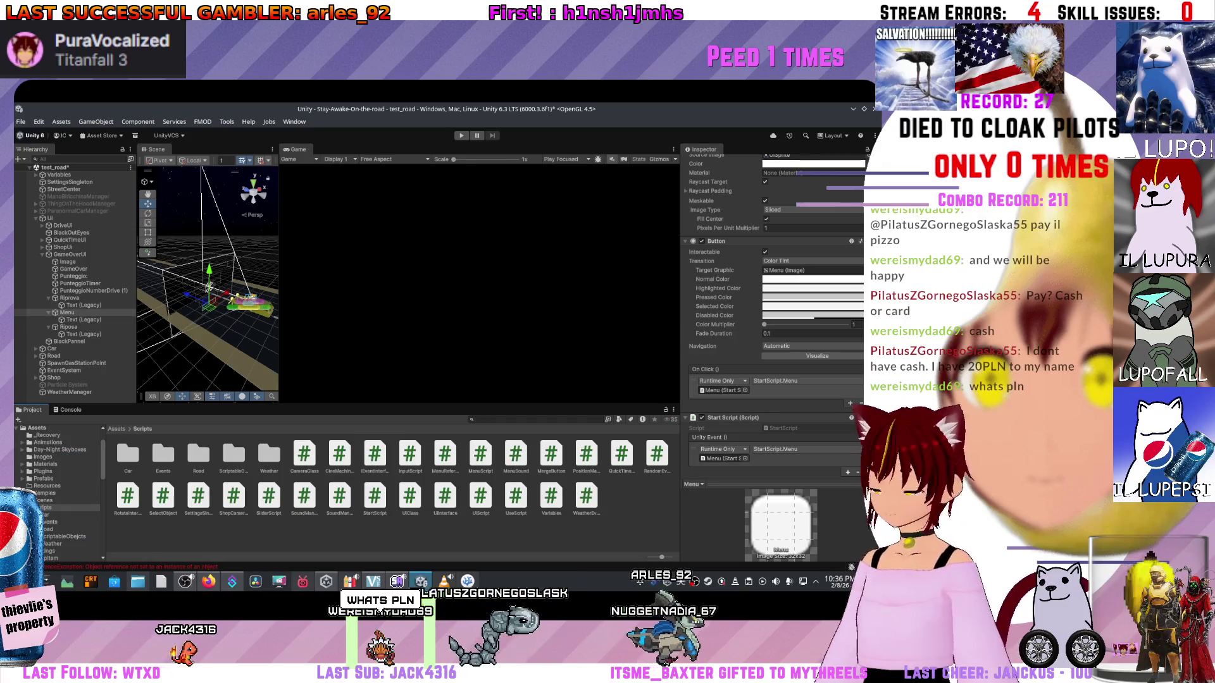
{"action": "right_click", "coordinate": [478, 530]}
{"action": "key", "text": "Escape"}
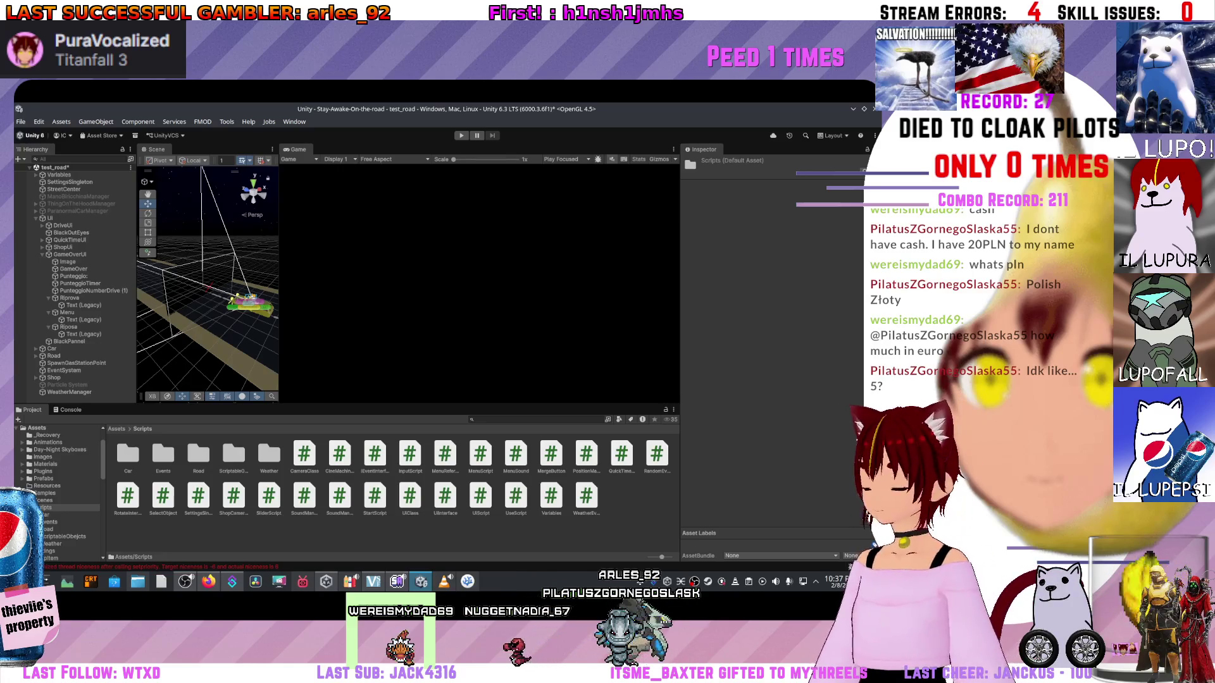
- Widen the Game view over the Scene view, show the Console and start the game again
{"action": "mouse_move", "coordinate": [279, 272]}
{"action": "left_mouse_down"}
{"action": "mouse_move", "coordinate": [268, 272]}
{"action": "mouse_move", "coordinate": [368, 272]}
{"action": "mouse_move", "coordinate": [340, 272]}
{"action": "left_mouse_up"}
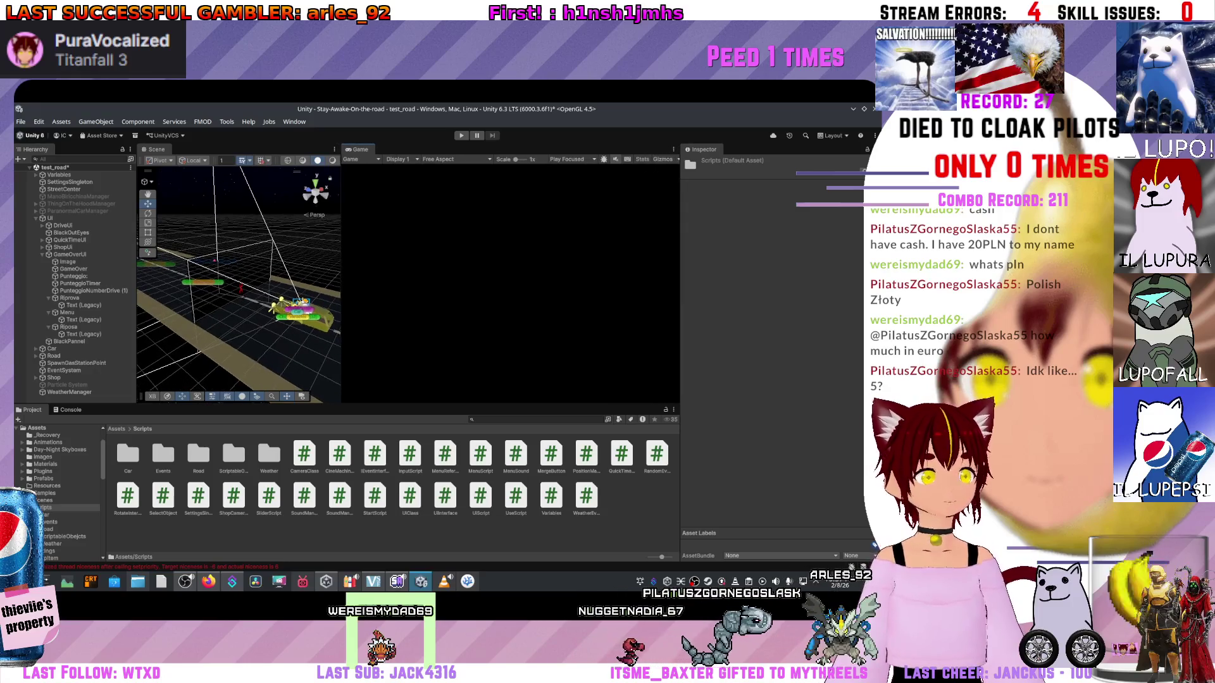
{"action": "key", "text": "ctrl+shift+c"}
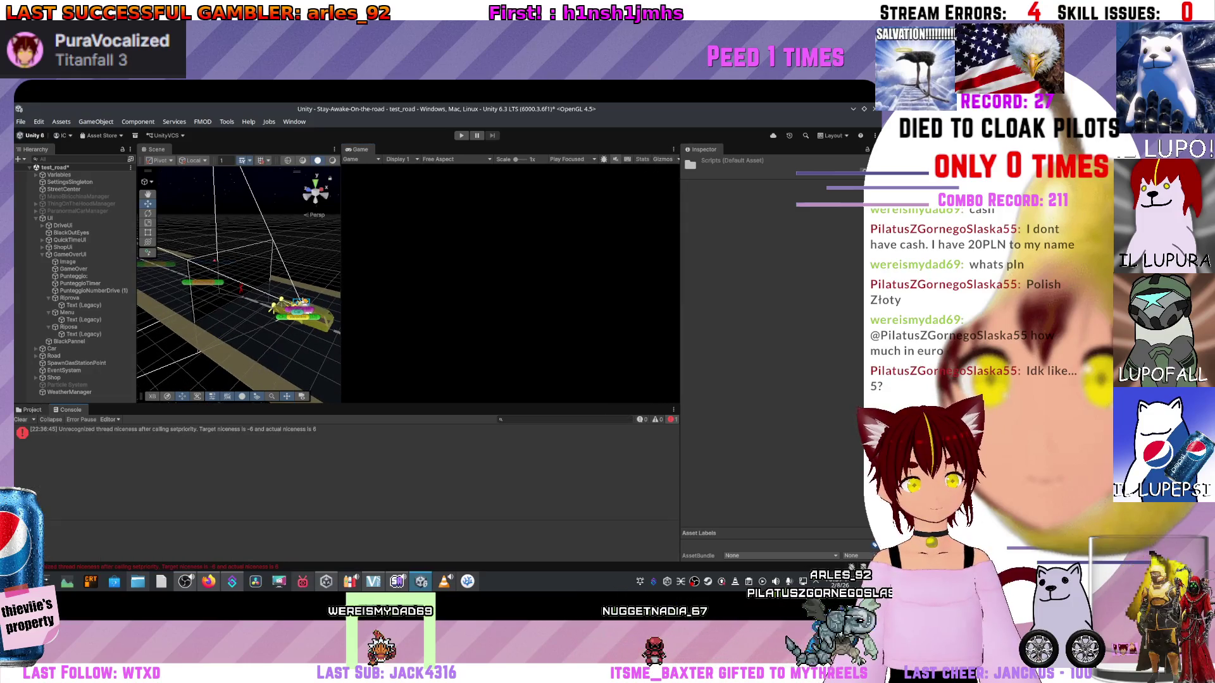
{"action": "key", "text": "ctrl+p"}
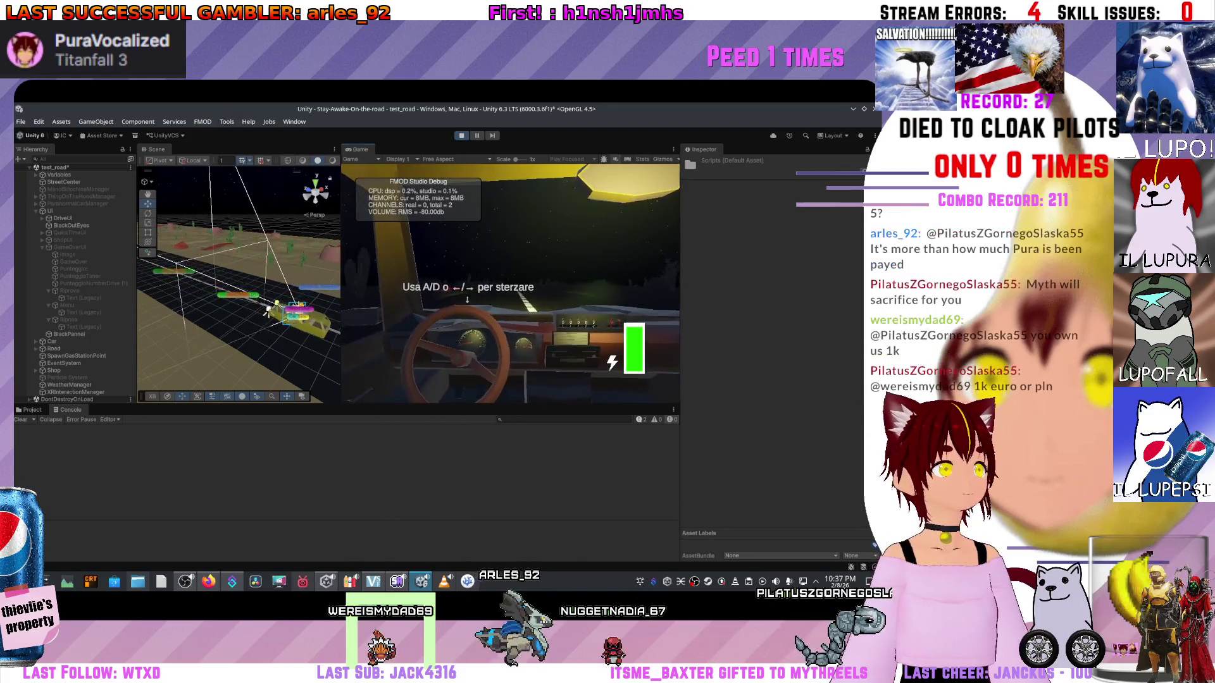
- Drive to game over, click Menu, inspect the StartScript.StartButton NullReferenceException, then stop playing
{"action": "key", "text": "d"}
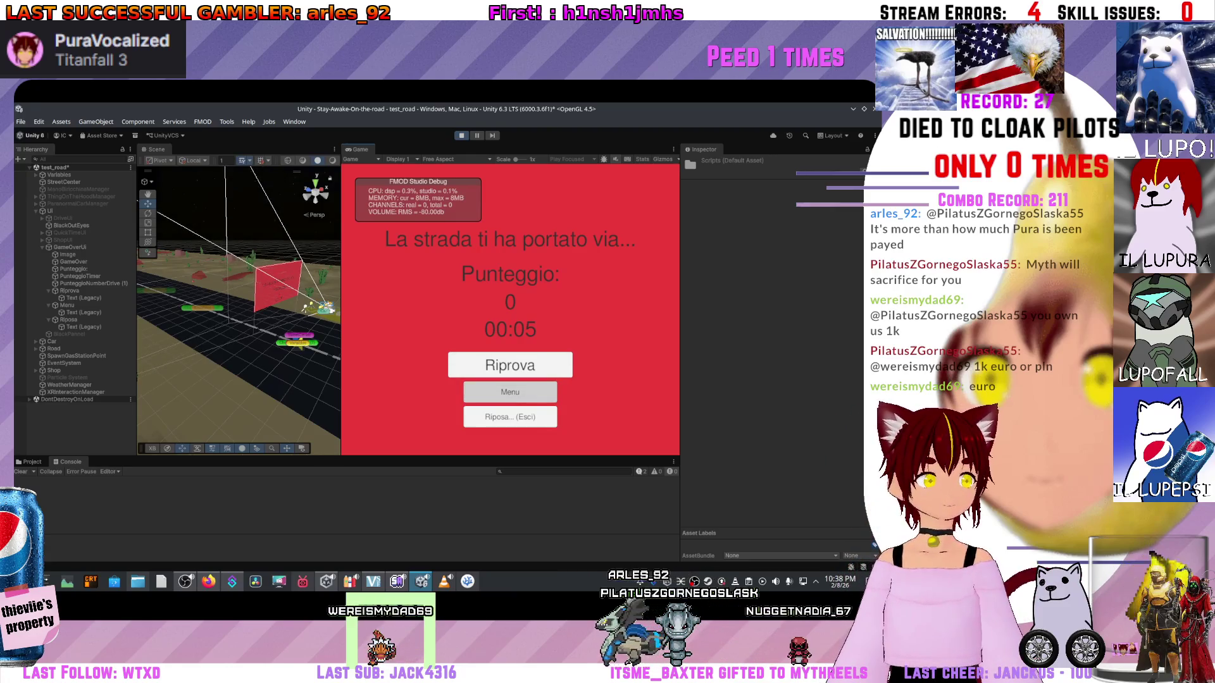
{"action": "left_click", "coordinate": [510, 392]}
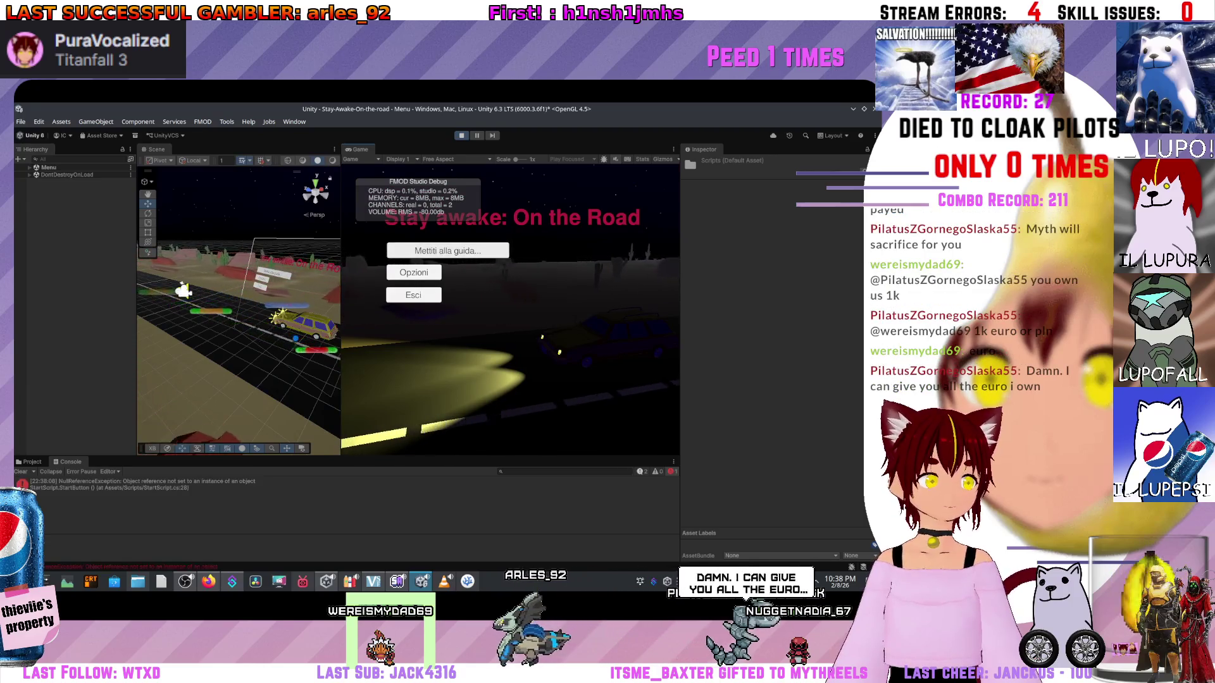
{"action": "left_click", "coordinate": [159, 484]}
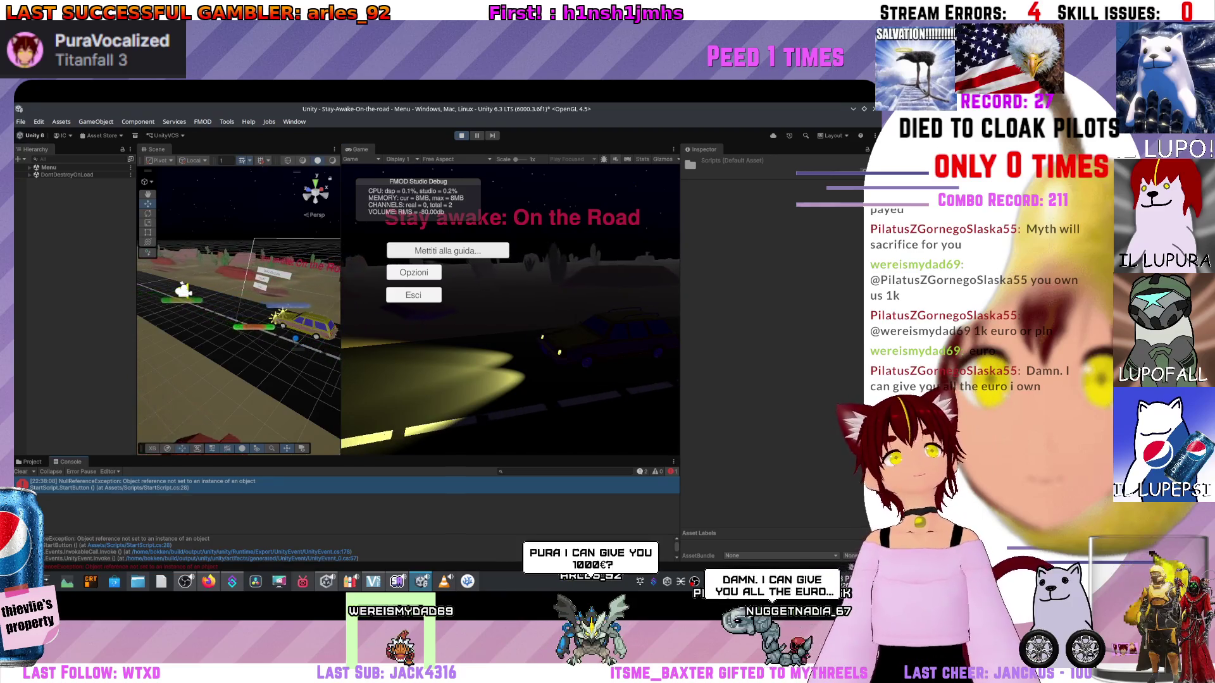
{"action": "key", "text": "ctrl+p"}
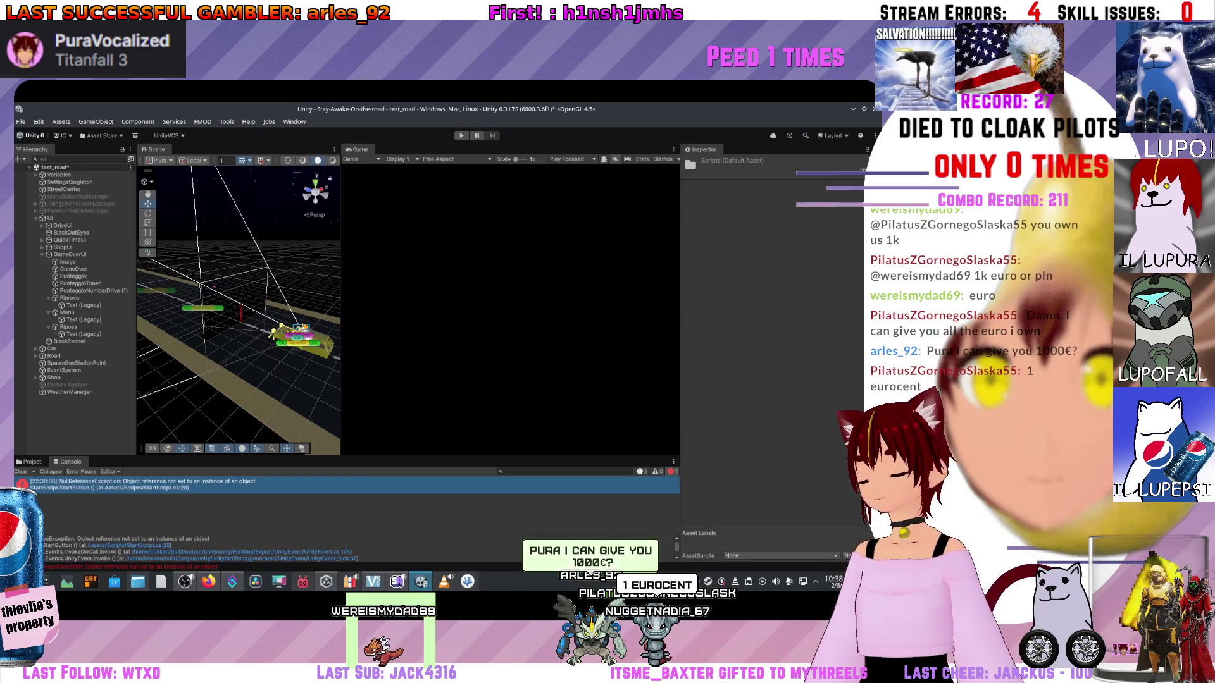
{"action": "key", "text": "alt+Tab"}
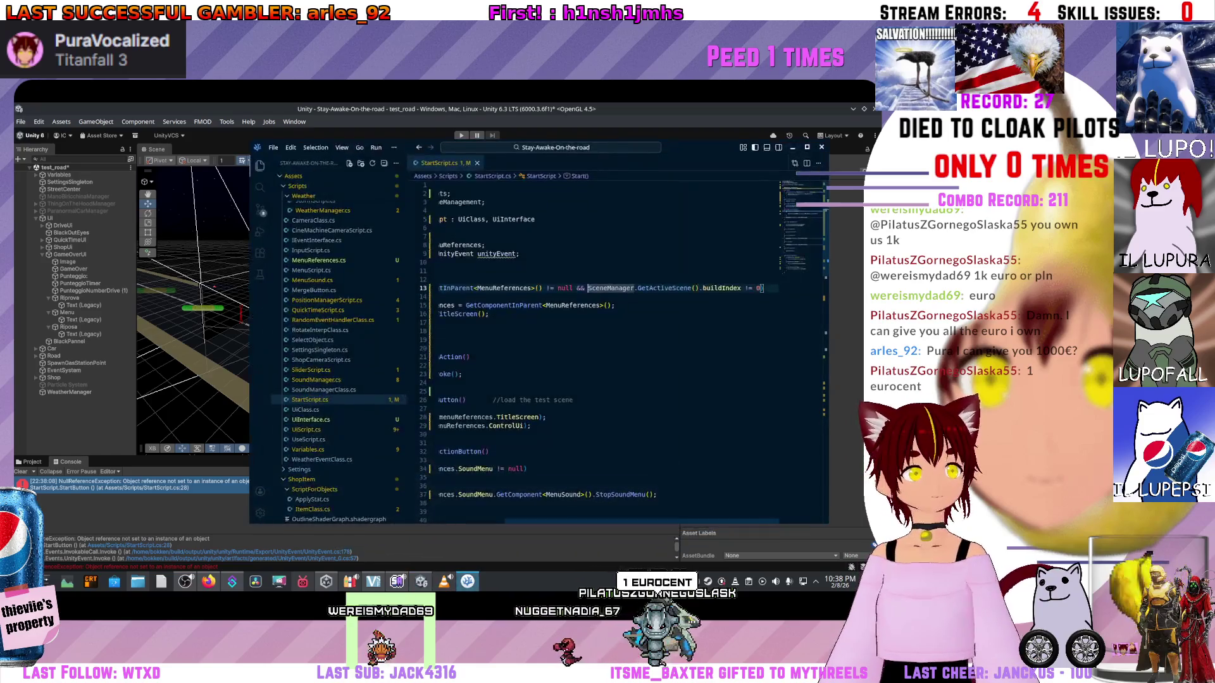
{"action": "key", "text": "alt+Tab"}
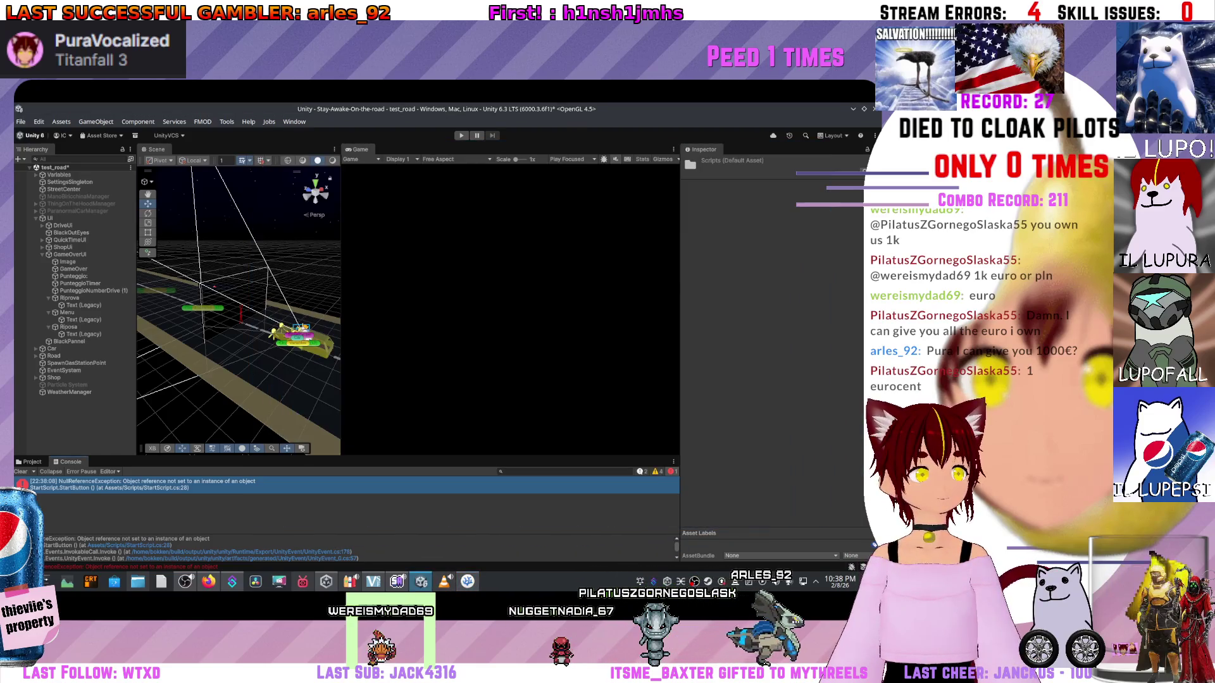
{"action": "key", "text": "alt+Tab"}
{"action": "key", "text": "Home"}
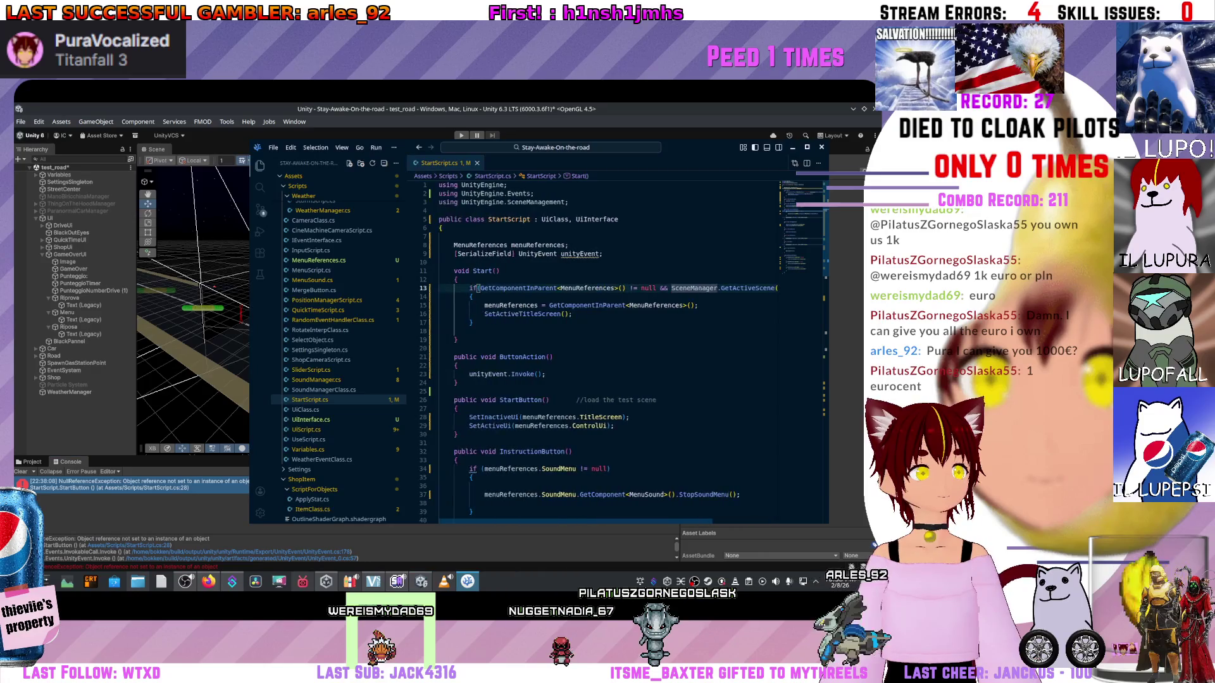
{"action": "left_click", "coordinate": [455, 366]}
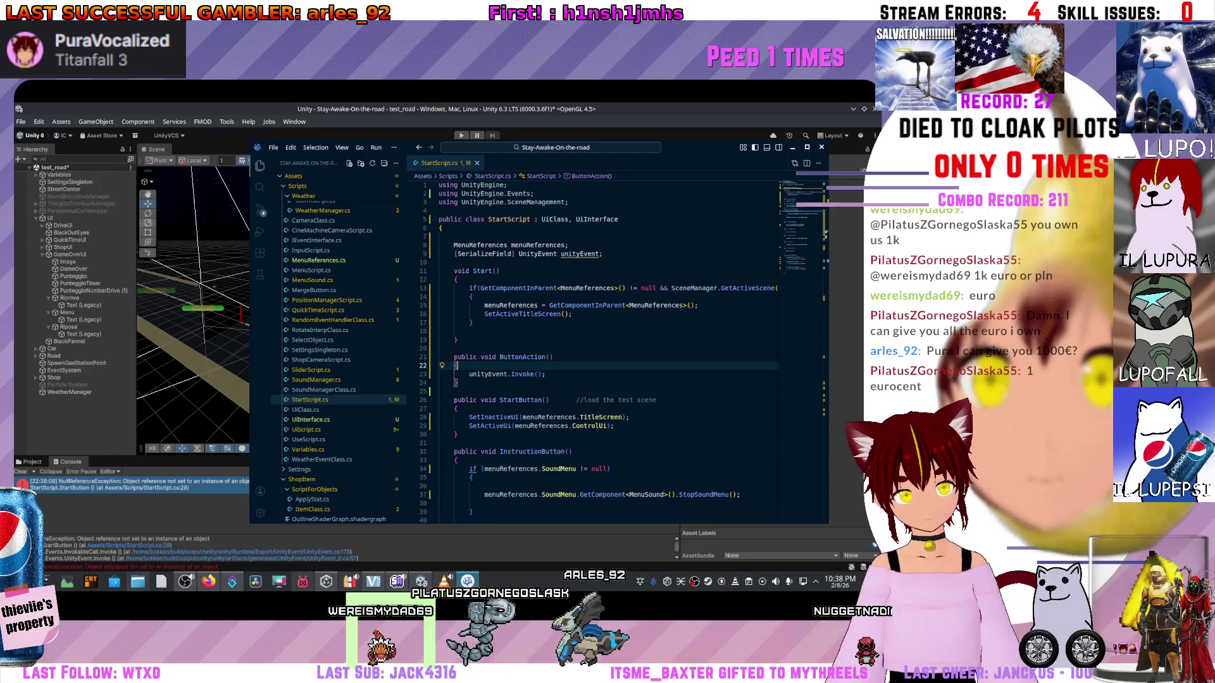
{"action": "key", "text": "alt+Tab"}
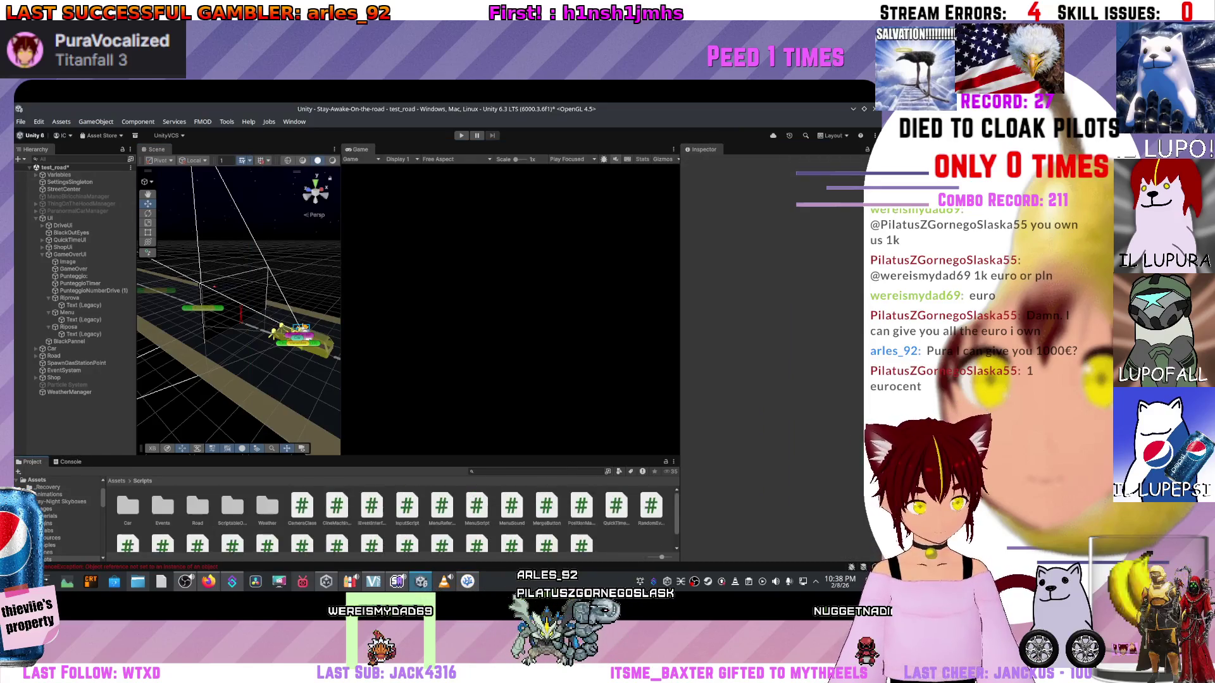
- Open the Menu scene from Assets > Scenes, answer the modified-scene prompt, and run it in Play mode
{"action": "left_click", "coordinate": [37, 480]}
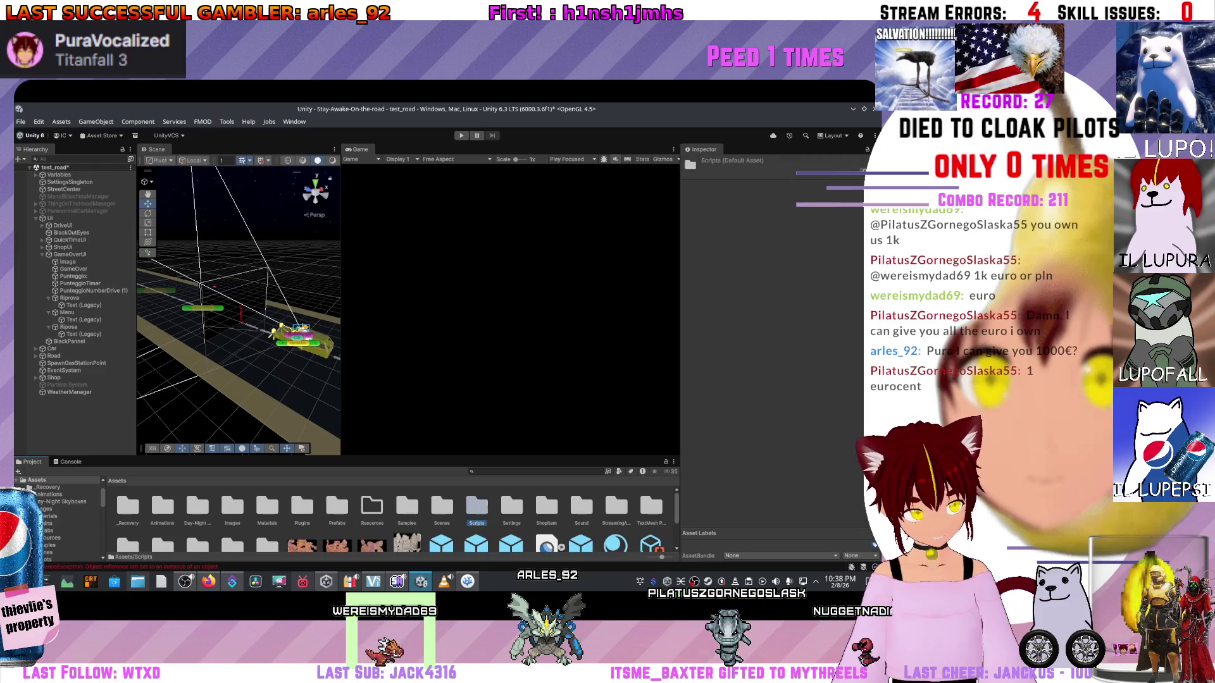
{"action": "left_click", "coordinate": [51, 552]}
{"action": "left_click", "coordinate": [196, 506]}
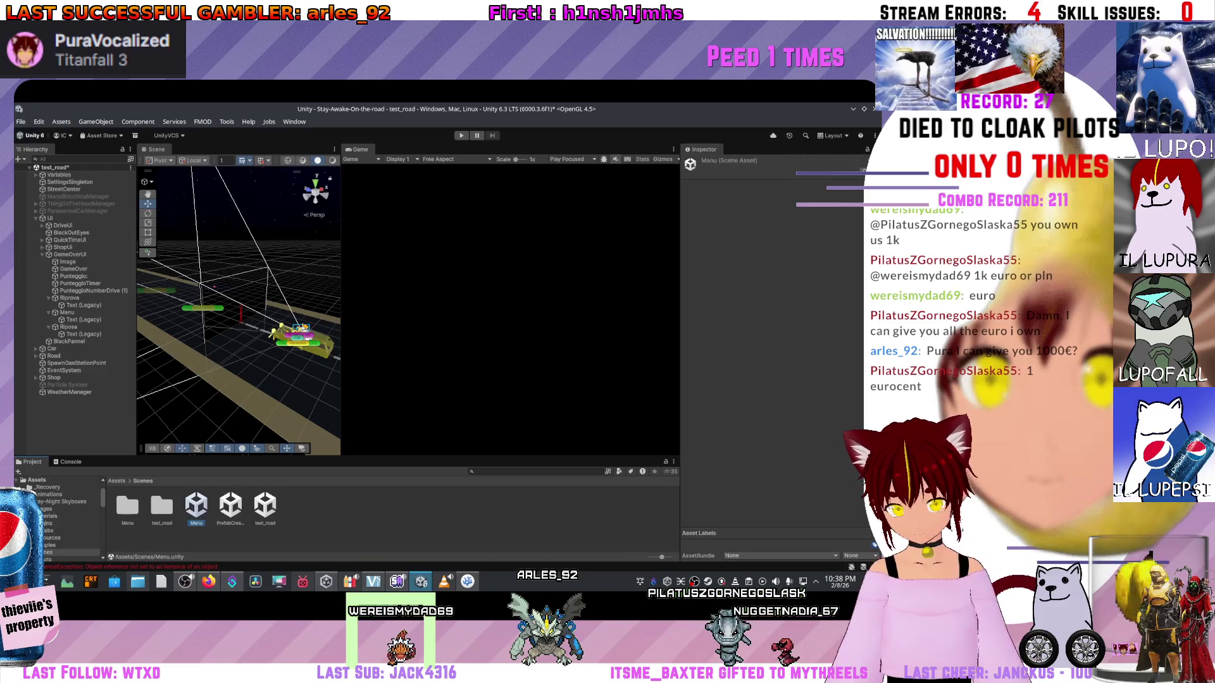
{"action": "double_click", "coordinate": [196, 506]}
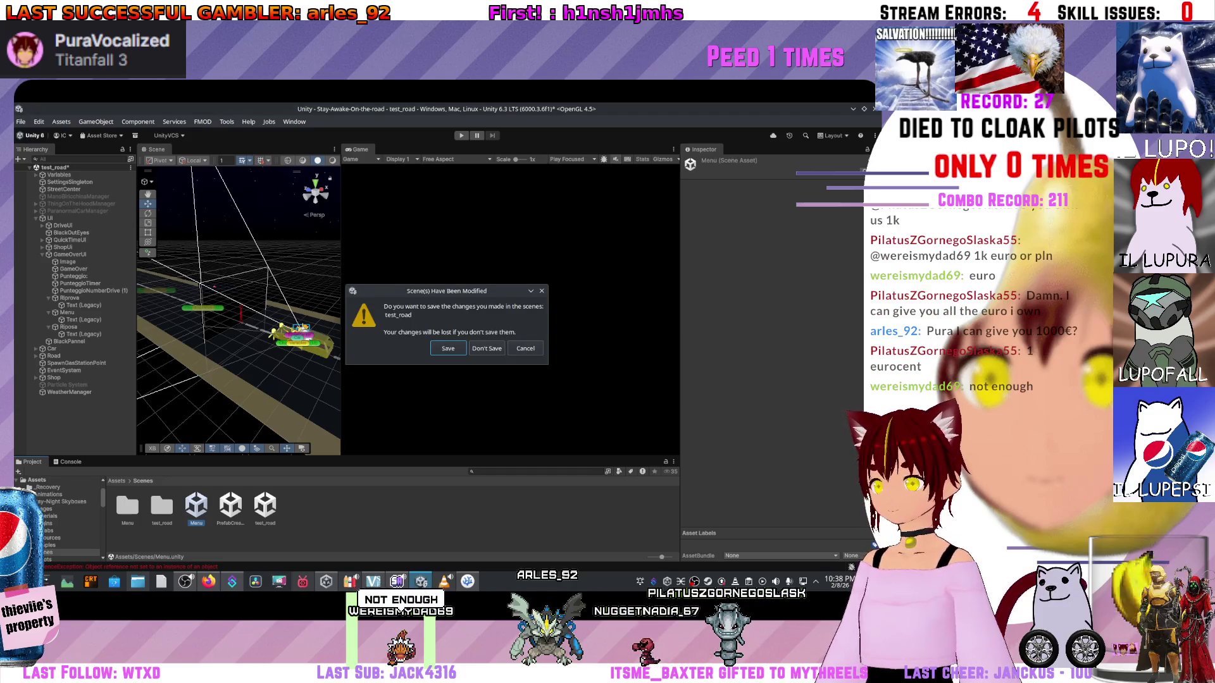
{"action": "key", "text": "Return"}
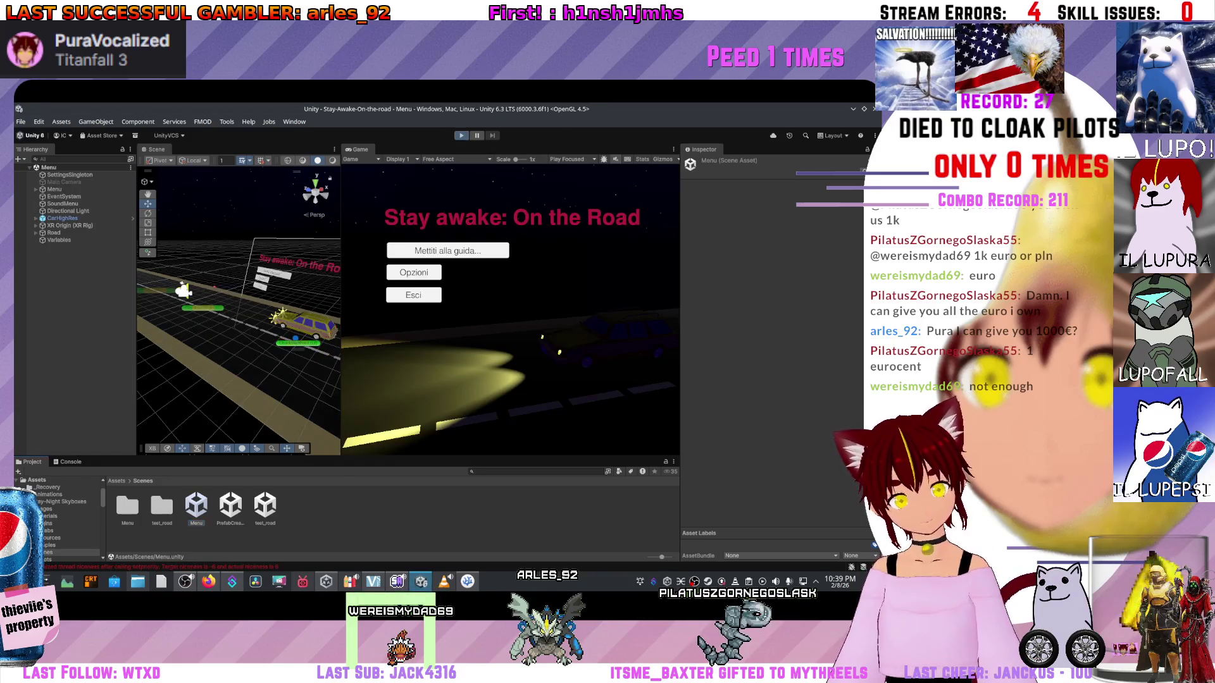
{"action": "key", "text": "ctrl+p"}
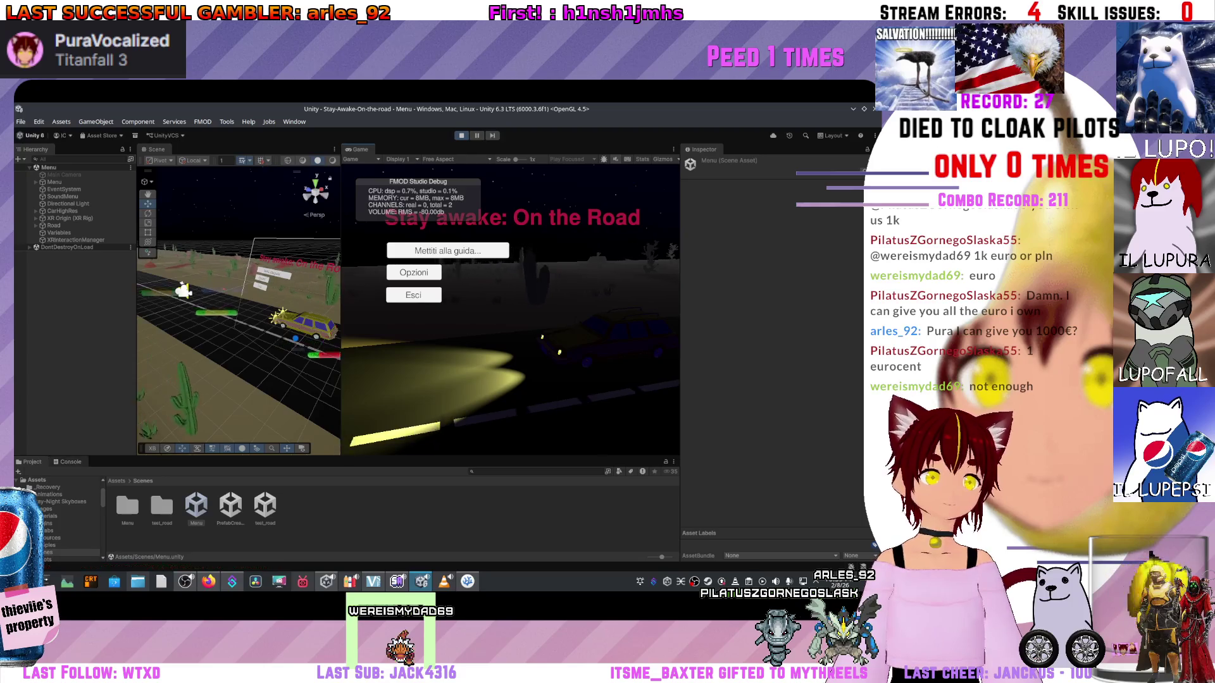
- Stop Play mode, then delete '&& SceneManager.GetActiveScene().buildIndex != 0' from line 13 and save StartScript.cs
{"action": "key", "text": "ctrl+shift+c"}
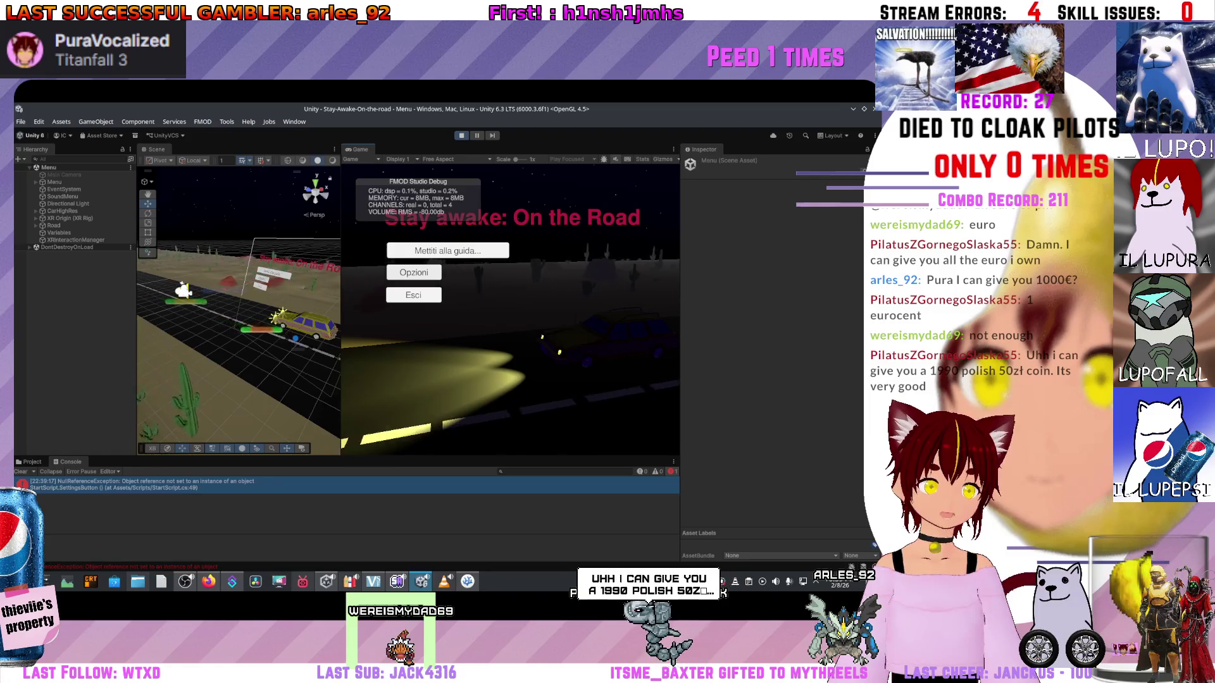
{"action": "key", "text": "ctrl+p"}
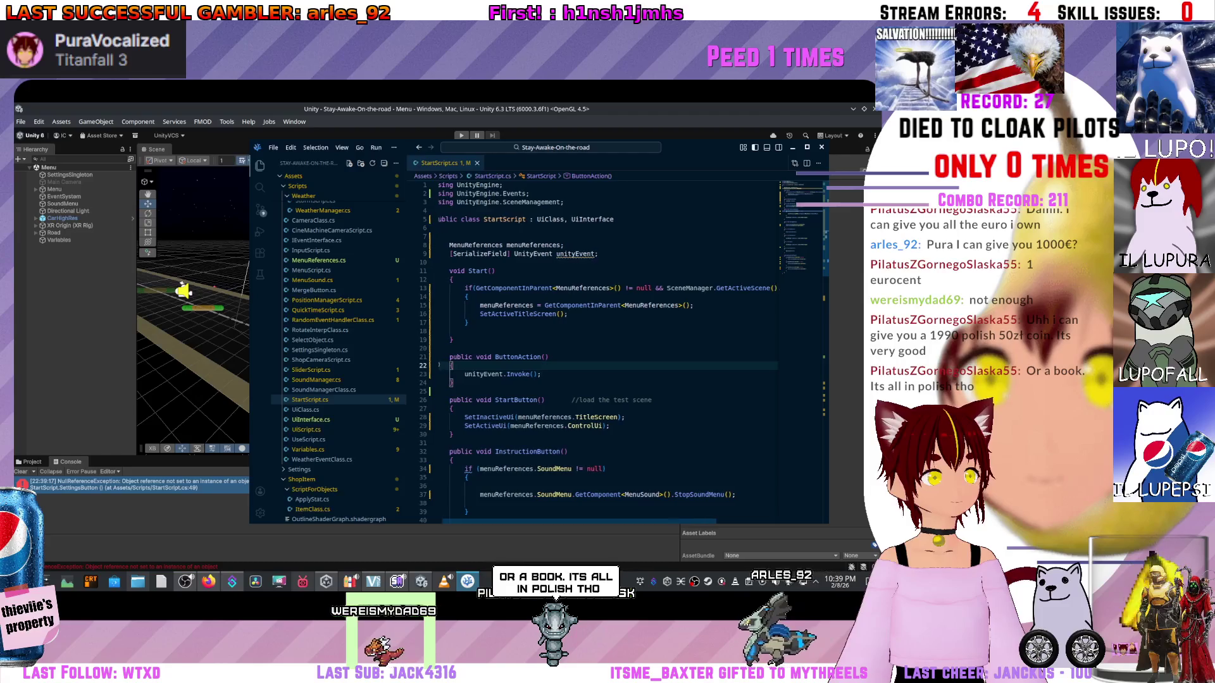
{"action": "scroll", "coordinate": [607, 348], "scroll_direction": "right", "scroll_amount": 3}
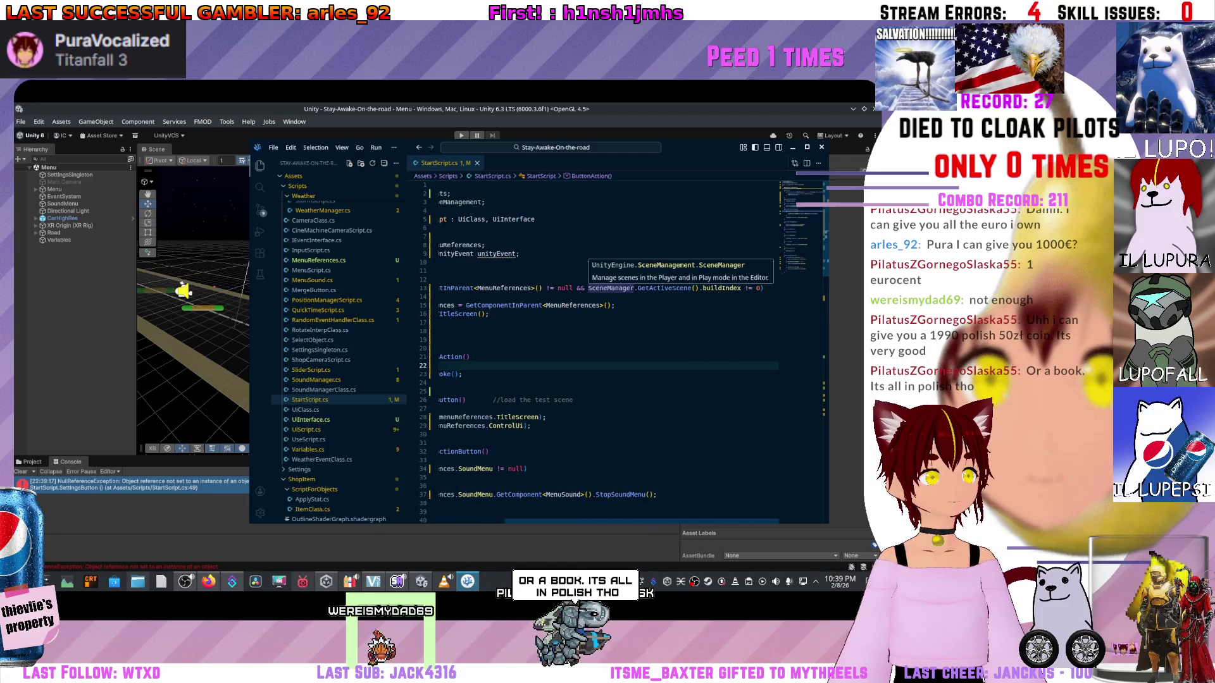
{"action": "scroll", "coordinate": [608, 348], "scroll_direction": "left", "scroll_amount": 3}
{"action": "left_click", "coordinate": [637, 287]}
{"action": "scroll", "coordinate": [607, 348], "scroll_direction": "right", "scroll_amount": 2}
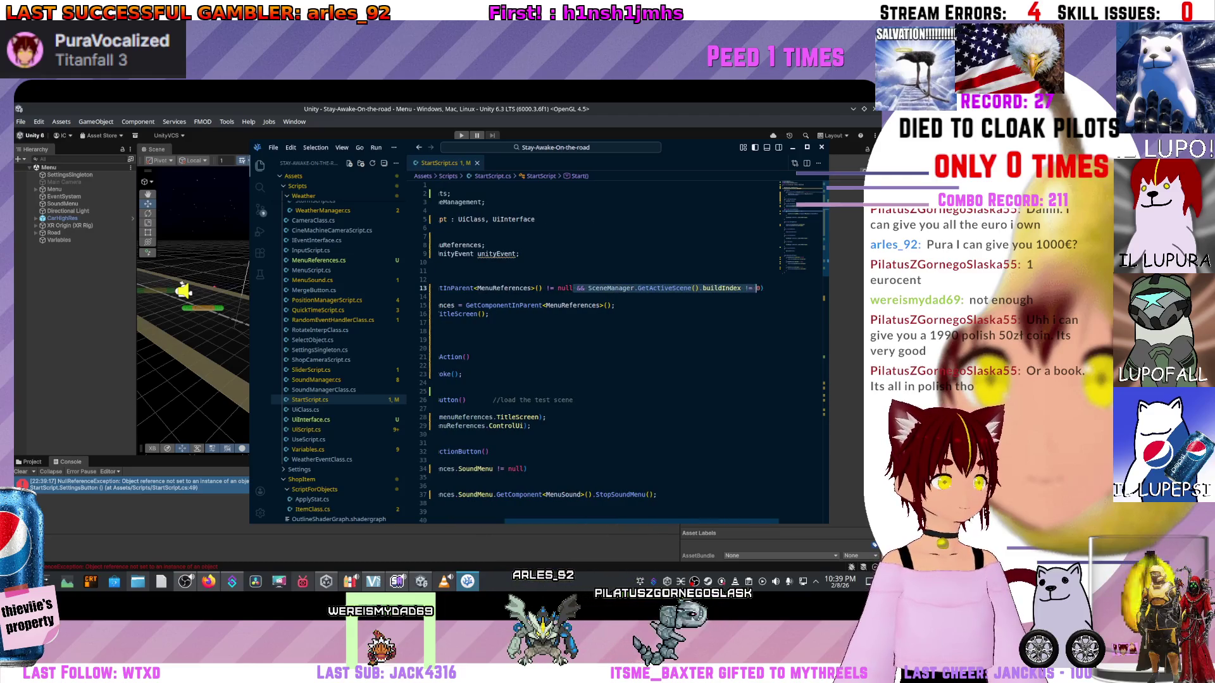
{"action": "key", "text": "BackSpace"}
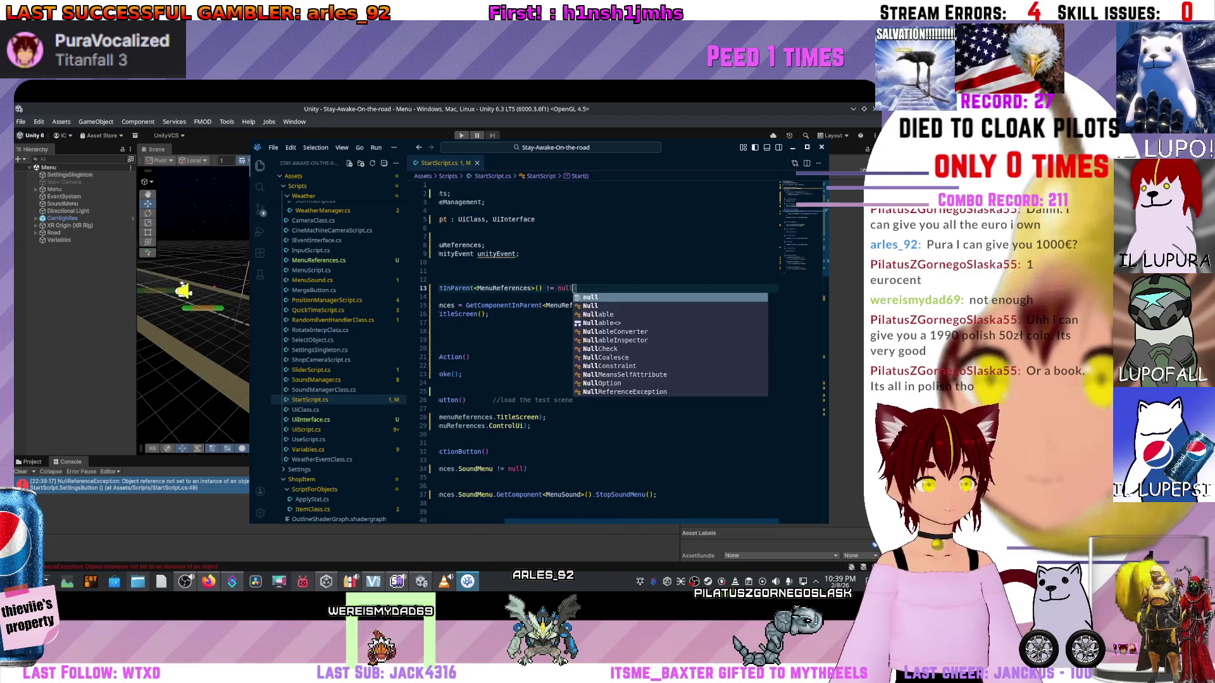
{"action": "key", "text": "ctrl+s"}
{"action": "key", "text": "alt+Tab"}
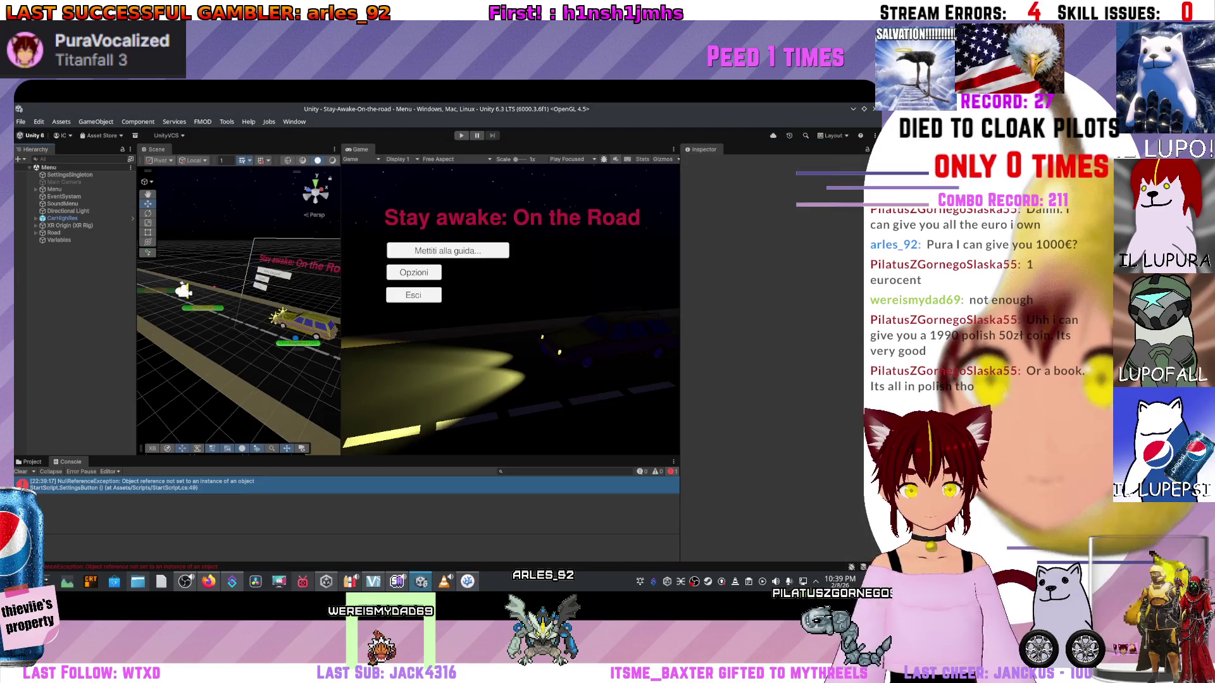
- Refresh the project assets from the Scenes folder's right-click menu
{"action": "left_click", "coordinate": [31, 461]}
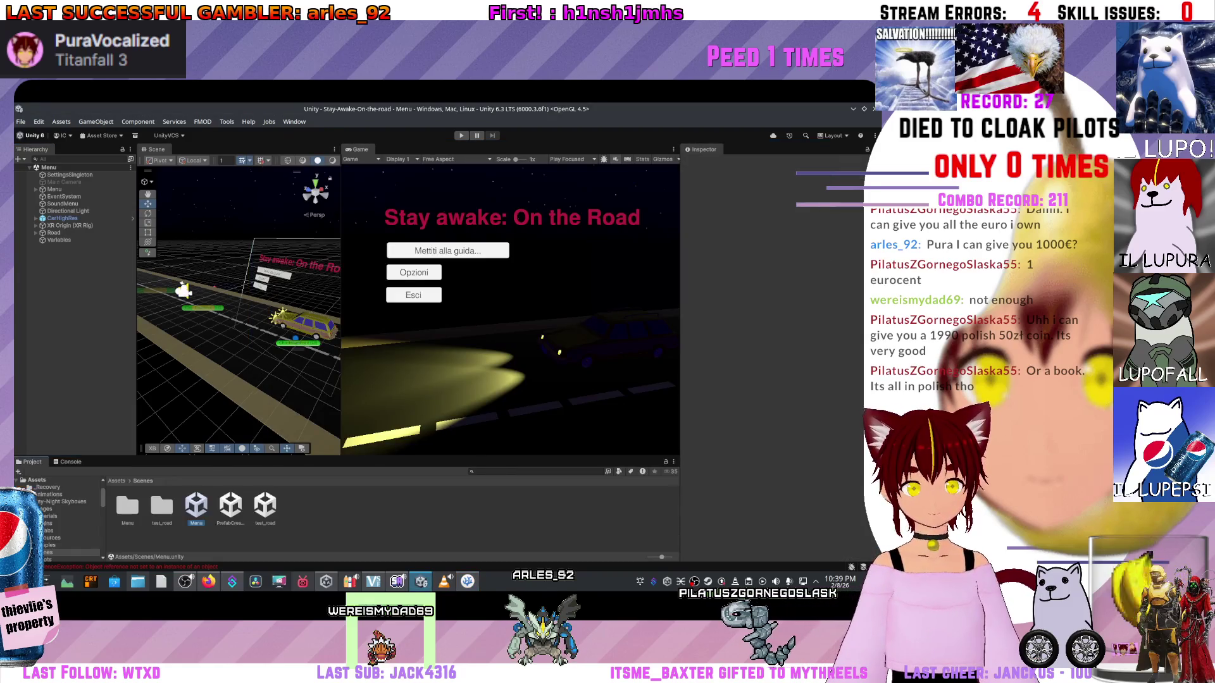
{"action": "right_click", "coordinate": [328, 532]}
{"action": "left_click", "coordinate": [354, 441]}
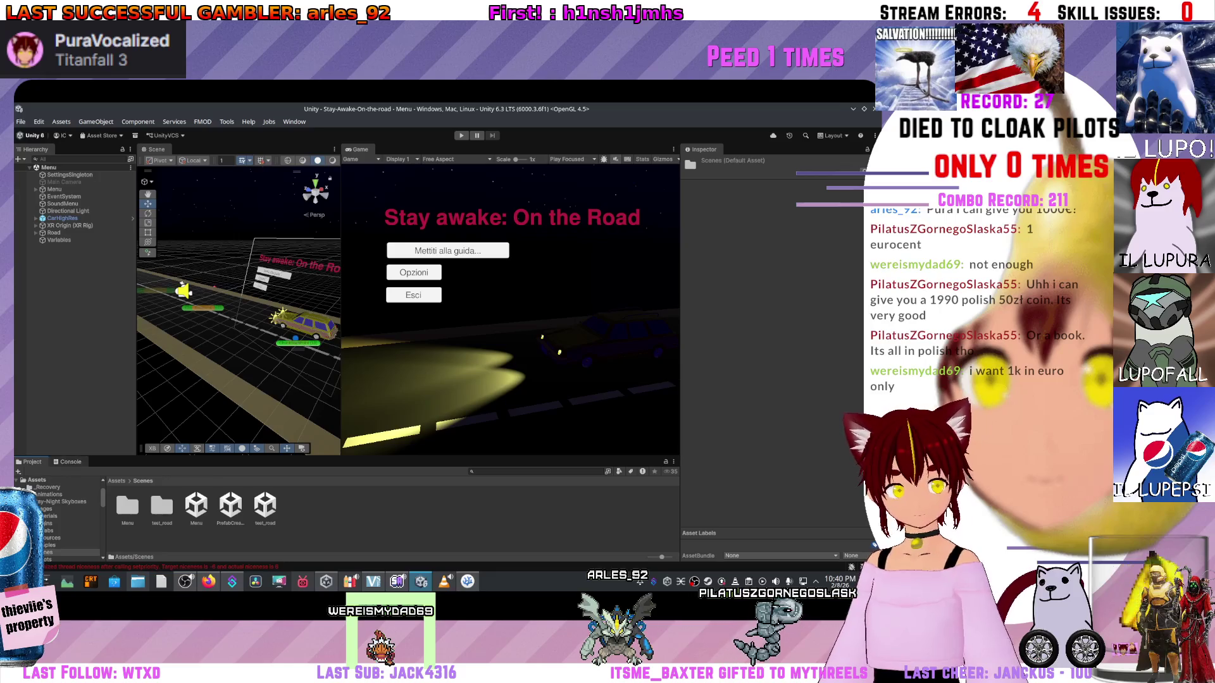
- Play the game from the console view, visit Opzioni and return via Indietro, then start driving
{"action": "left_click", "coordinate": [68, 462]}
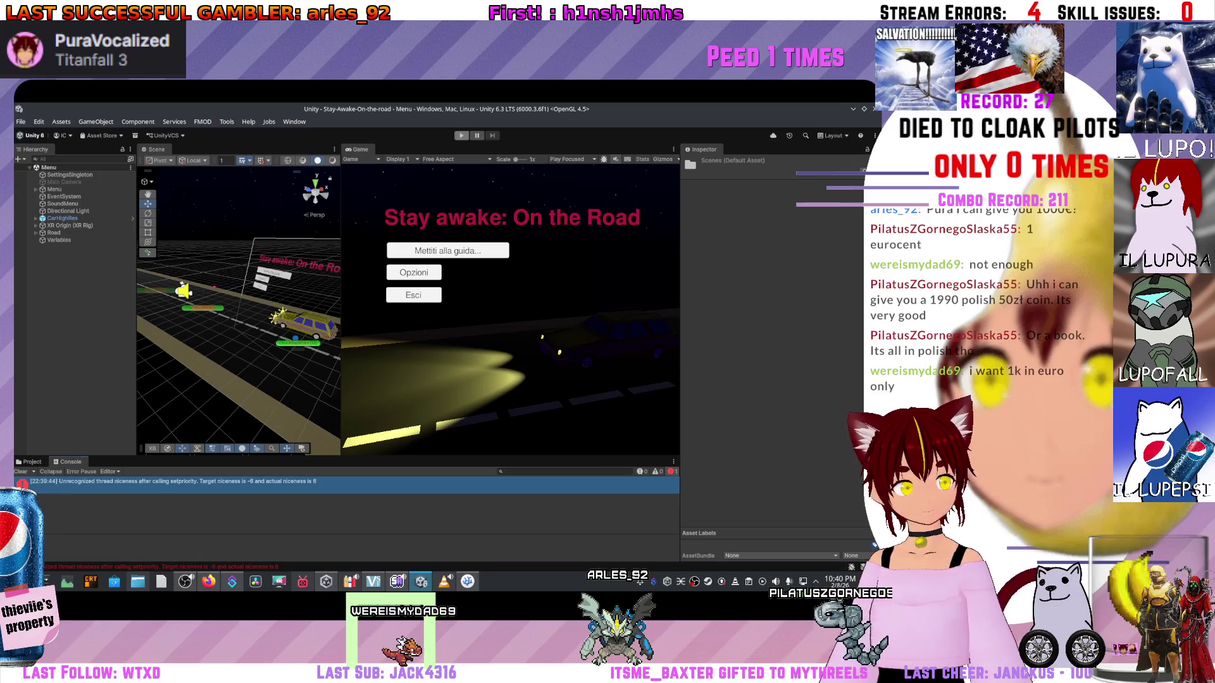
{"action": "key", "text": "ctrl+p"}
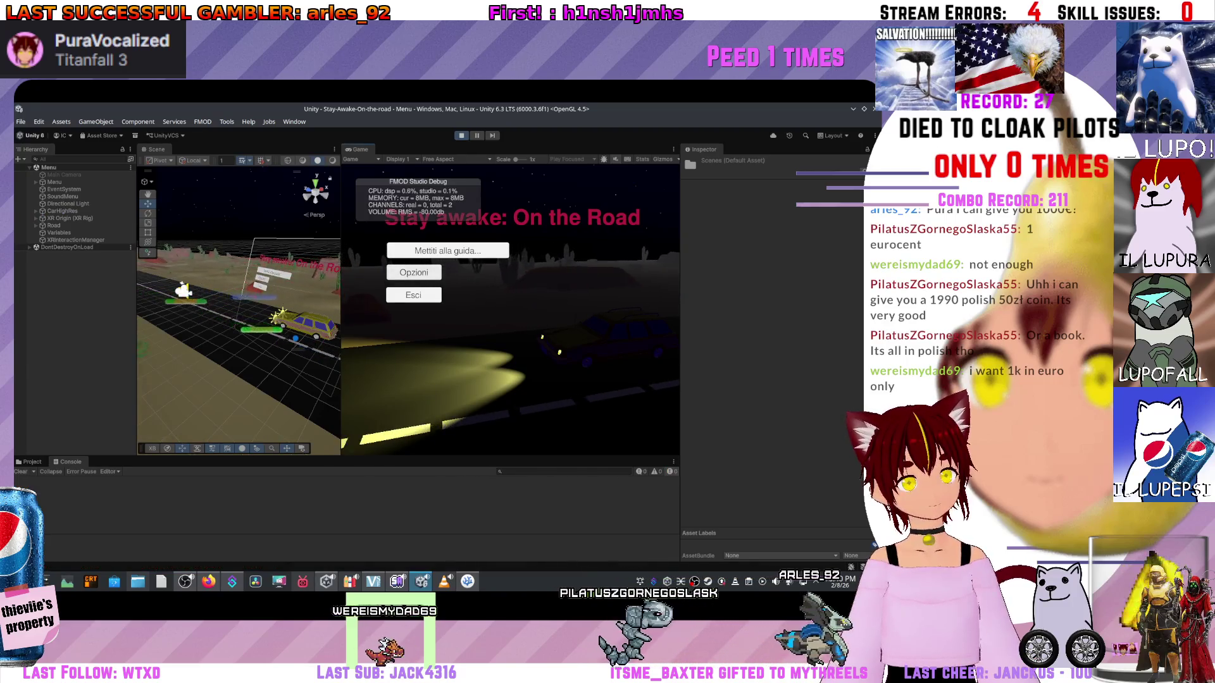
{"action": "left_click", "coordinate": [414, 272]}
{"action": "left_click", "coordinate": [510, 384]}
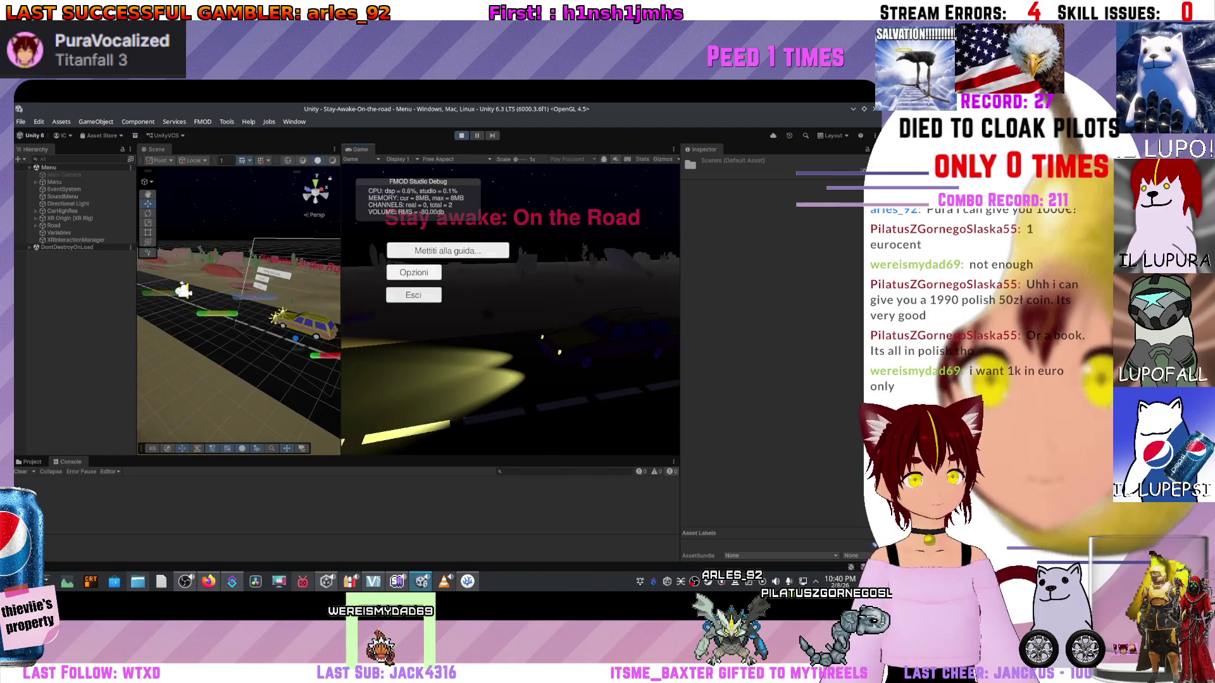
{"action": "key", "text": "Return"}
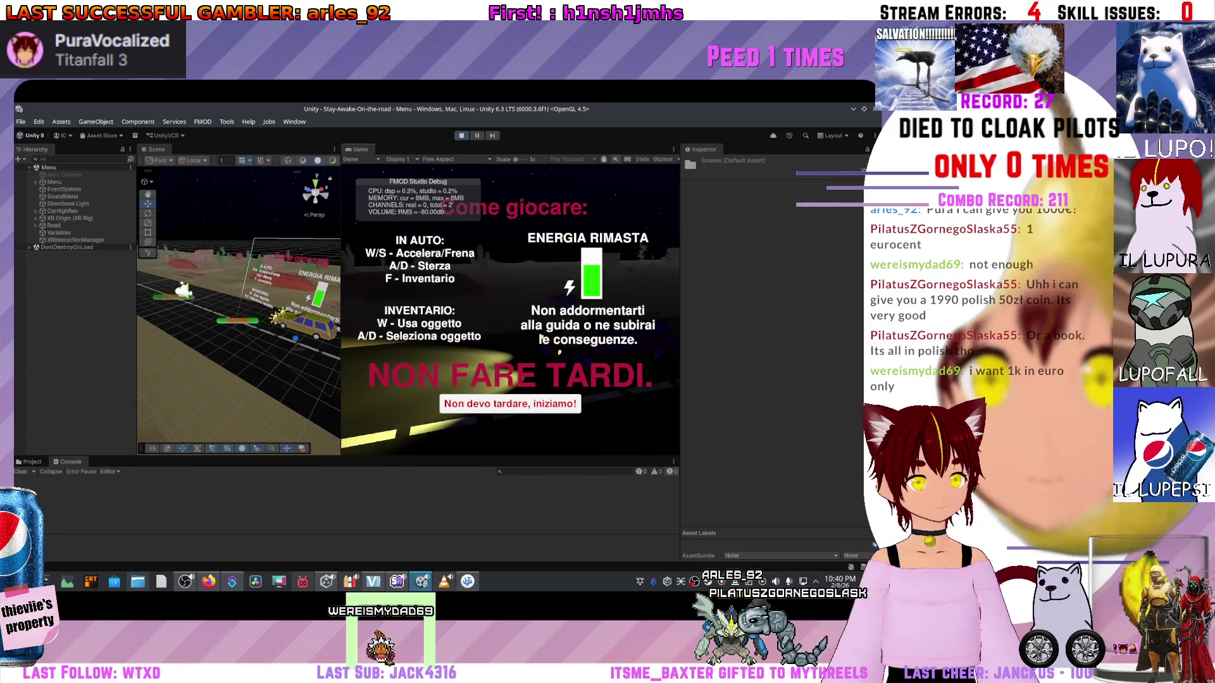
{"action": "key", "text": "Return"}
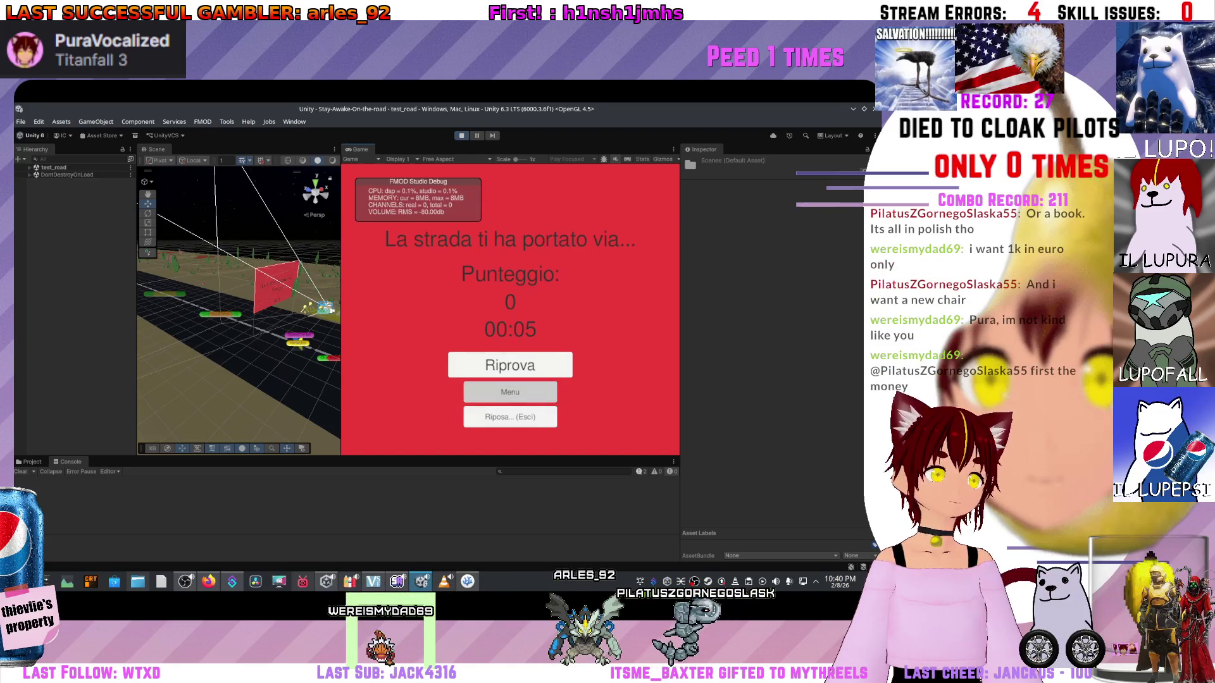
- Return to the main menu from game over, replay to game over, use Menu again, then stop playing
{"action": "left_click", "coordinate": [512, 392]}
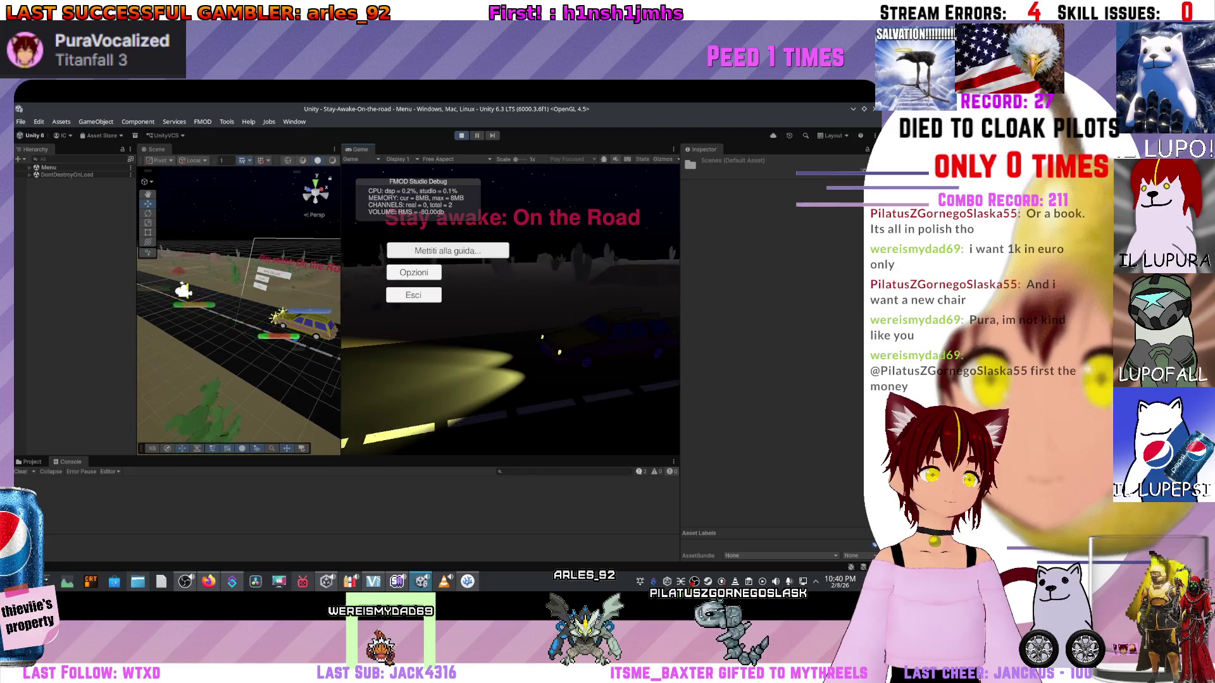
{"action": "key", "text": "Return"}
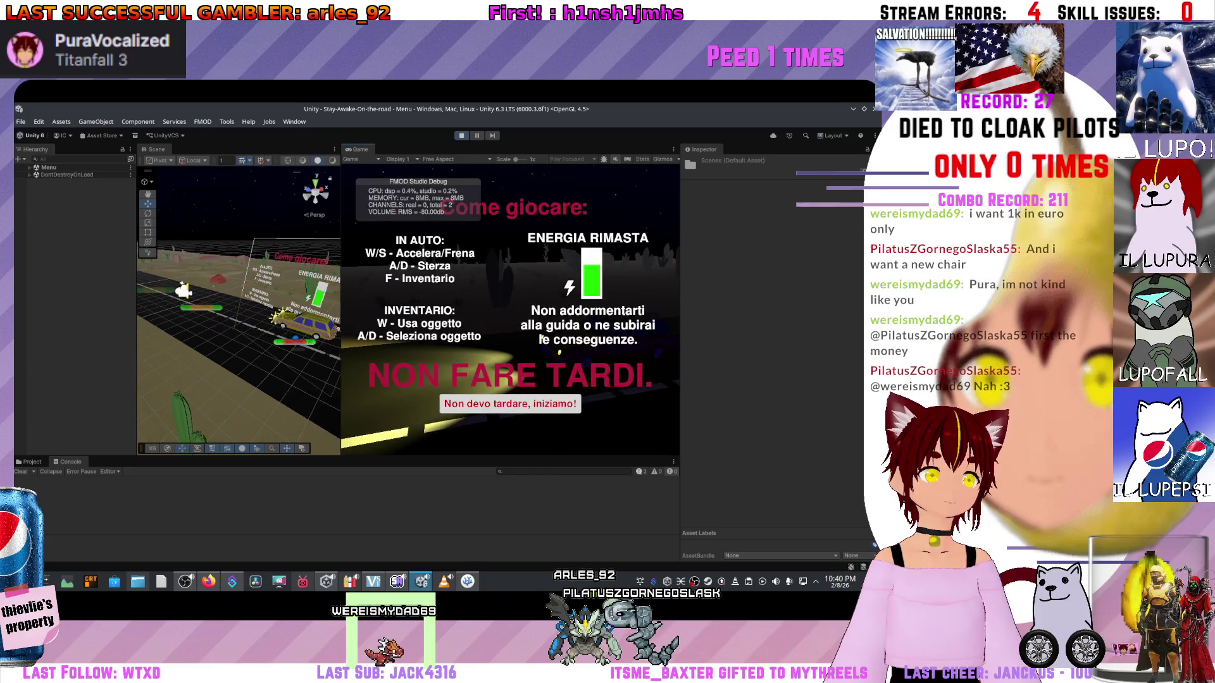
{"action": "key", "text": "Return"}
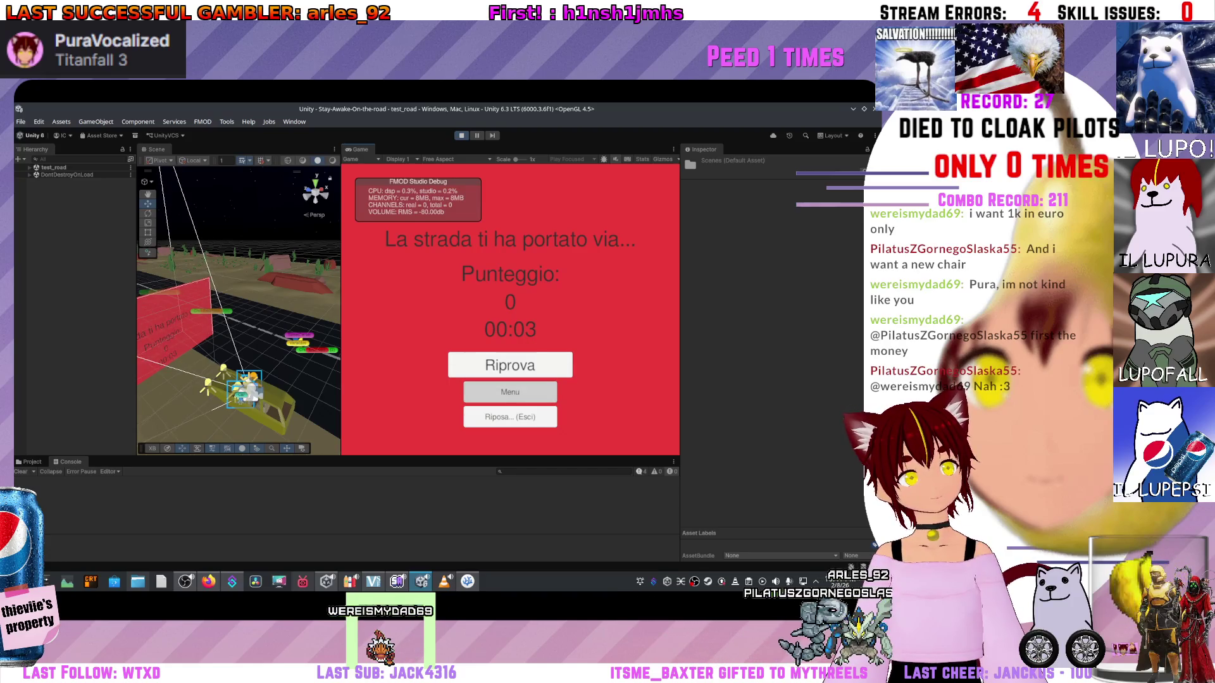
{"action": "left_click", "coordinate": [510, 391]}
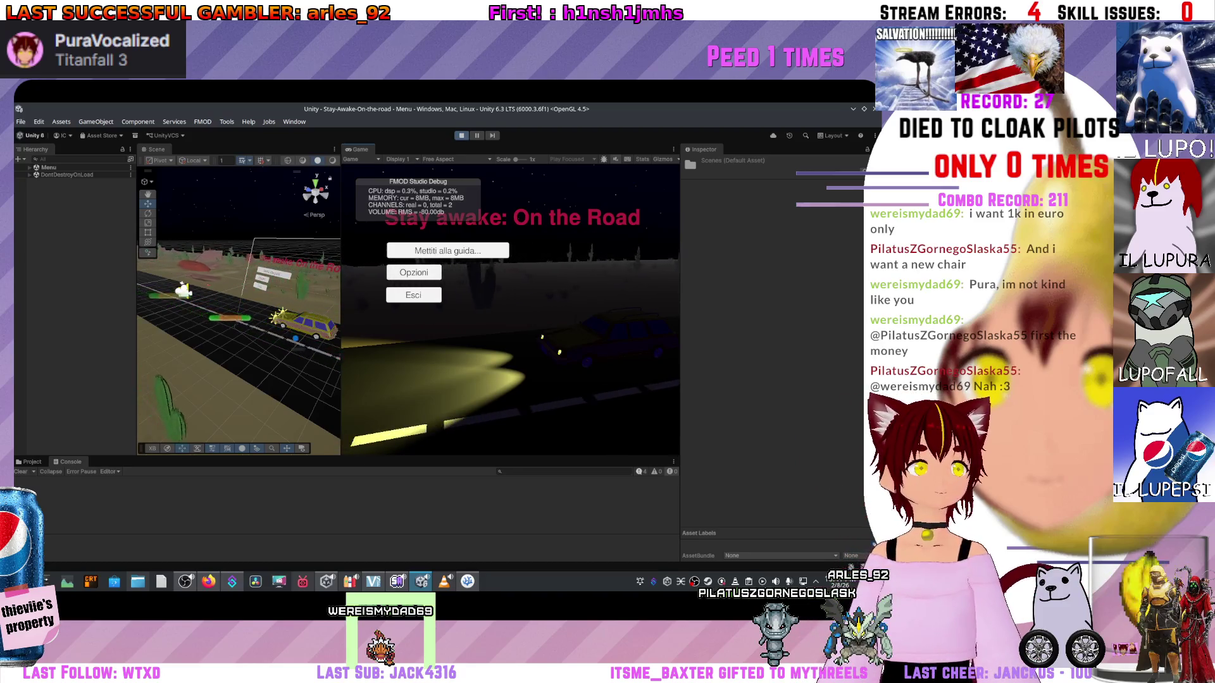
{"action": "key", "text": "ctrl+p"}
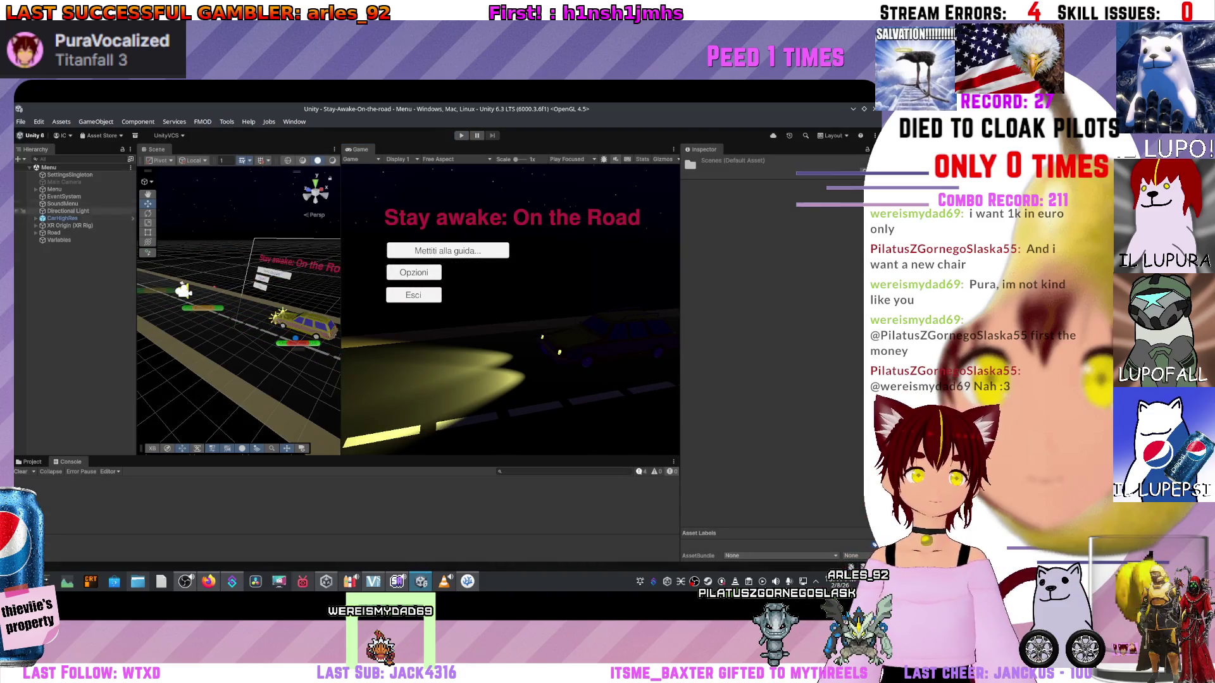
- Widen the Scene view over the Game view and fly the camera toward the menu canvas
{"action": "left_click", "coordinate": [30, 462]}
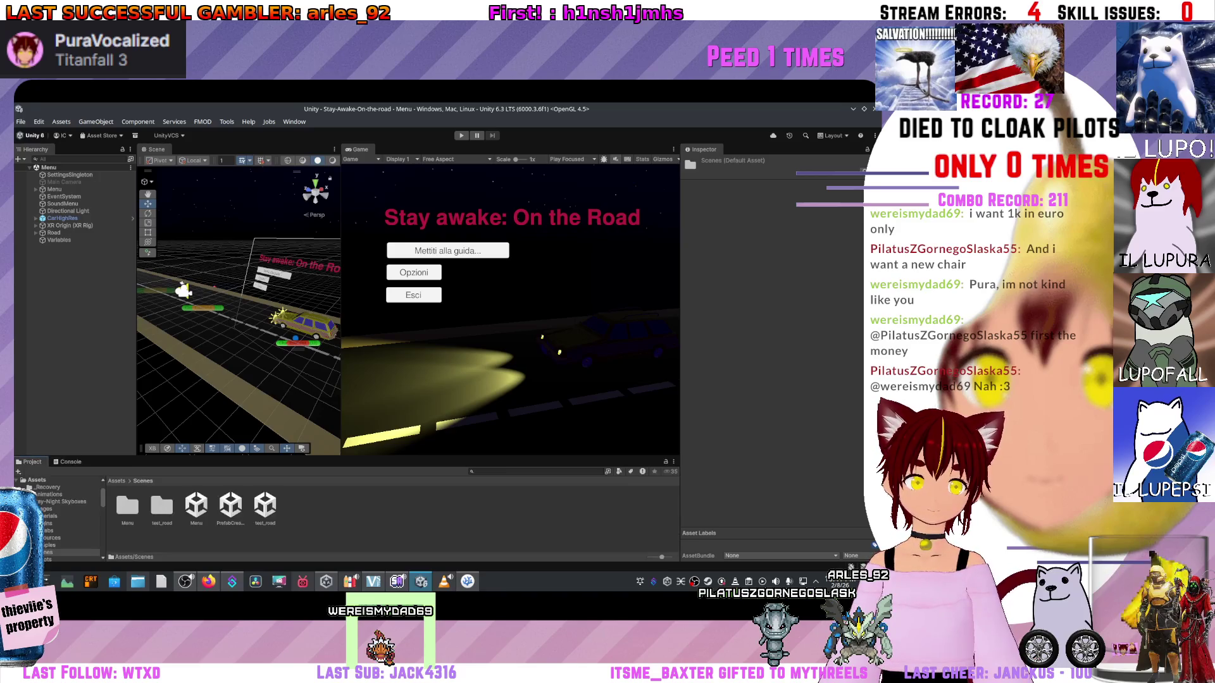
{"action": "left_click", "coordinate": [36, 481]}
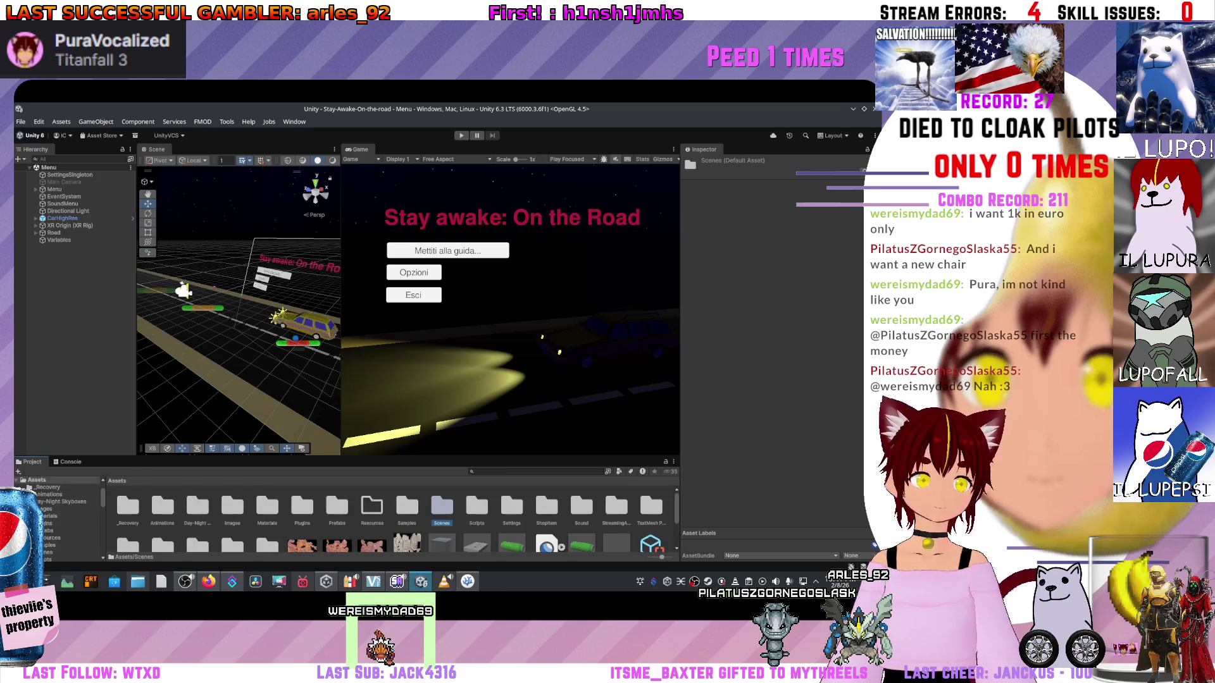
{"action": "left_click_drag", "start_coordinate": [341, 304], "coordinate": [433, 304]}
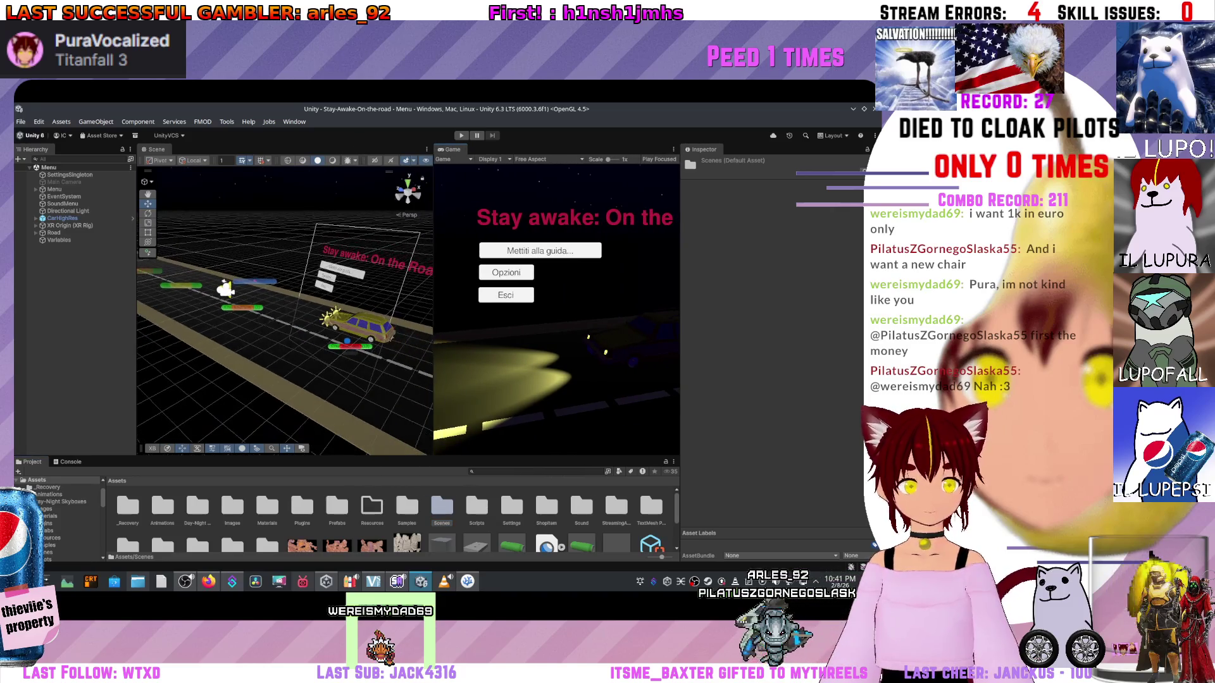
{"action": "key", "text": "w"}
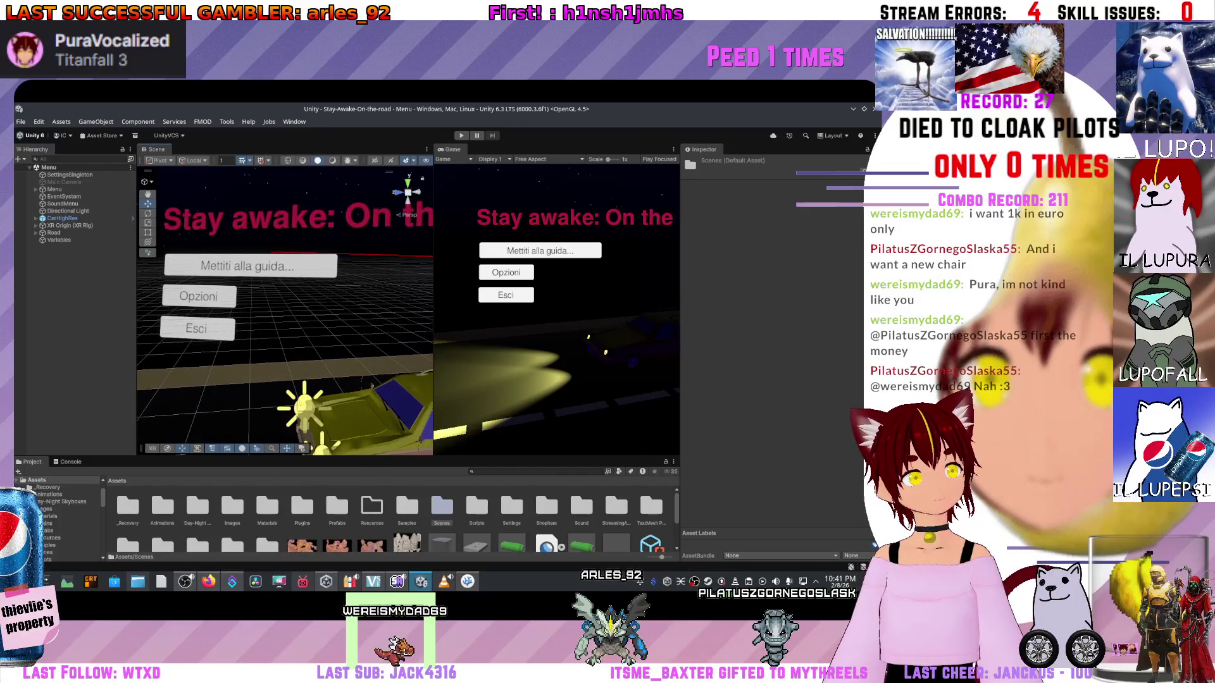
- Select the Mettiti alla guida start button and open Add Component's collider search
{"action": "left_click", "coordinate": [406, 190]}
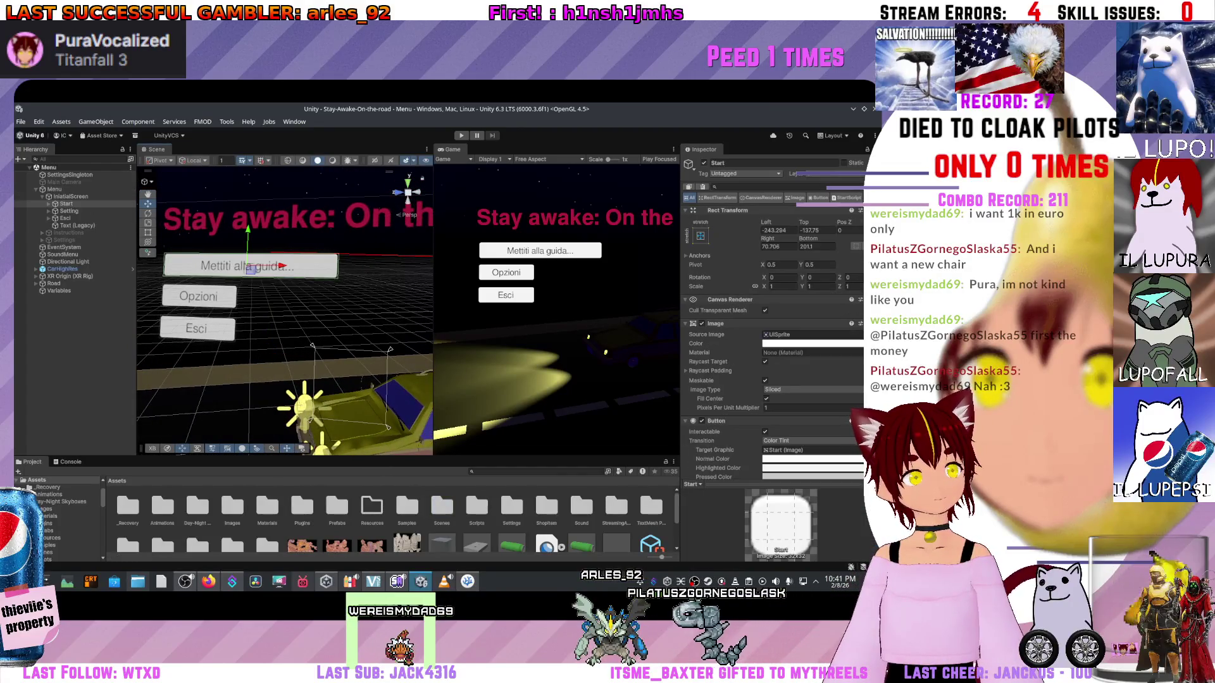
{"action": "left_click", "coordinate": [253, 266]}
{"action": "scroll", "coordinate": [771, 316], "scroll_direction": "up", "scroll_amount": 5}
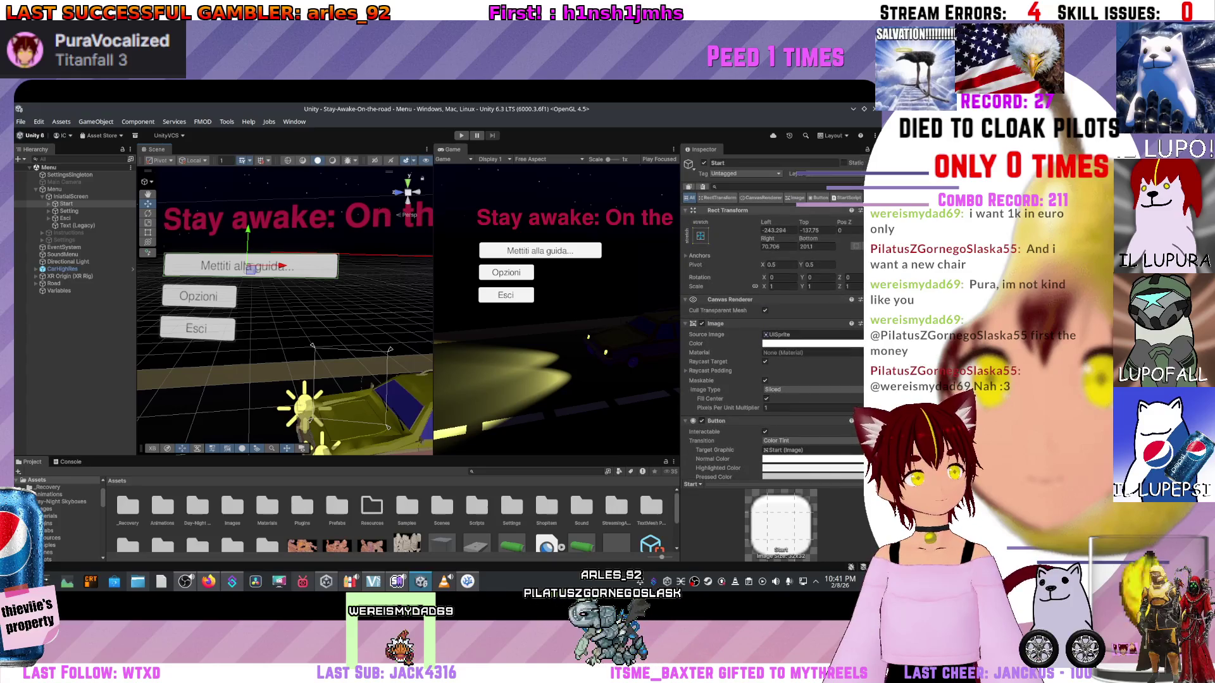
{"action": "scroll", "coordinate": [771, 316], "scroll_direction": "down", "scroll_amount": 6}
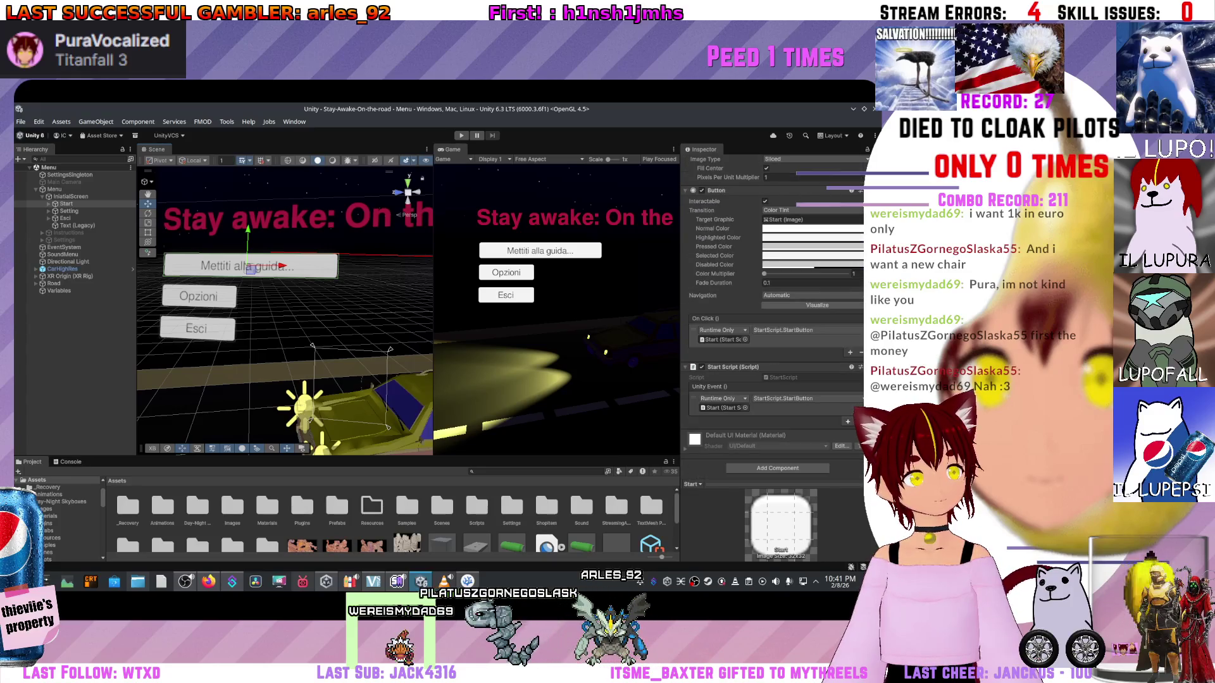
{"action": "left_click", "coordinate": [777, 458]}
{"action": "type", "text": "collider"}
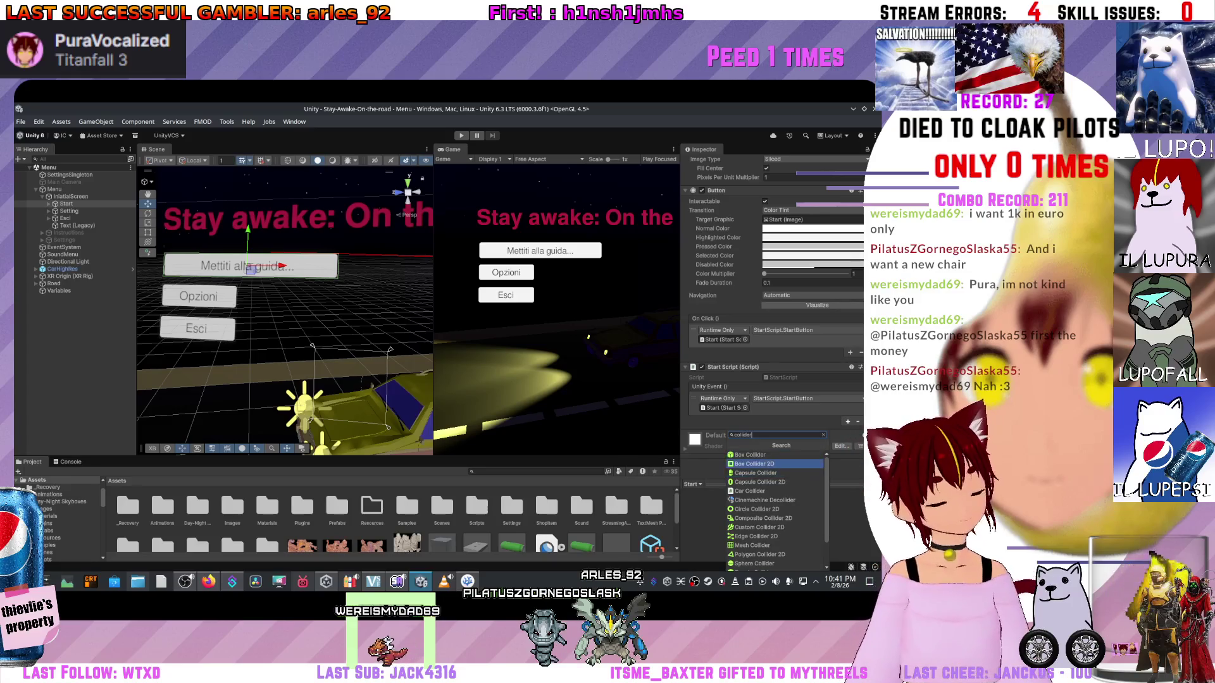
{"action": "key", "text": "Return"}
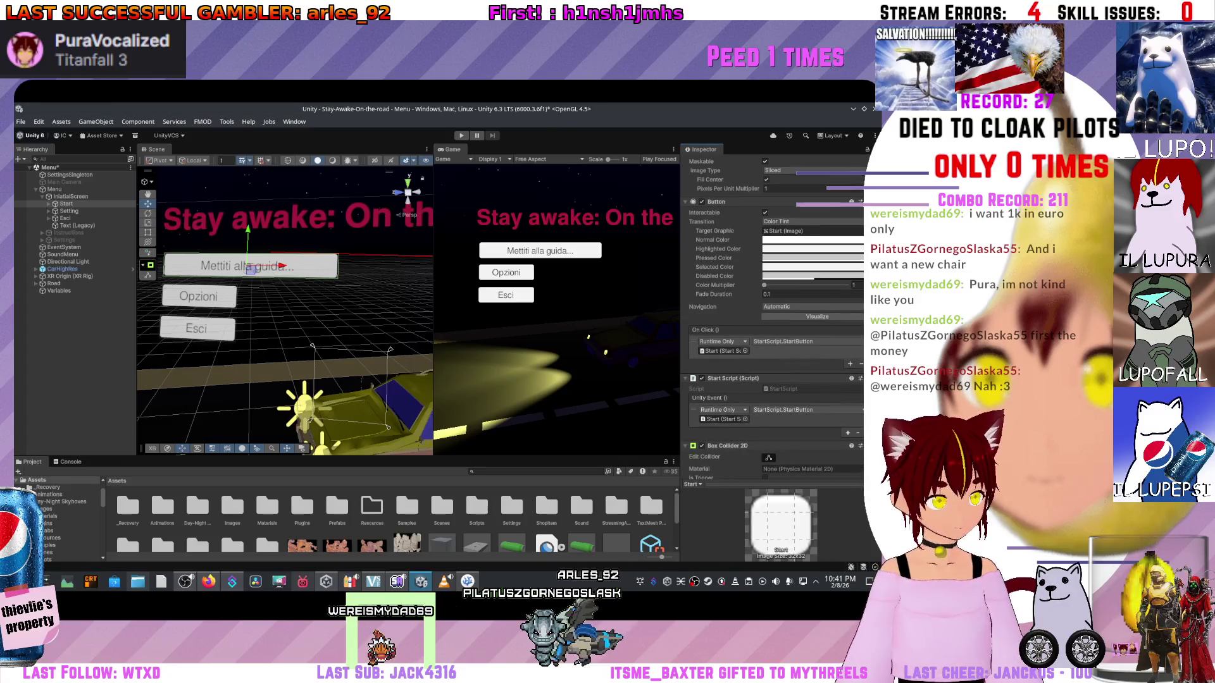
{"action": "scroll", "coordinate": [285, 304], "scroll_direction": "up", "scroll_amount": 5}
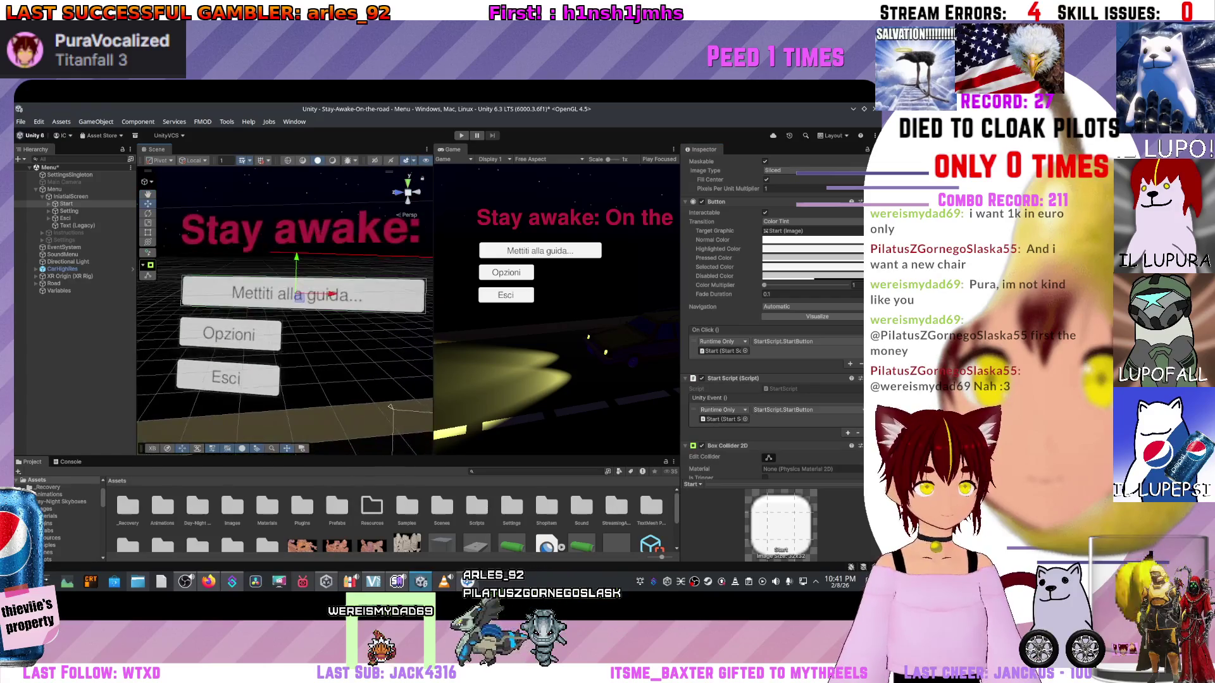
{"action": "scroll", "coordinate": [285, 304], "scroll_direction": "down", "scroll_amount": 4}
{"action": "scroll", "coordinate": [285, 304], "scroll_direction": "up", "scroll_amount": 6}
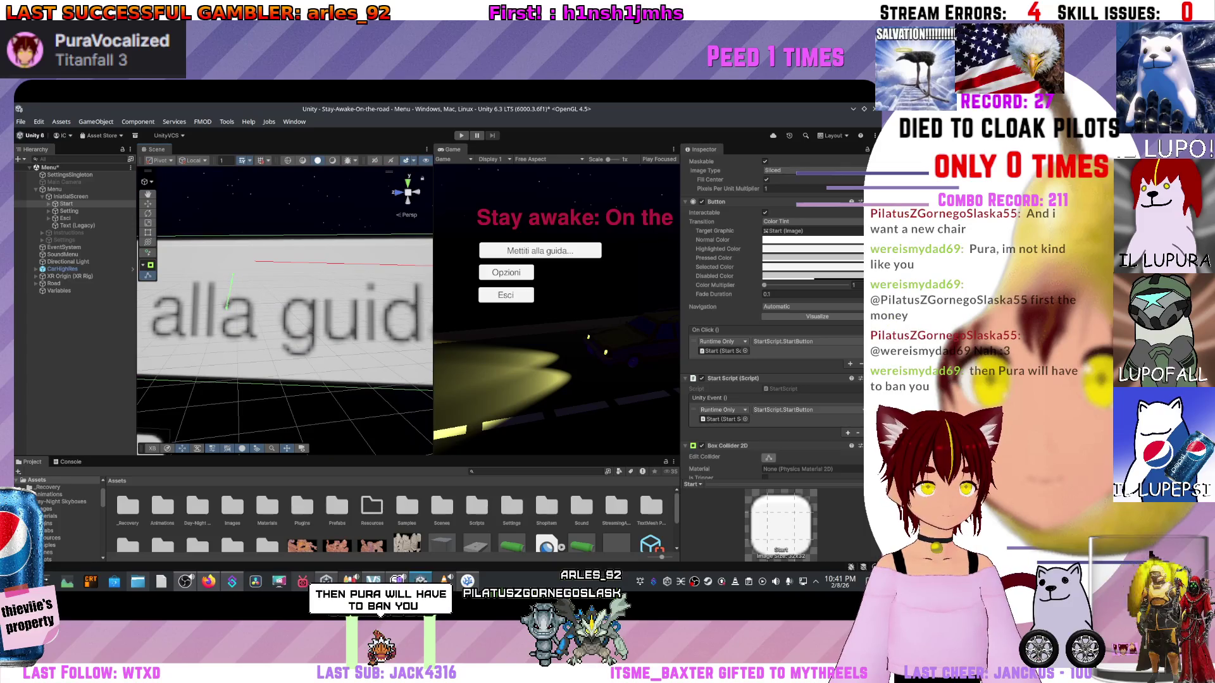
{"action": "key", "text": "f"}
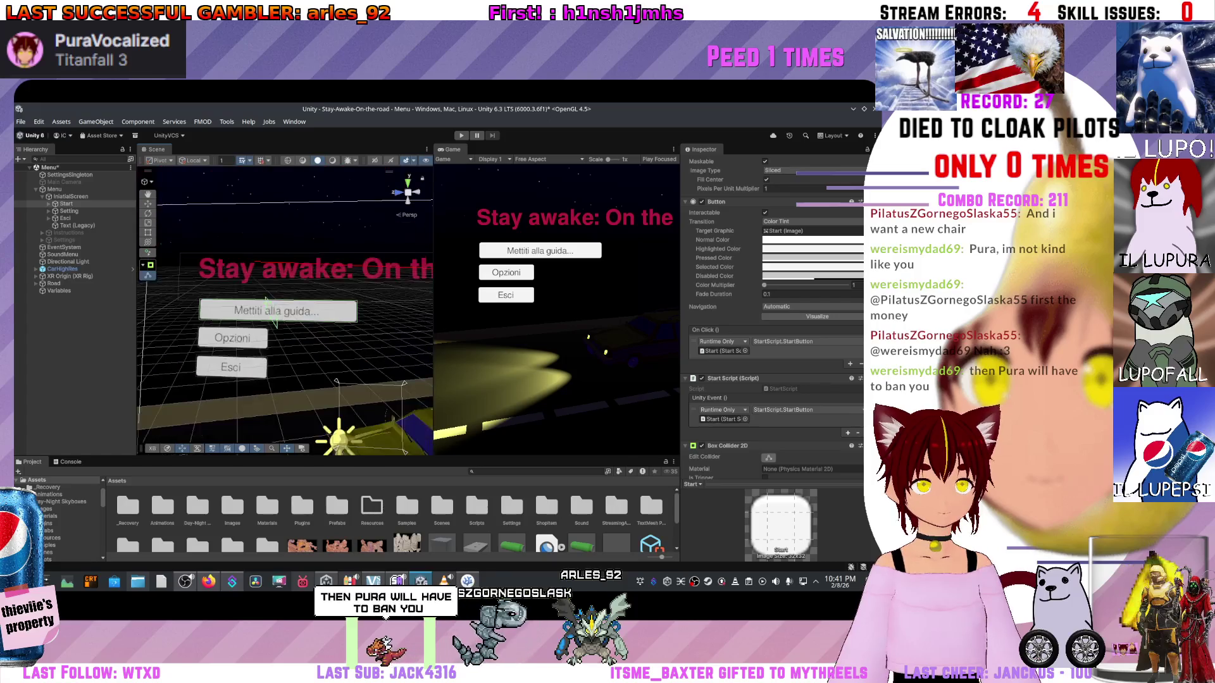
{"action": "left_click_drag", "start_coordinate": [285, 303], "coordinate": [189, 278]}
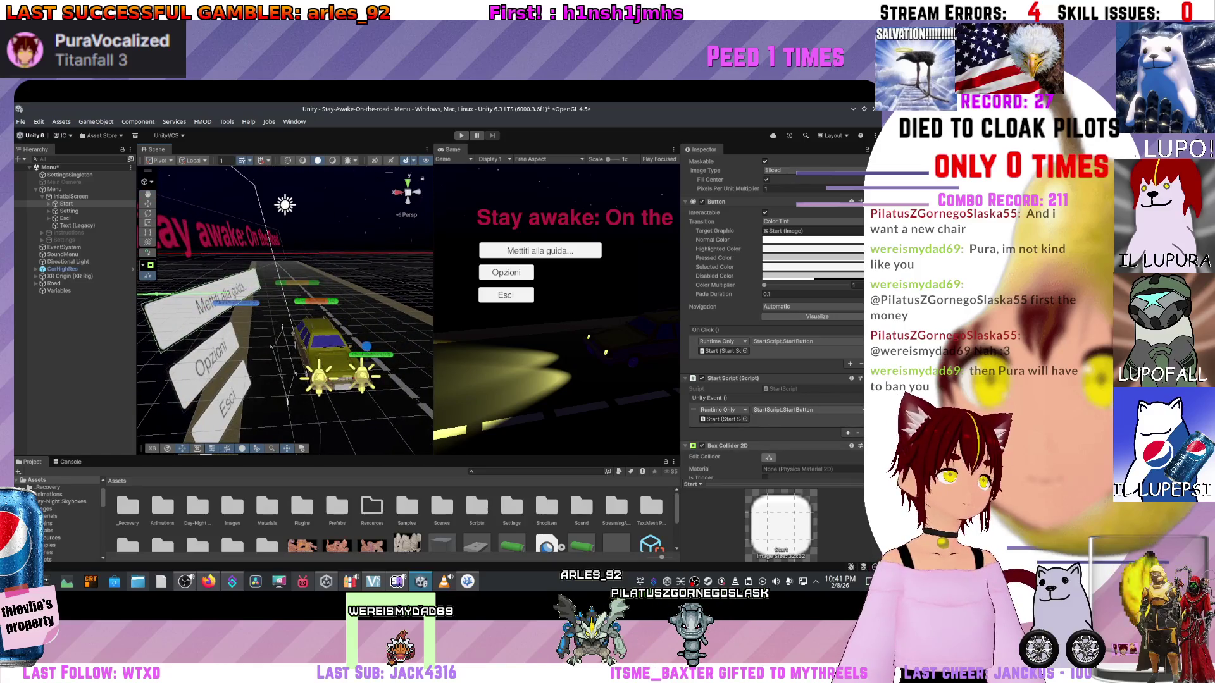
{"action": "right_click", "coordinate": [783, 446]}
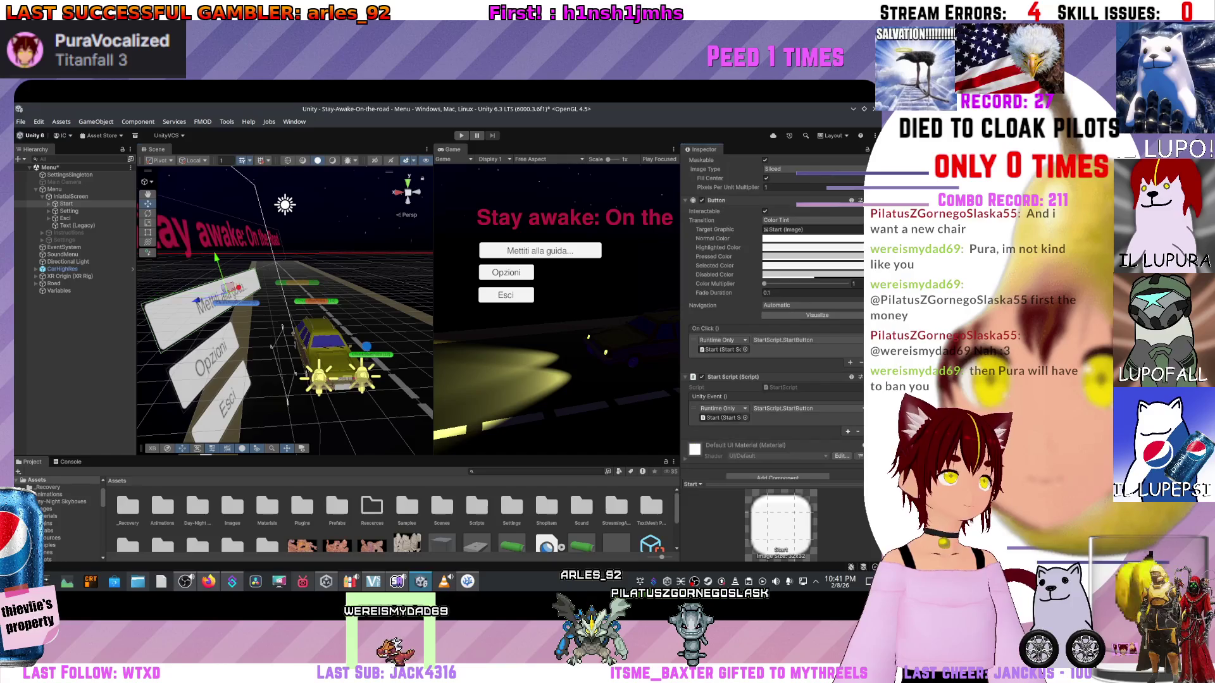
{"action": "left_click", "coordinate": [822, 470]}
{"action": "left_click", "coordinate": [776, 436]}
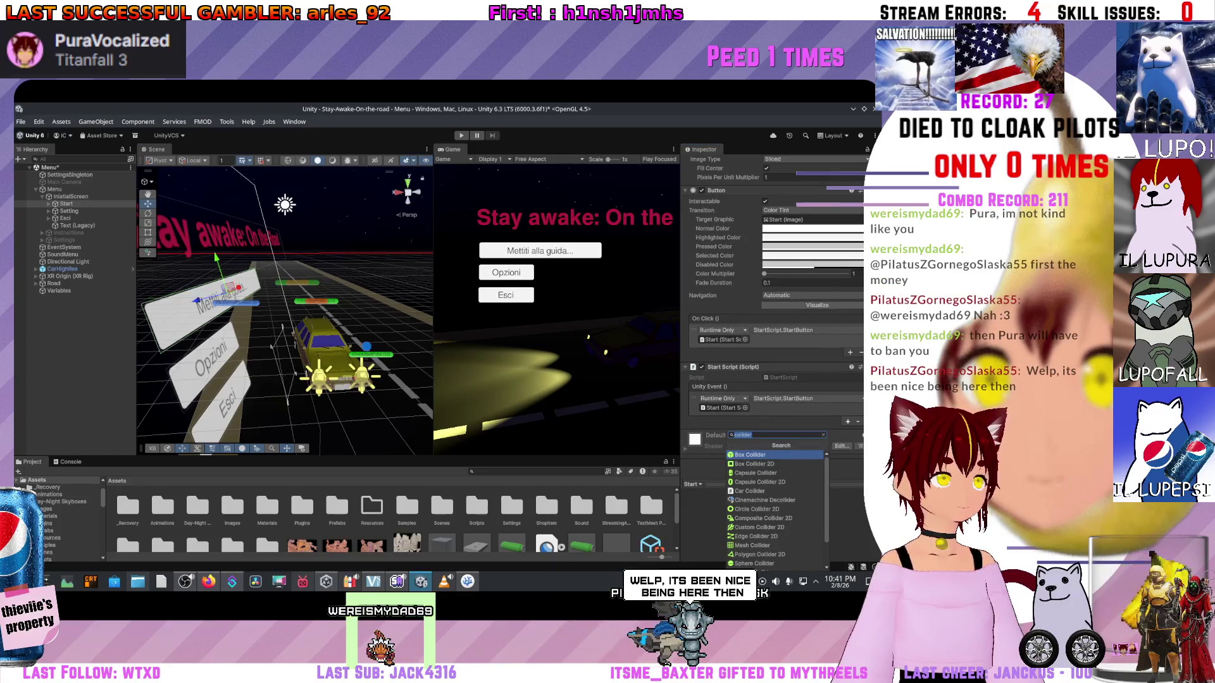
{"action": "left_click", "coordinate": [750, 455]}
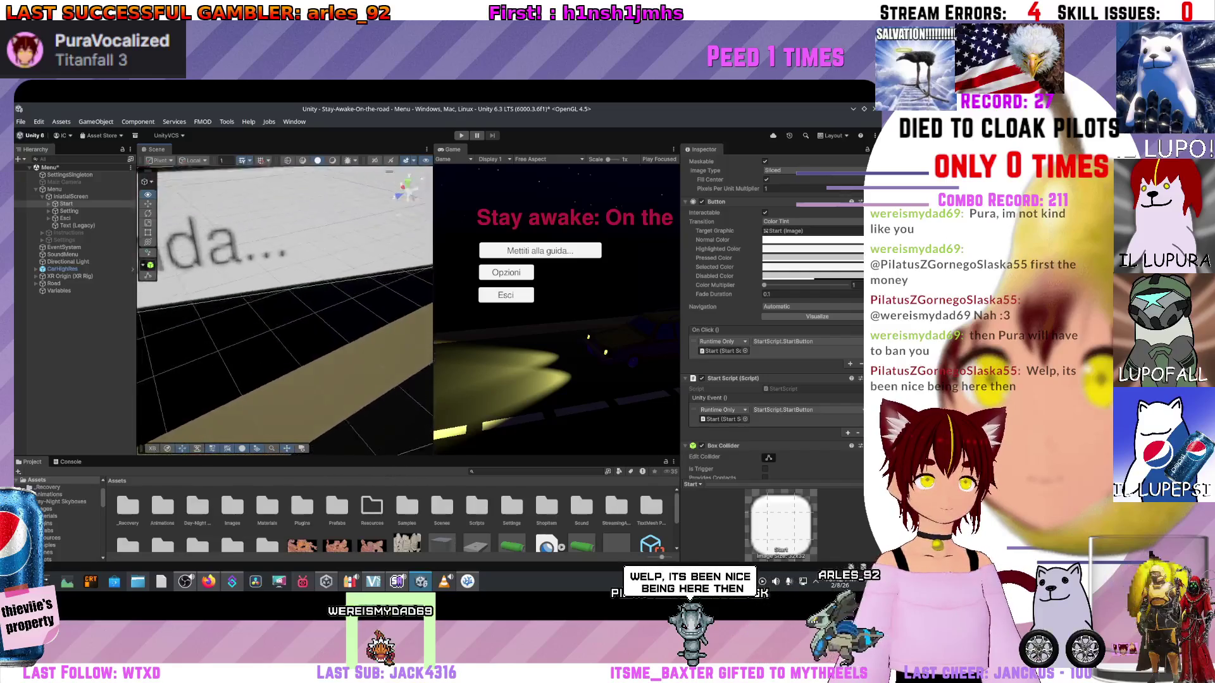
{"action": "scroll", "coordinate": [285, 310], "scroll_direction": "down", "scroll_amount": 5}
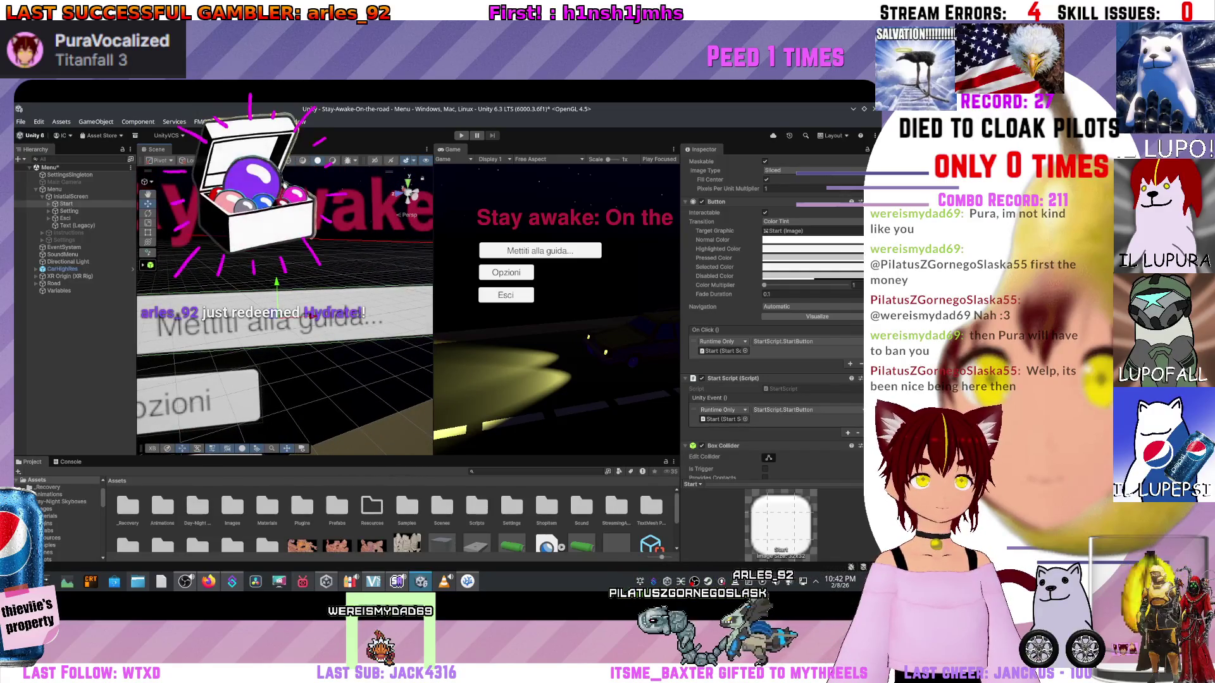
{"action": "scroll", "coordinate": [285, 310], "scroll_direction": "up", "scroll_amount": 3}
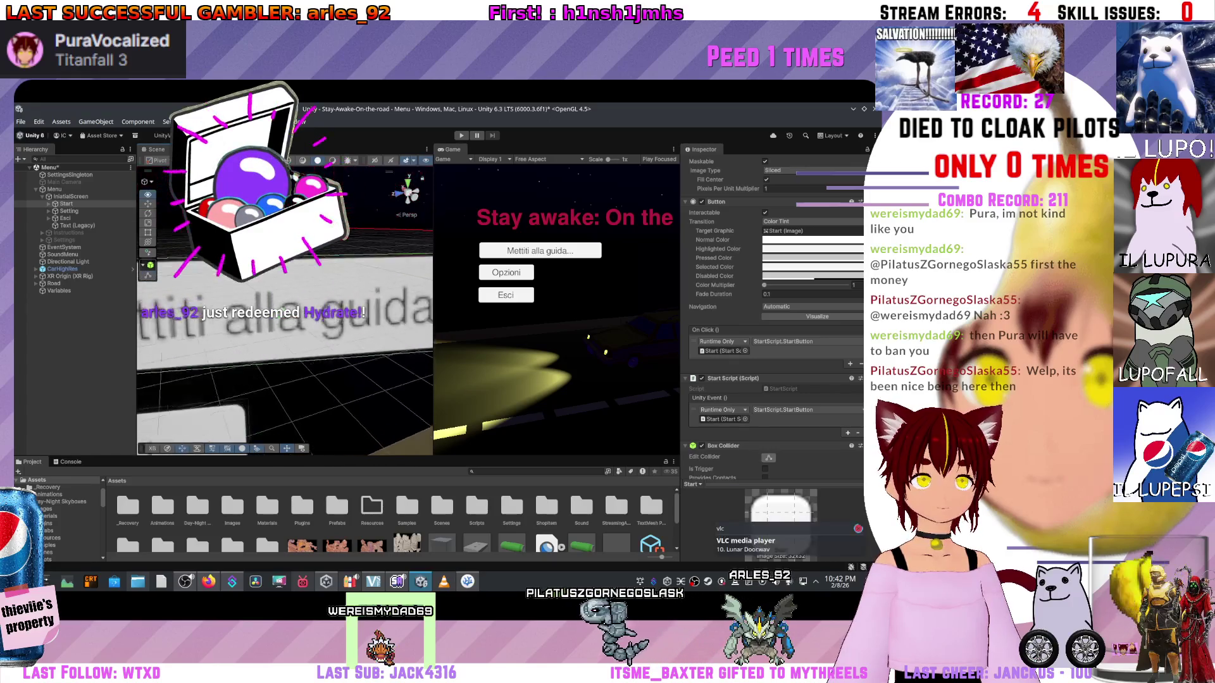
{"action": "scroll", "coordinate": [285, 310], "scroll_direction": "up", "scroll_amount": 3}
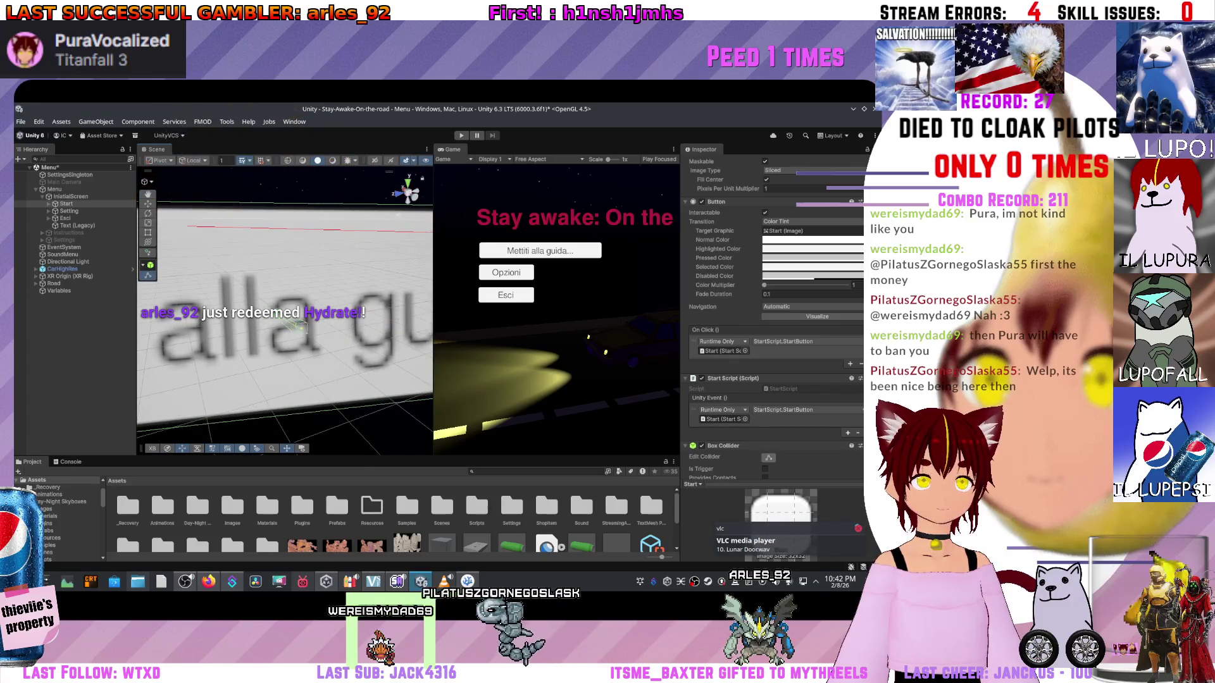
- Orbit around the menu buttons and frame the Mettiti alla guida Start button
{"action": "mouse_move", "coordinate": [285, 310]}
{"action": "left_mouse_down"}
{"action": "mouse_move", "coordinate": [228, 291]}
{"action": "mouse_move", "coordinate": [280, 322]}
{"action": "left_mouse_up"}
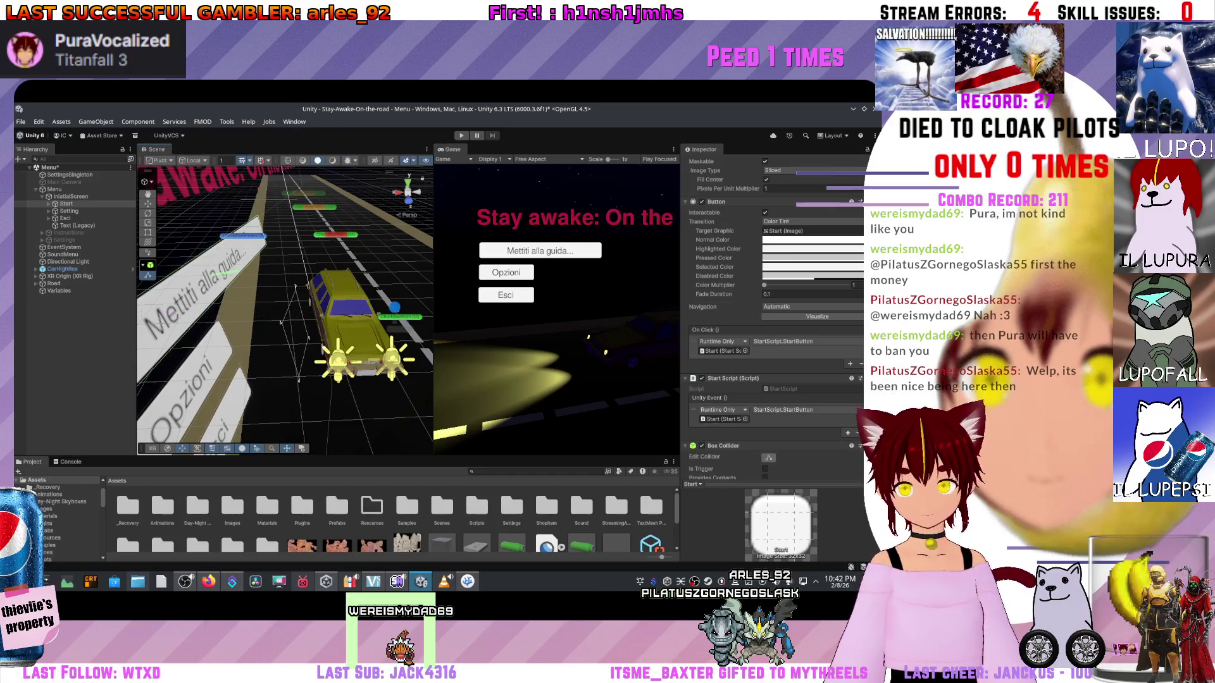
{"action": "left_click_drag", "start_coordinate": [280, 322], "coordinate": [250, 308]}
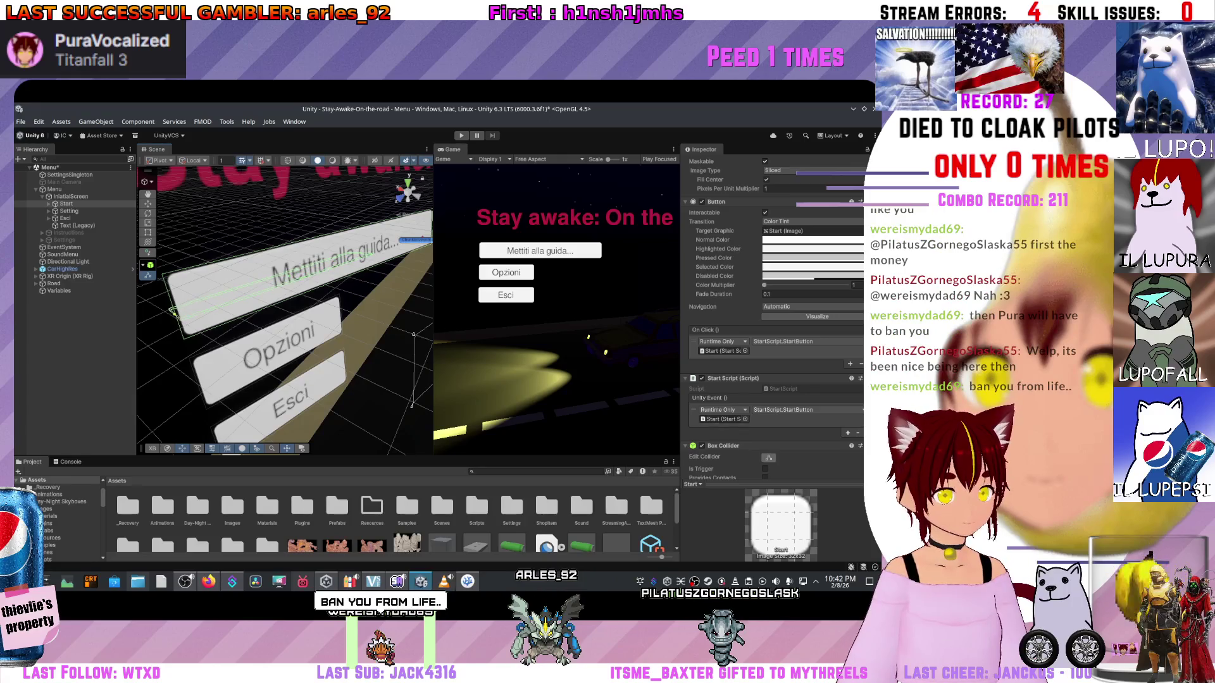
{"action": "left_click_drag", "start_coordinate": [284, 310], "coordinate": [261, 298]}
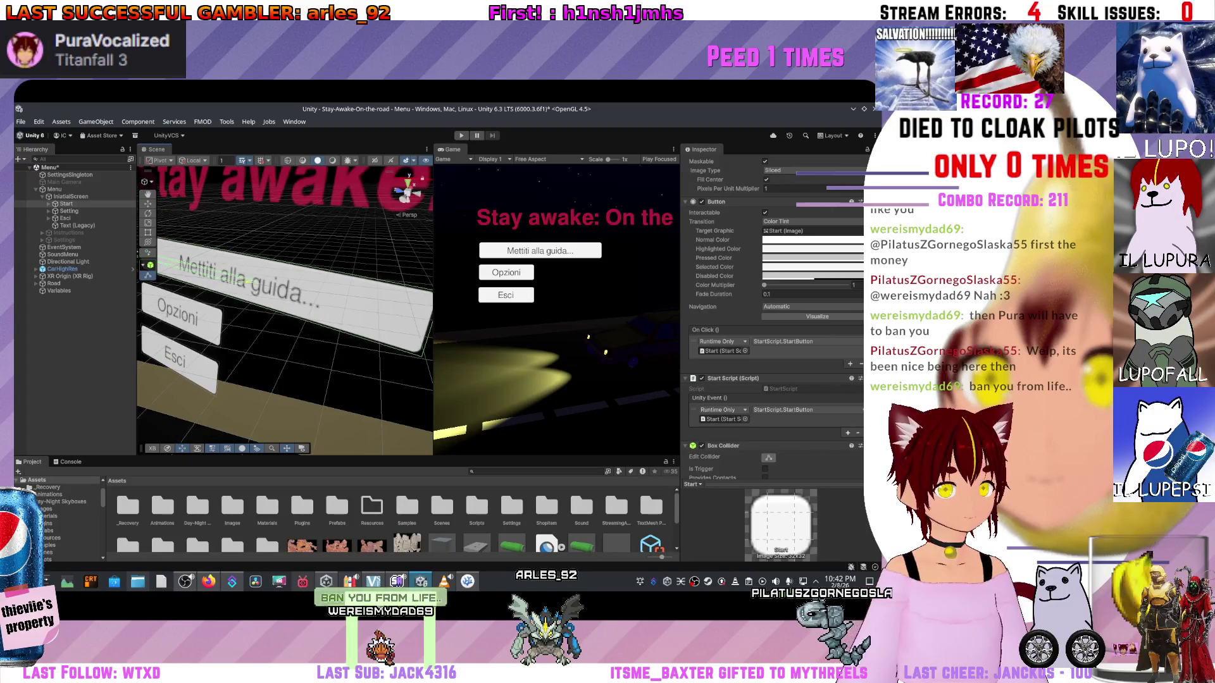
{"action": "mouse_move", "coordinate": [285, 304]}
{"action": "left_mouse_down"}
{"action": "mouse_move", "coordinate": [253, 294]}
{"action": "mouse_move", "coordinate": [210, 316]}
{"action": "left_mouse_up"}
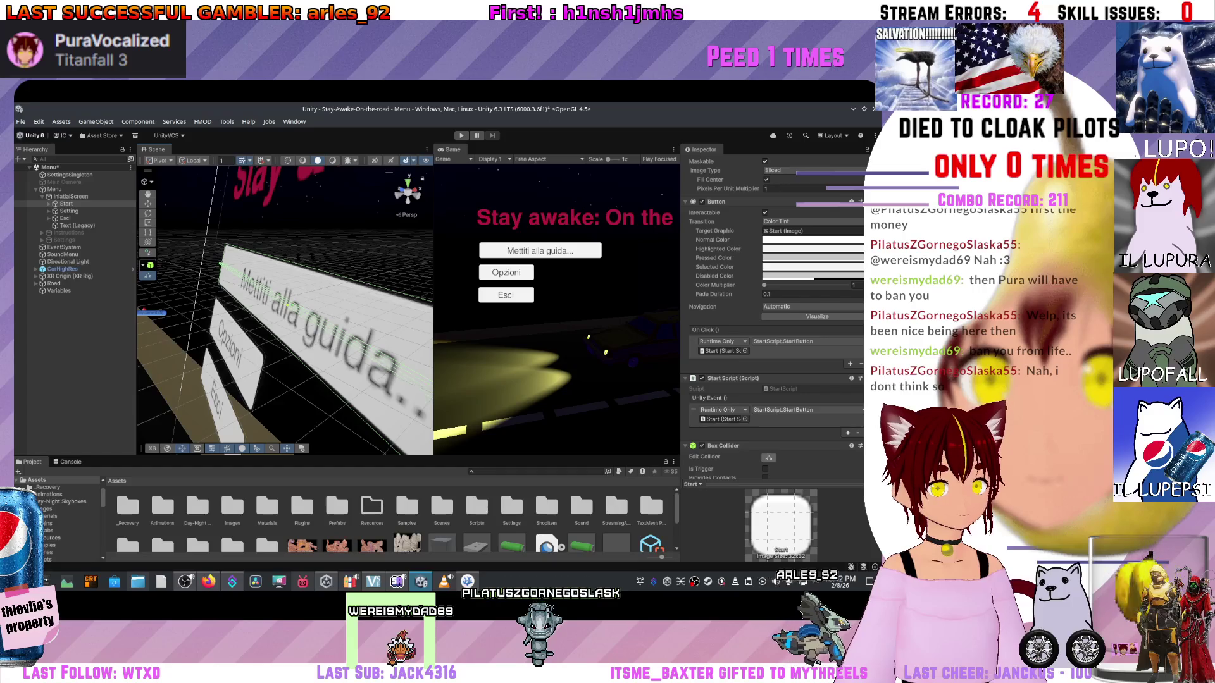
{"action": "left_click_drag", "start_coordinate": [210, 316], "coordinate": [266, 271]}
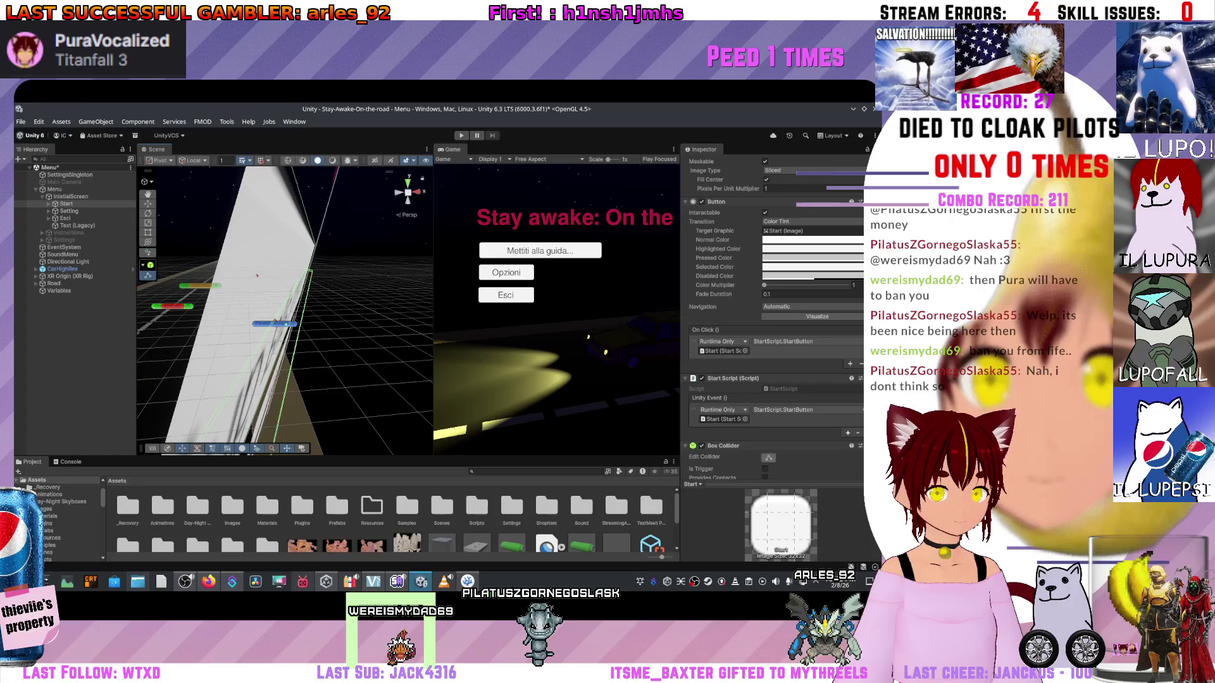
{"action": "key", "text": "f"}
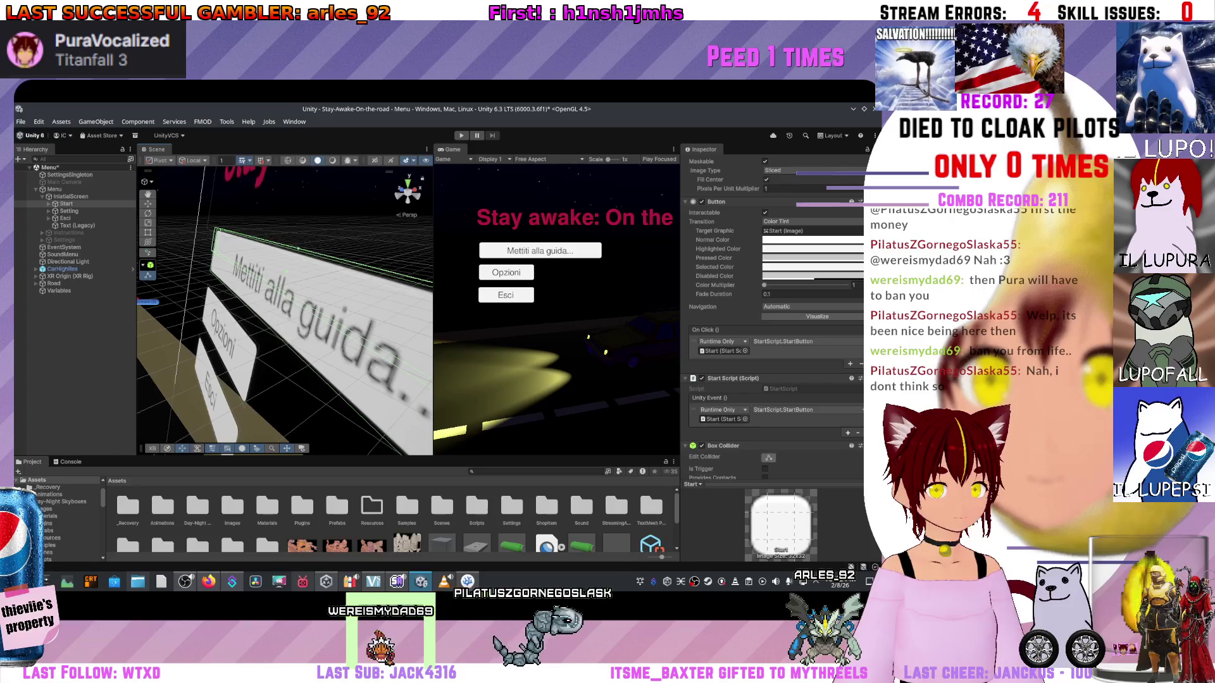
- Inspect the sign from above, reframe the buttons, and select the Setting object
{"action": "scroll", "coordinate": [285, 310], "scroll_direction": "up", "scroll_amount": 5}
{"action": "mouse_move", "coordinate": [285, 310]}
{"action": "left_mouse_down"}
{"action": "mouse_move", "coordinate": [271, 274]}
{"action": "mouse_move", "coordinate": [243, 263]}
{"action": "mouse_move", "coordinate": [244, 273]}
{"action": "mouse_move", "coordinate": [243, 234]}
{"action": "left_mouse_up"}
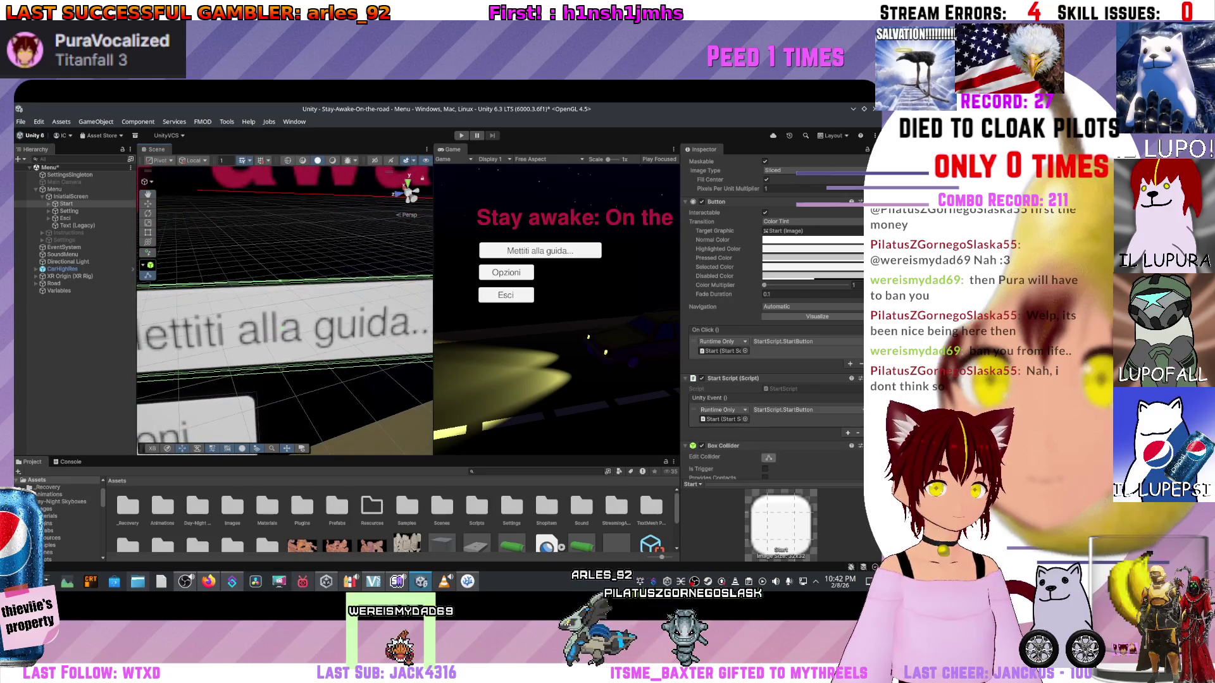
{"action": "left_click_drag", "start_coordinate": [243, 234], "coordinate": [243, 297]}
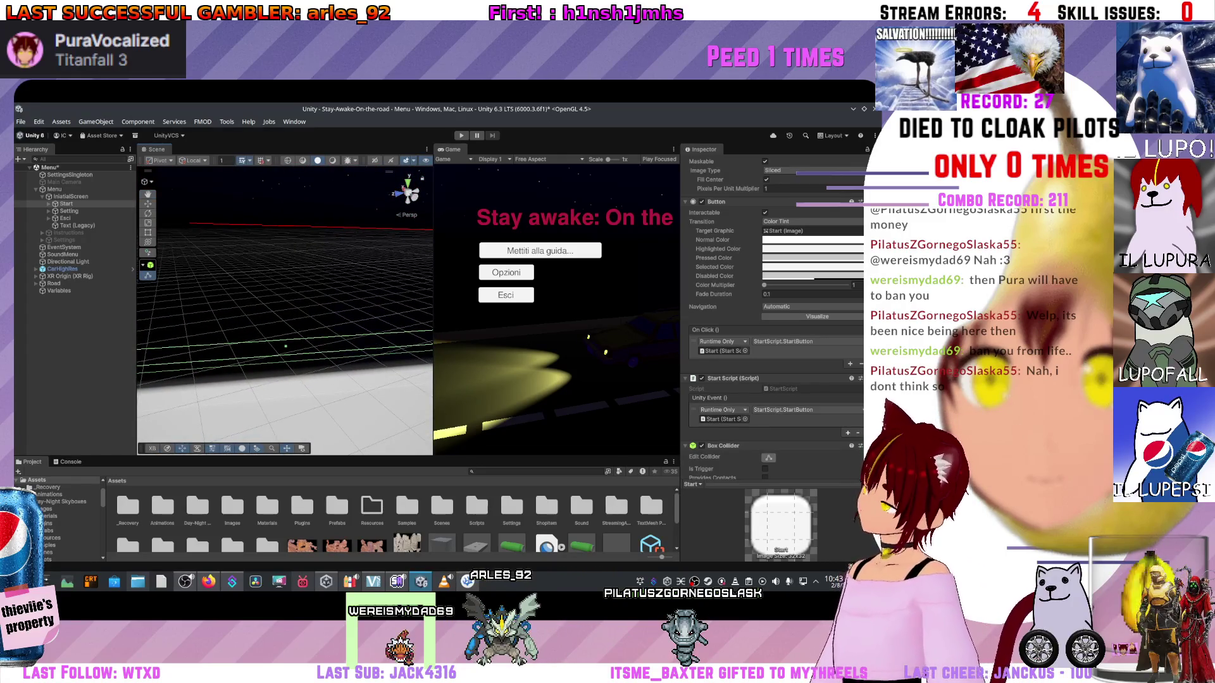
{"action": "key", "text": "f"}
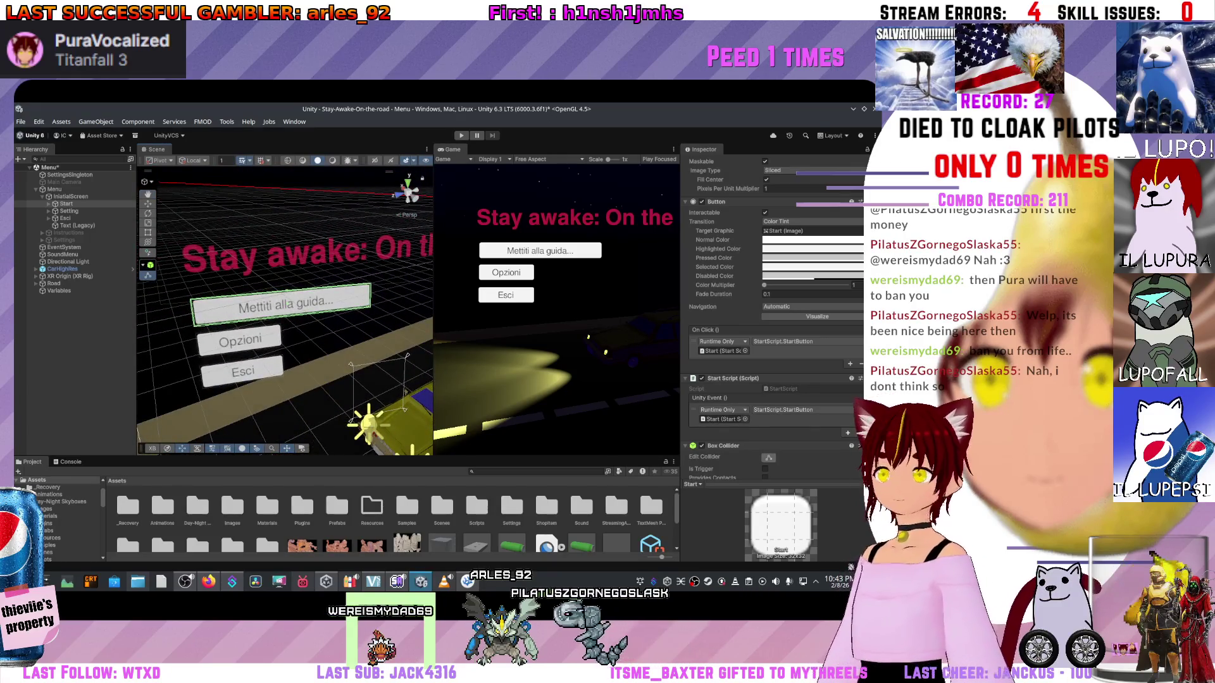
{"action": "scroll", "coordinate": [285, 310], "scroll_direction": "up", "scroll_amount": 2}
{"action": "left_click_drag", "start_coordinate": [285, 354], "coordinate": [278, 356]}
{"action": "scroll", "coordinate": [285, 310], "scroll_direction": "up", "scroll_amount": 5}
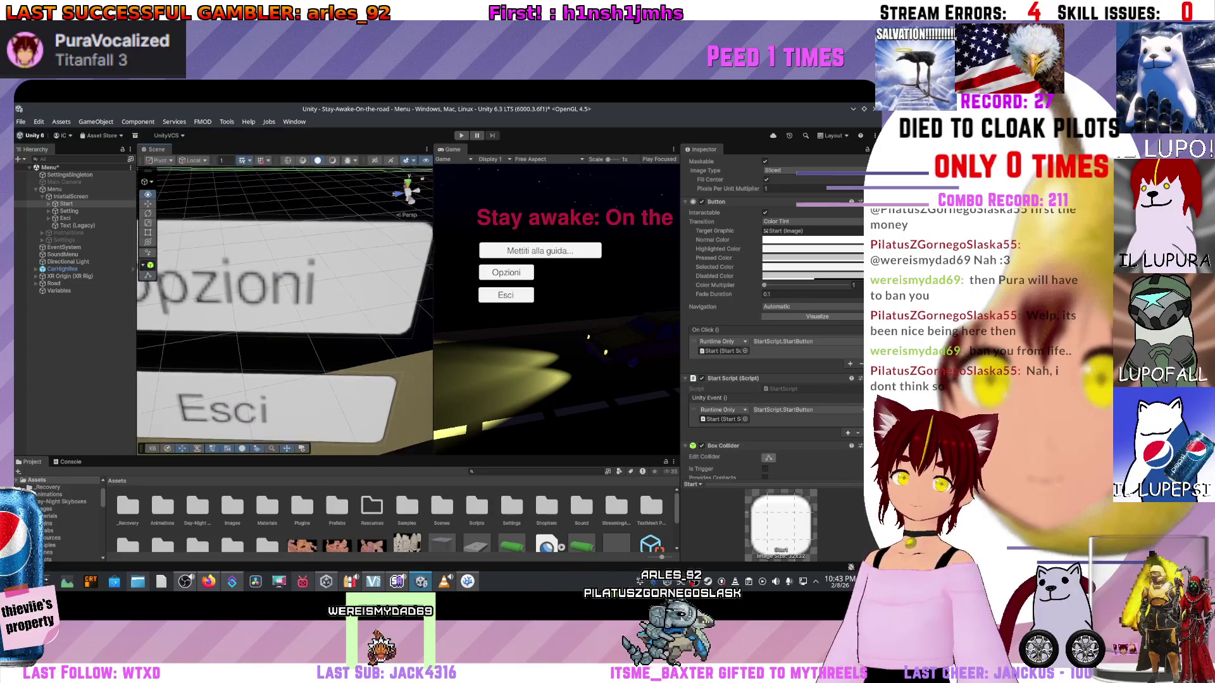
{"action": "left_click", "coordinate": [69, 210]}
{"action": "left_click_drag", "start_coordinate": [285, 355], "coordinate": [284, 389]}
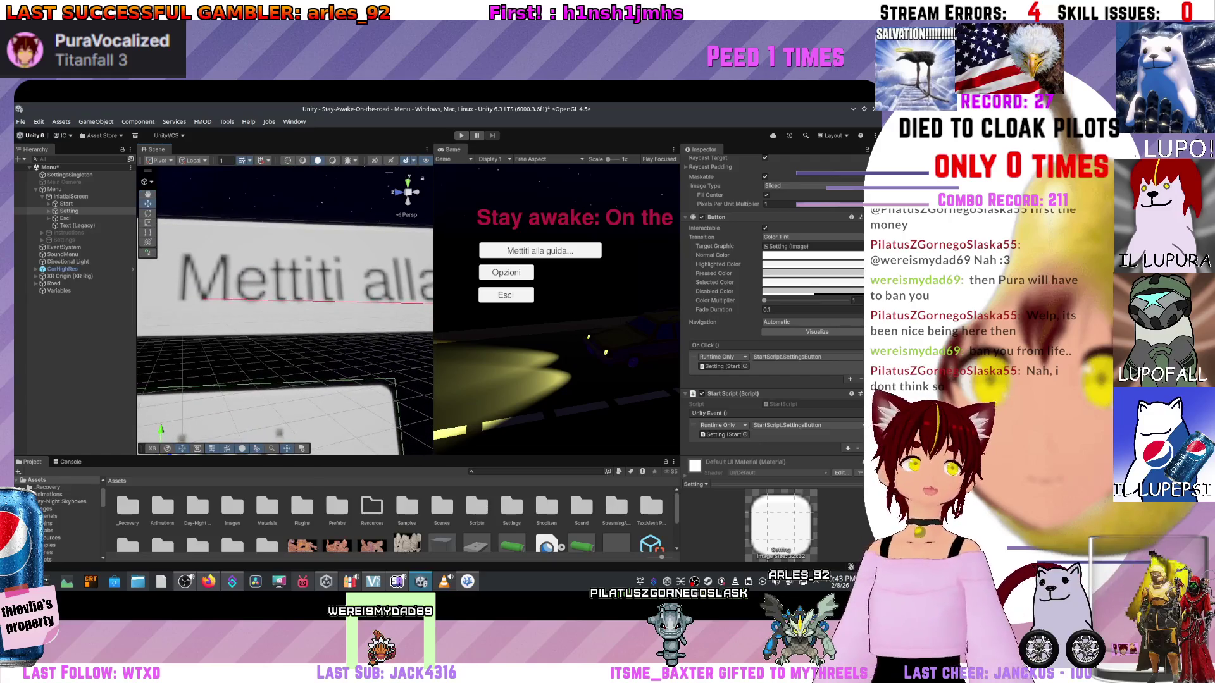
- Add a Box Collider component to the Setting (Opzioni) button
{"action": "scroll", "coordinate": [772, 317], "scroll_direction": "down", "scroll_amount": 2}
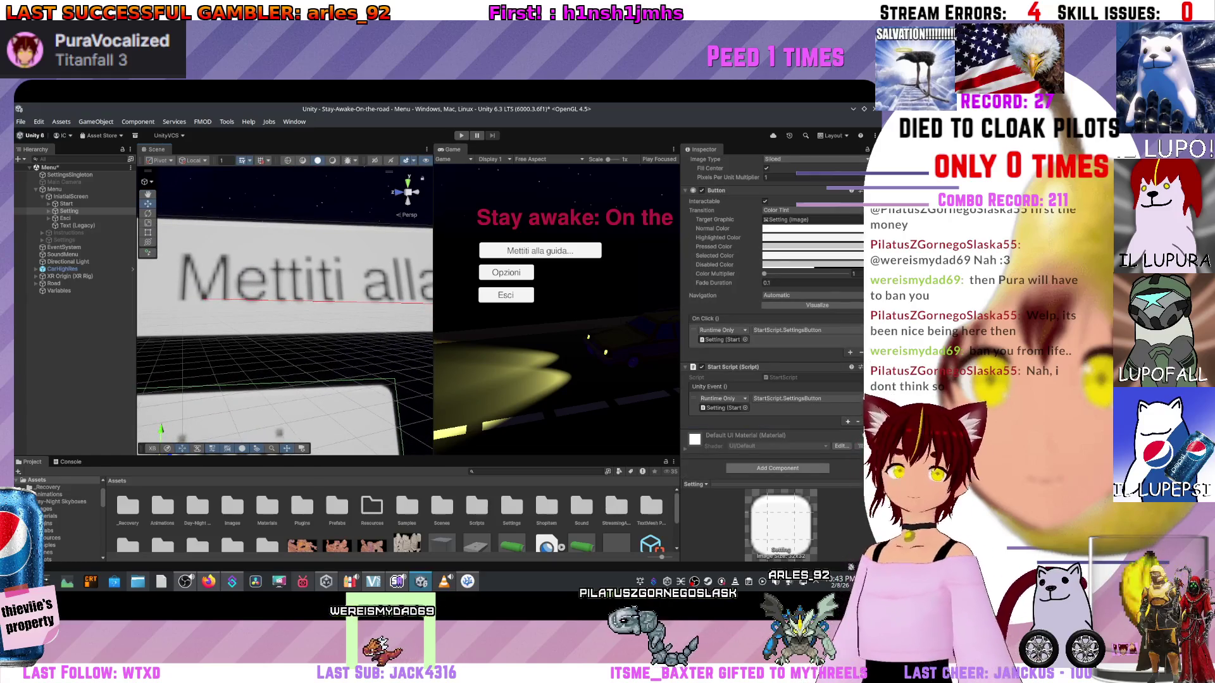
{"action": "left_click", "coordinate": [778, 468]}
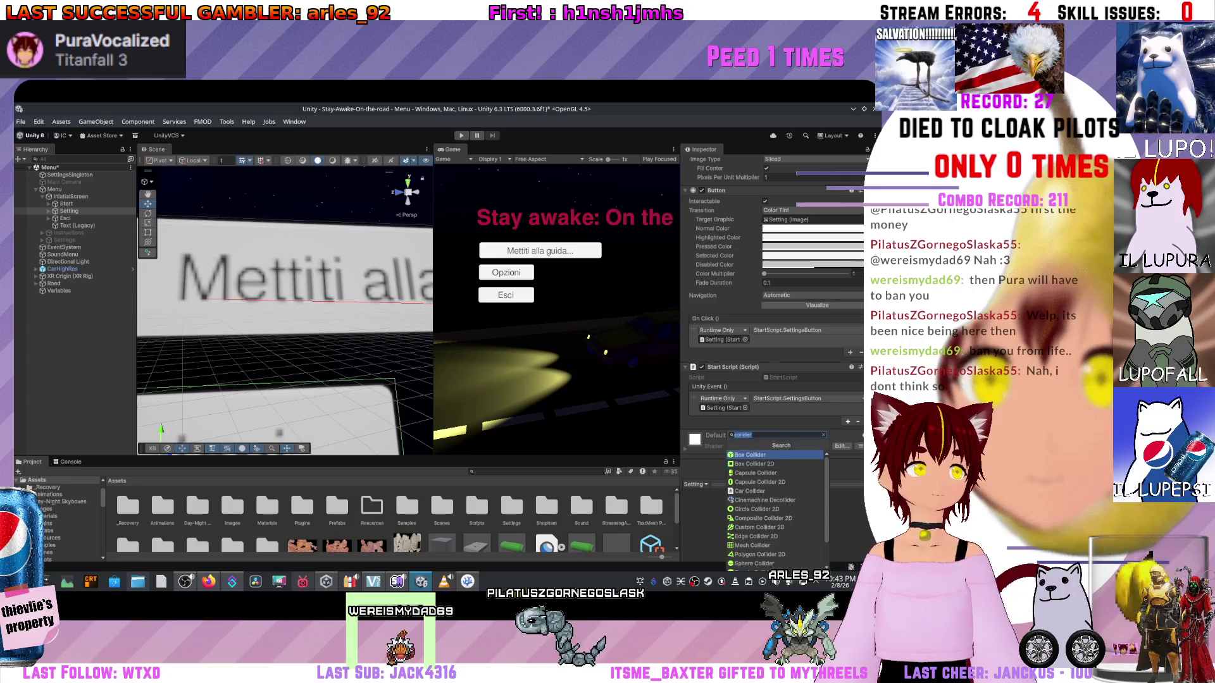
{"action": "key", "text": "Return"}
{"action": "scroll", "coordinate": [772, 272], "scroll_direction": "down", "scroll_amount": 3}
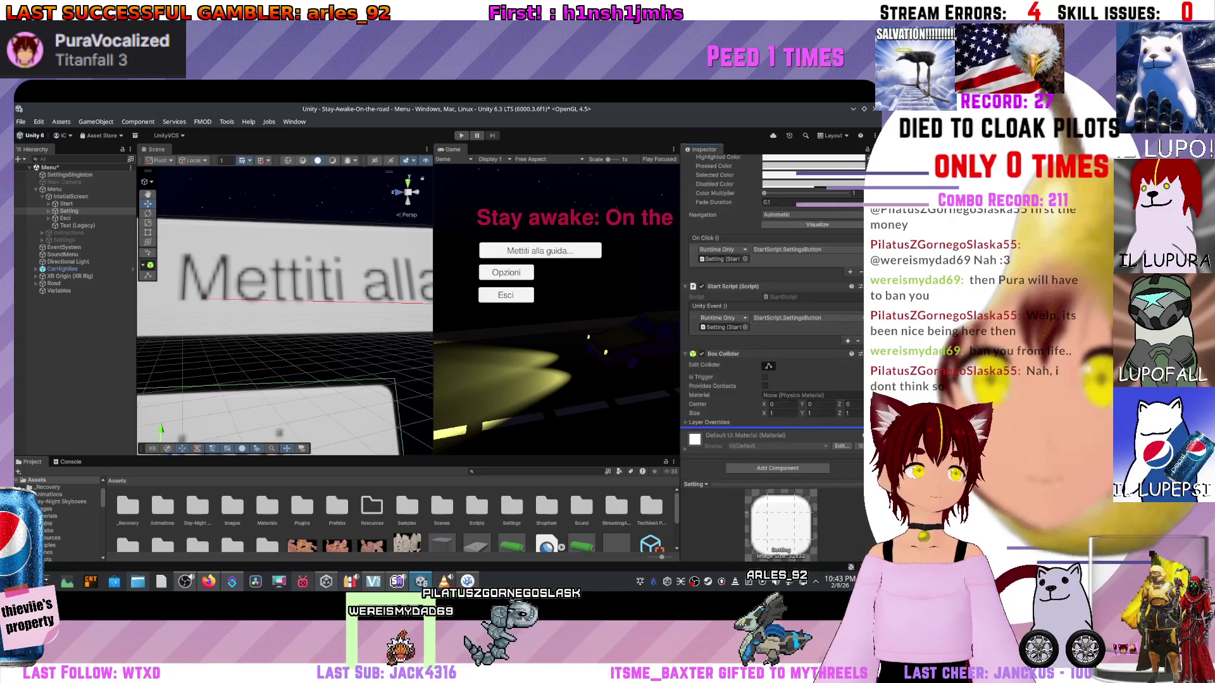
- Stretch the collider across the Opzioni button, undo it, and frame the button
{"action": "left_click_drag", "start_coordinate": [284, 310], "coordinate": [234, 275]}
{"action": "scroll", "coordinate": [284, 310], "scroll_direction": "up", "scroll_amount": 5}
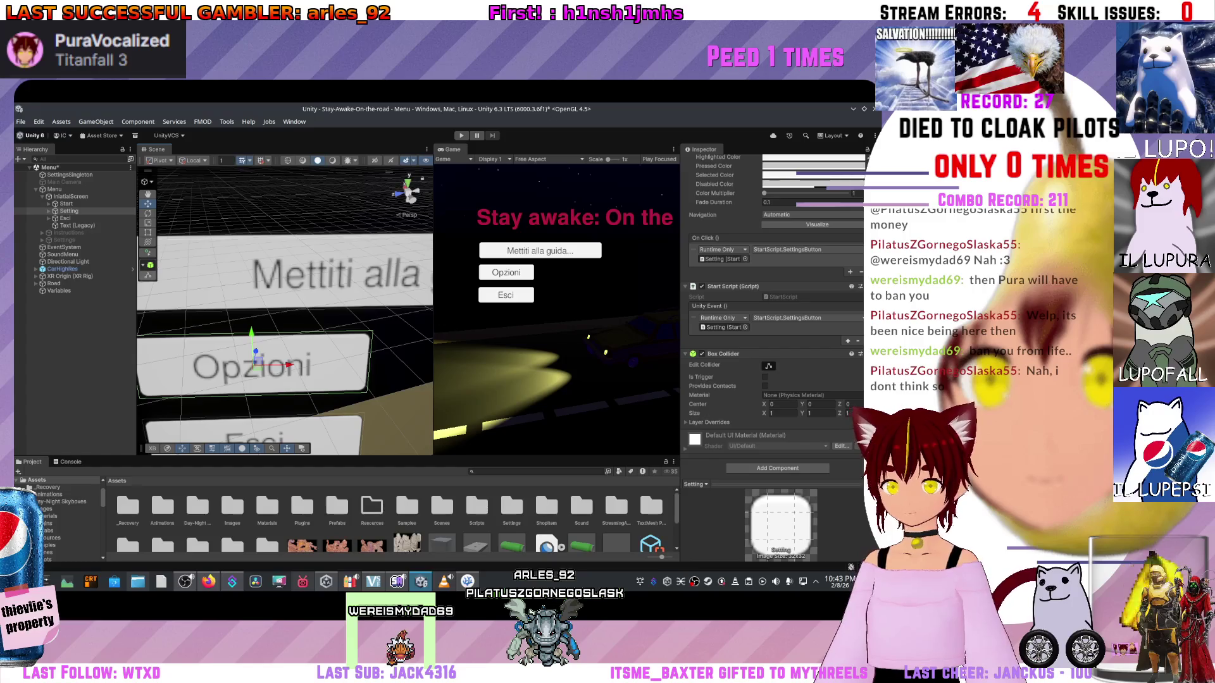
{"action": "left_click_drag", "start_coordinate": [266, 355], "coordinate": [242, 313]}
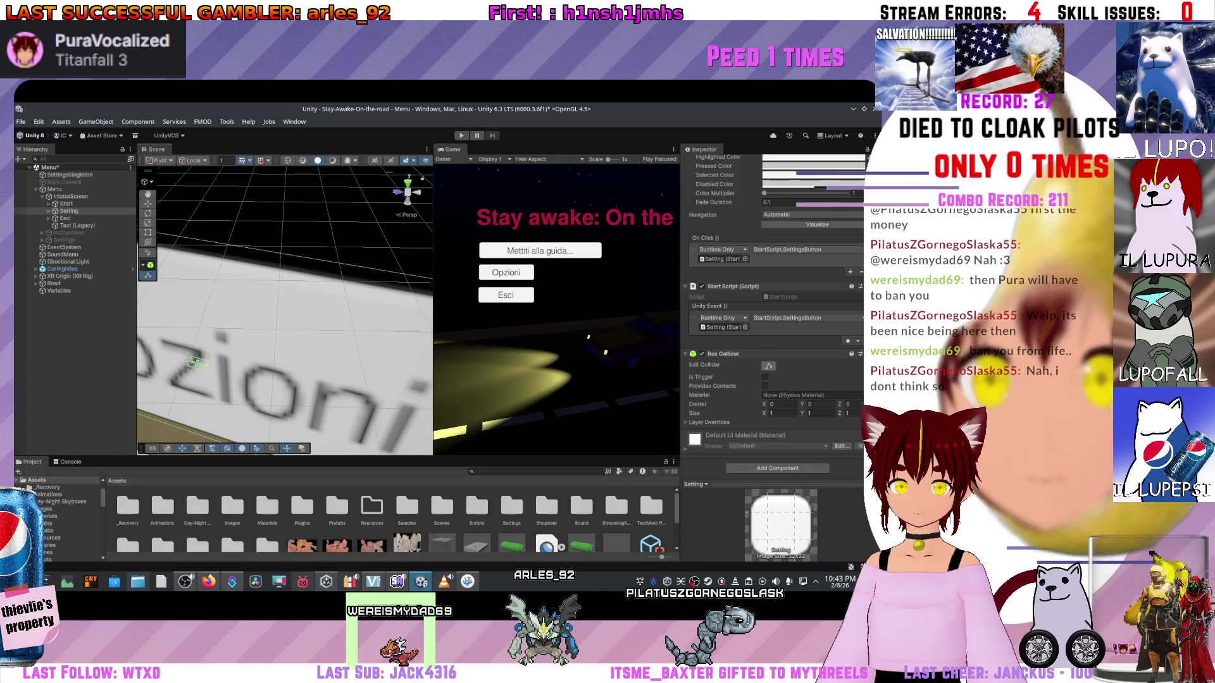
{"action": "left_click_drag", "start_coordinate": [196, 362], "coordinate": [387, 416]}
{"action": "key", "text": "ctrl+z"}
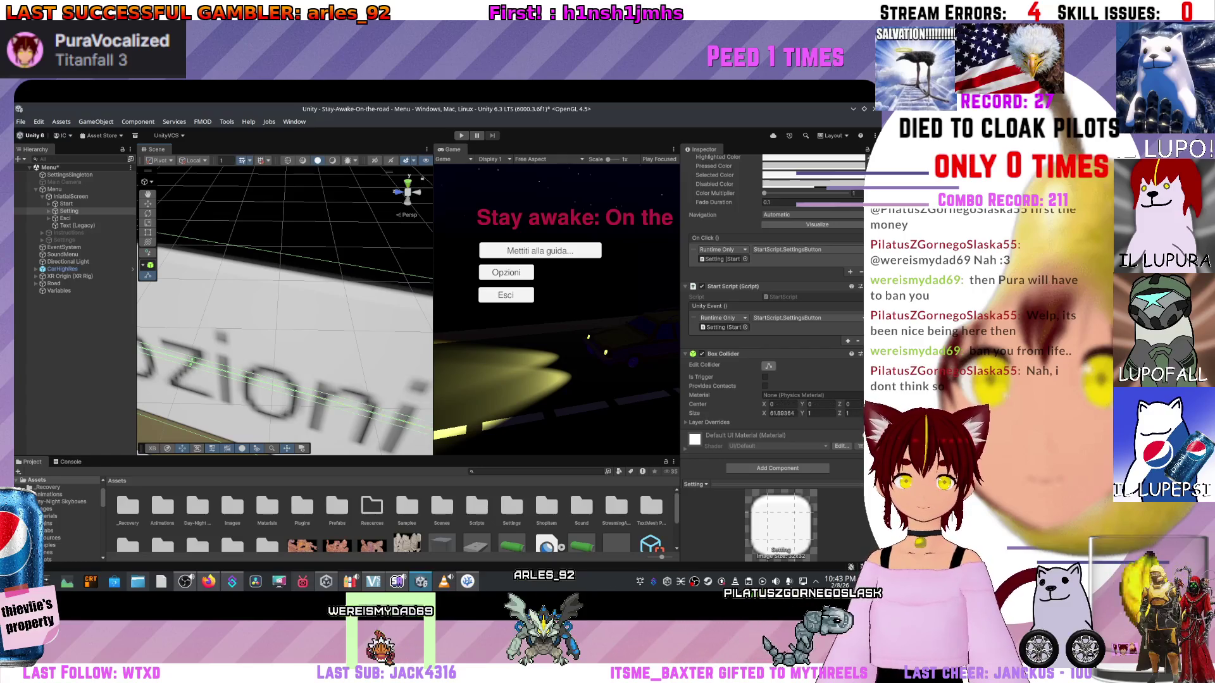
{"action": "key", "text": "f"}
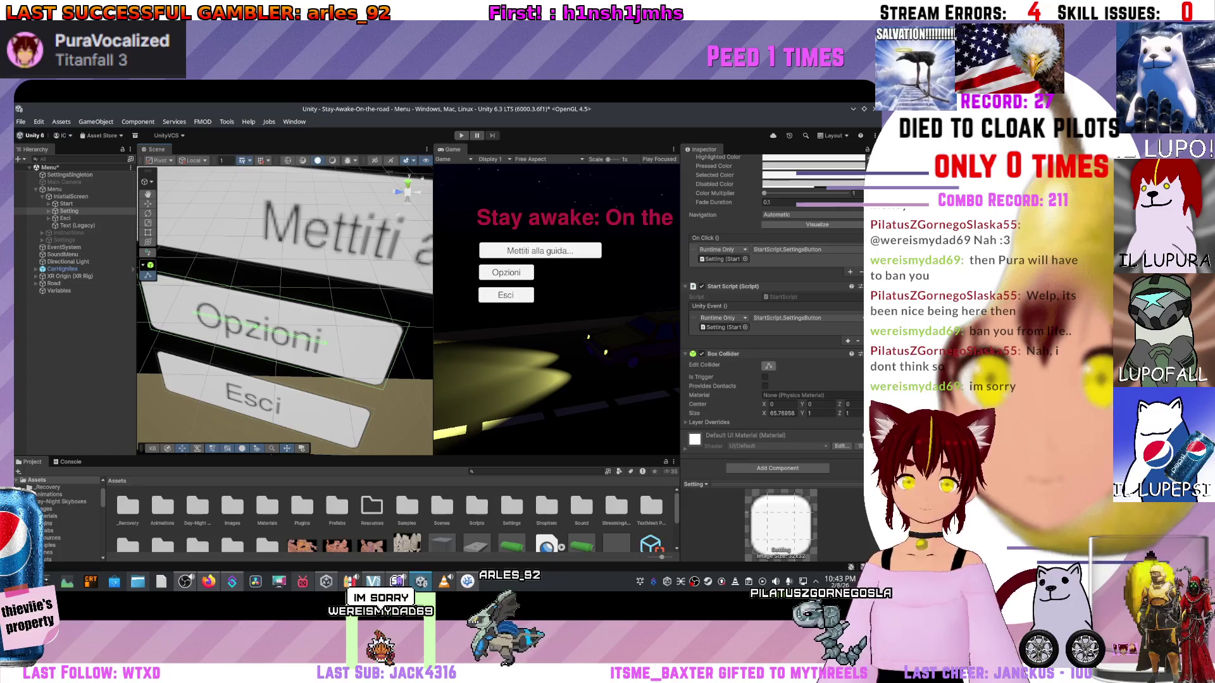
{"action": "key", "text": "alt"}
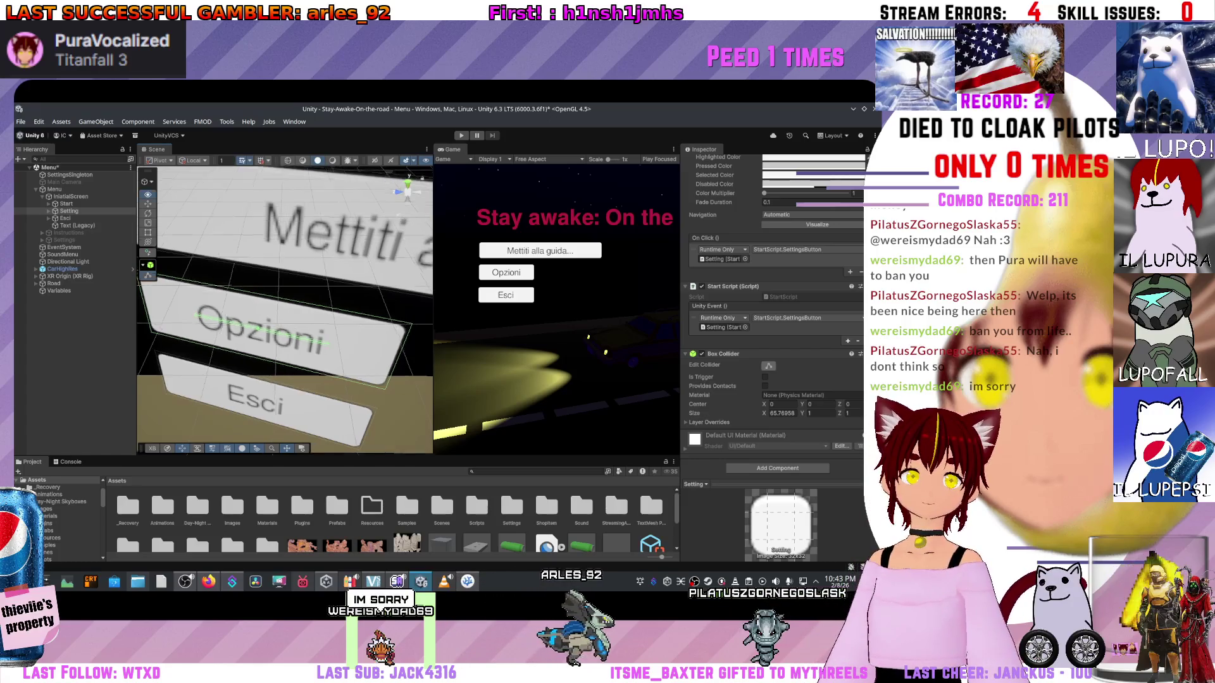
{"action": "left_click_drag", "start_coordinate": [284, 316], "coordinate": [297, 313]}
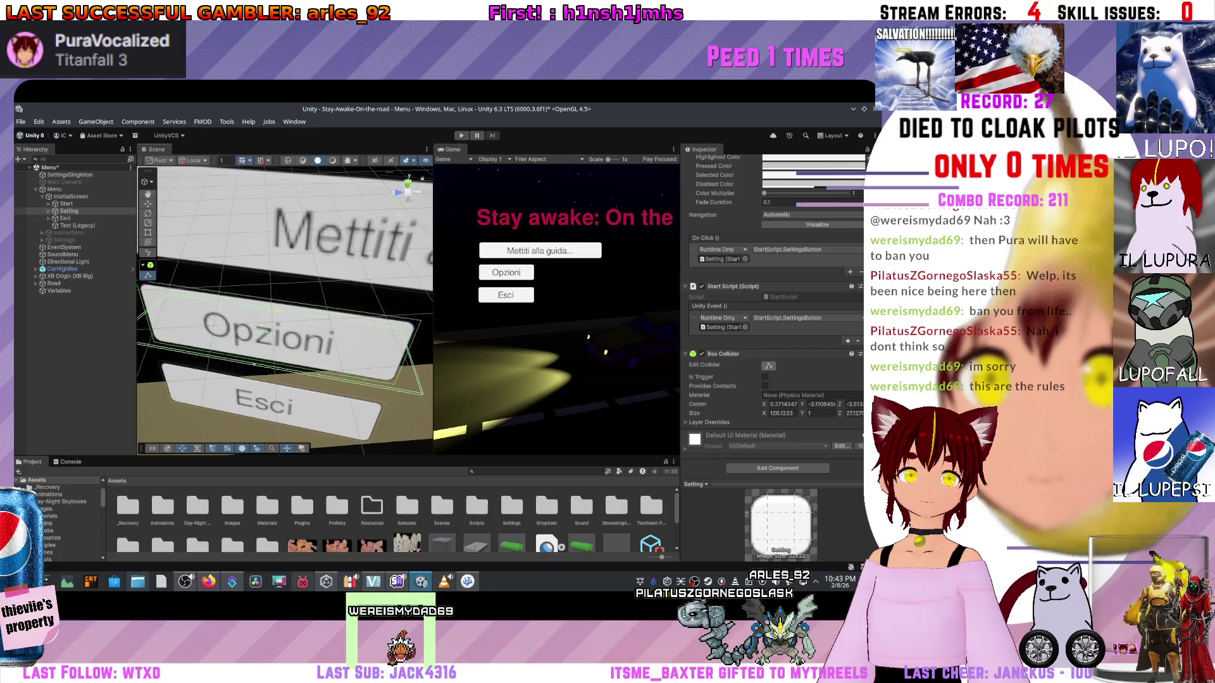
- Set the collider centre X to 0, view all three buttons, and select the Start button
{"action": "scroll", "coordinate": [775, 284], "scroll_direction": "up", "scroll_amount": 2}
{"action": "scroll", "coordinate": [285, 310], "scroll_direction": "up", "scroll_amount": 2}
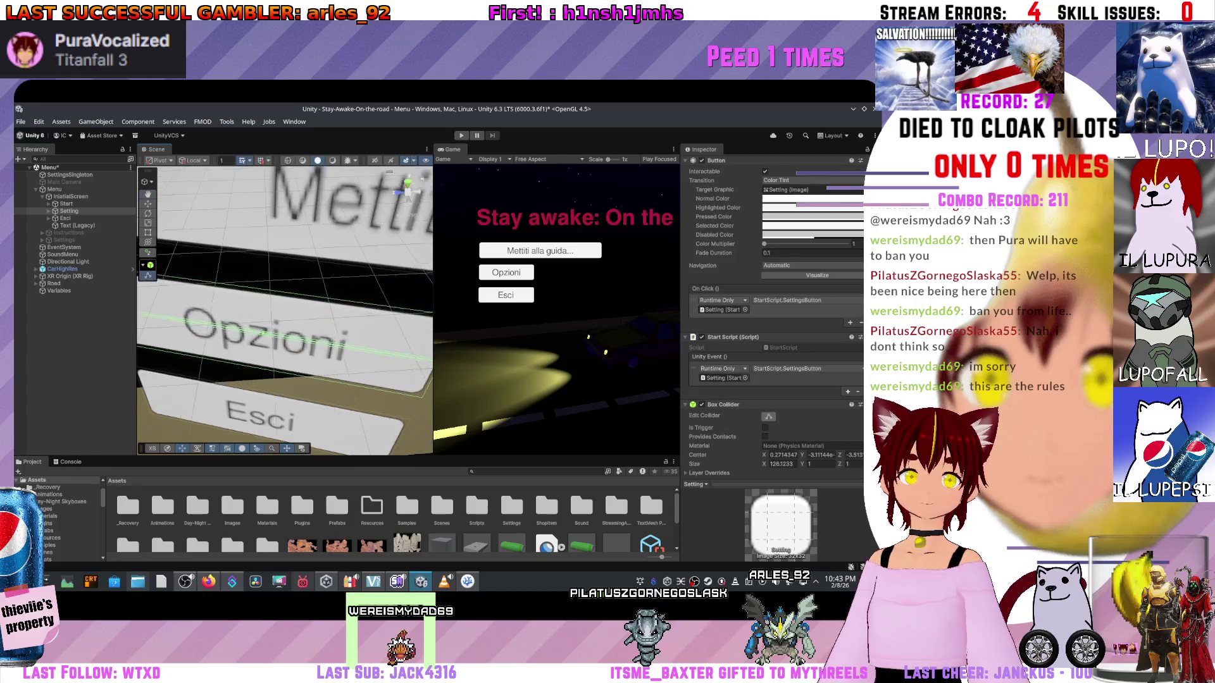
{"action": "scroll", "coordinate": [284, 310], "scroll_direction": "up", "scroll_amount": 3}
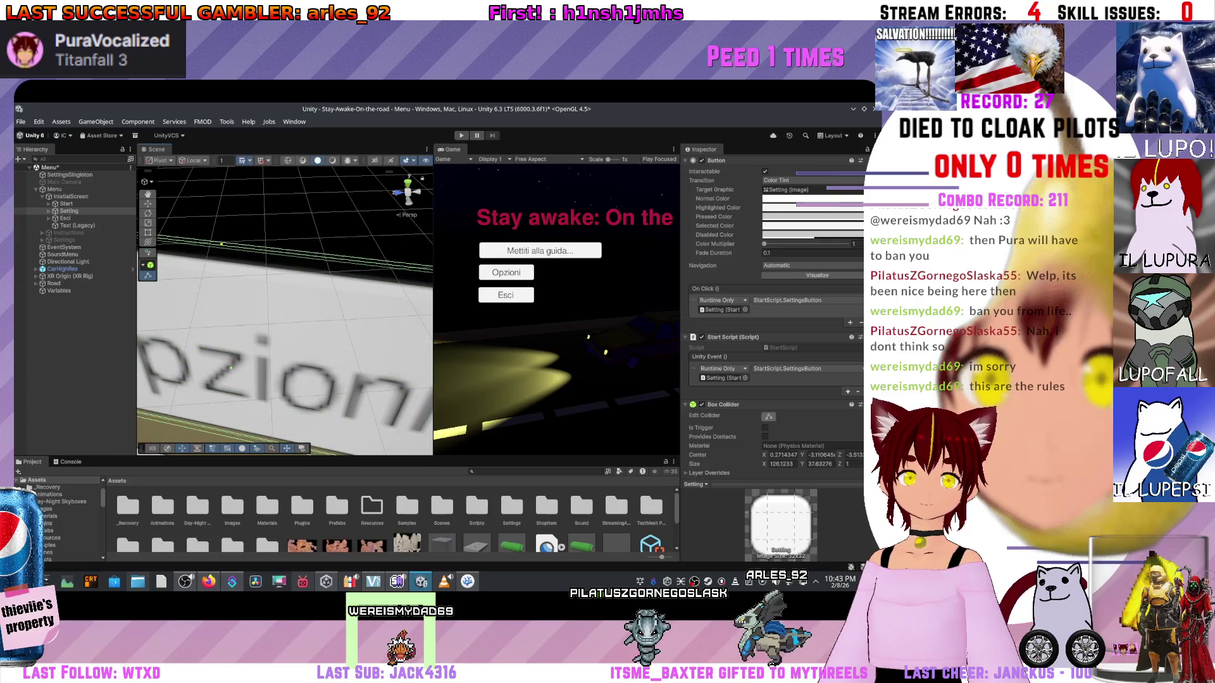
{"action": "scroll", "coordinate": [285, 310], "scroll_direction": "down", "scroll_amount": 2}
{"action": "mouse_move", "coordinate": [285, 310]}
{"action": "left_mouse_down"}
{"action": "mouse_move", "coordinate": [231, 288]}
{"action": "mouse_move", "coordinate": [239, 221]}
{"action": "mouse_move", "coordinate": [253, 231]}
{"action": "left_mouse_up"}
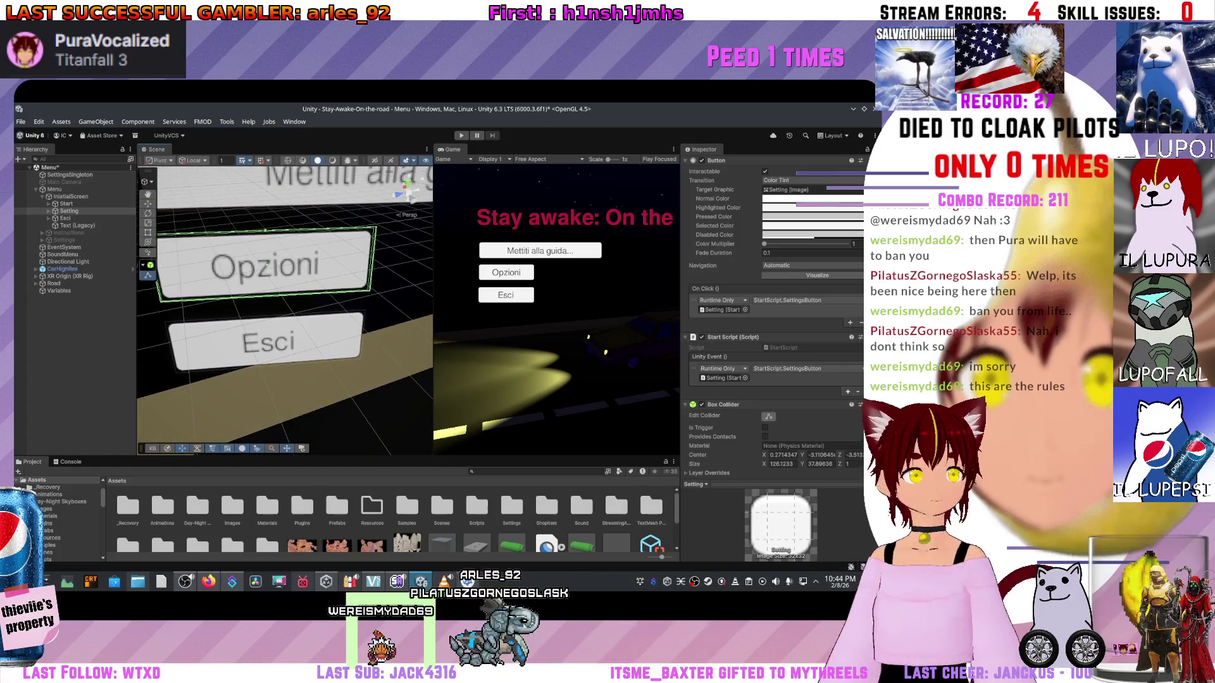
{"action": "scroll", "coordinate": [775, 284], "scroll_direction": "down", "scroll_amount": 2}
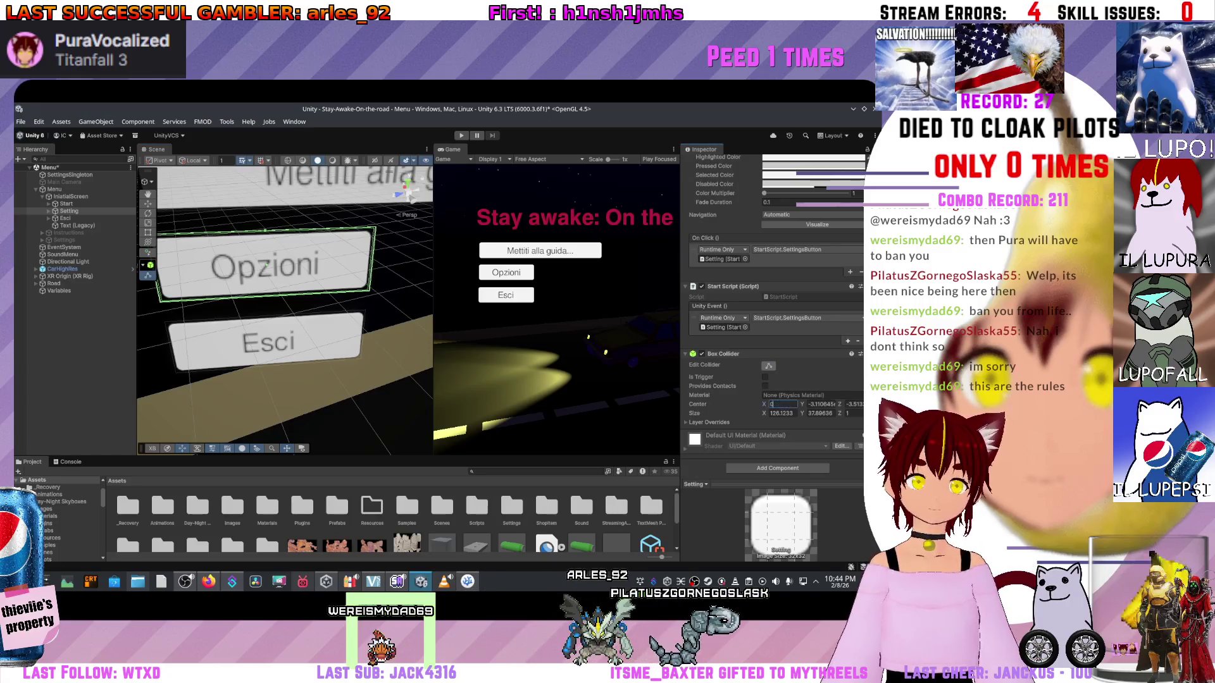
{"action": "key", "text": "Tab"}
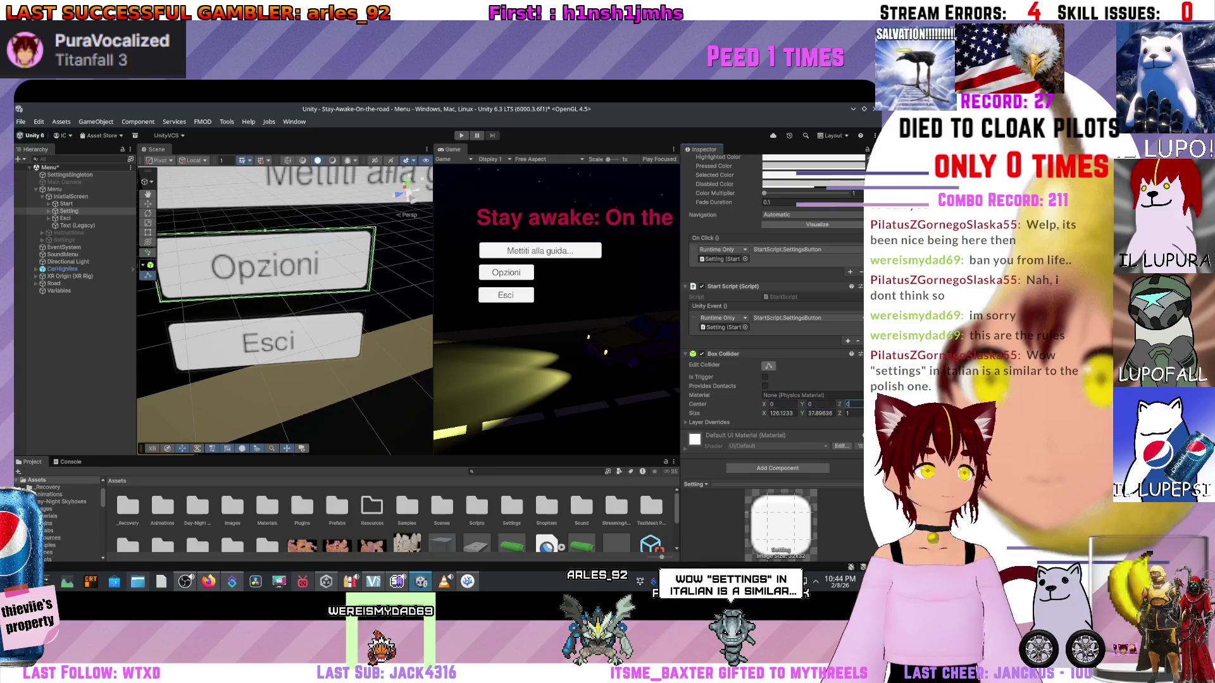
{"action": "left_click_drag", "start_coordinate": [285, 304], "coordinate": [269, 288]}
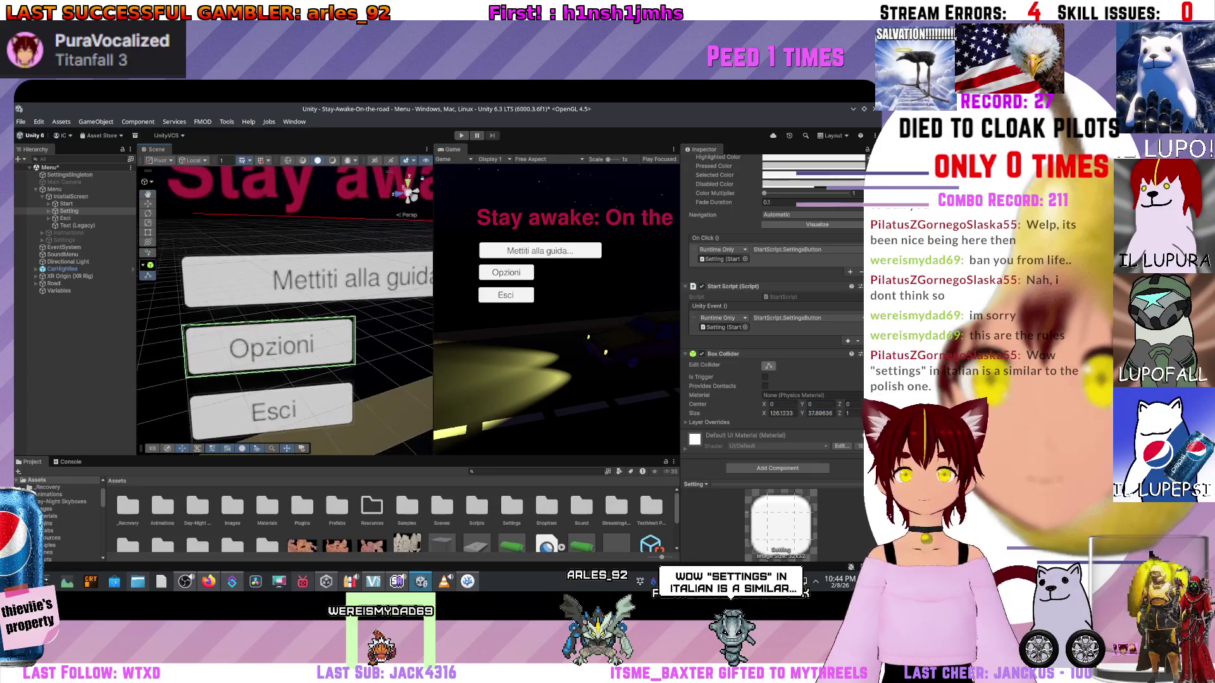
{"action": "left_click", "coordinate": [66, 203]}
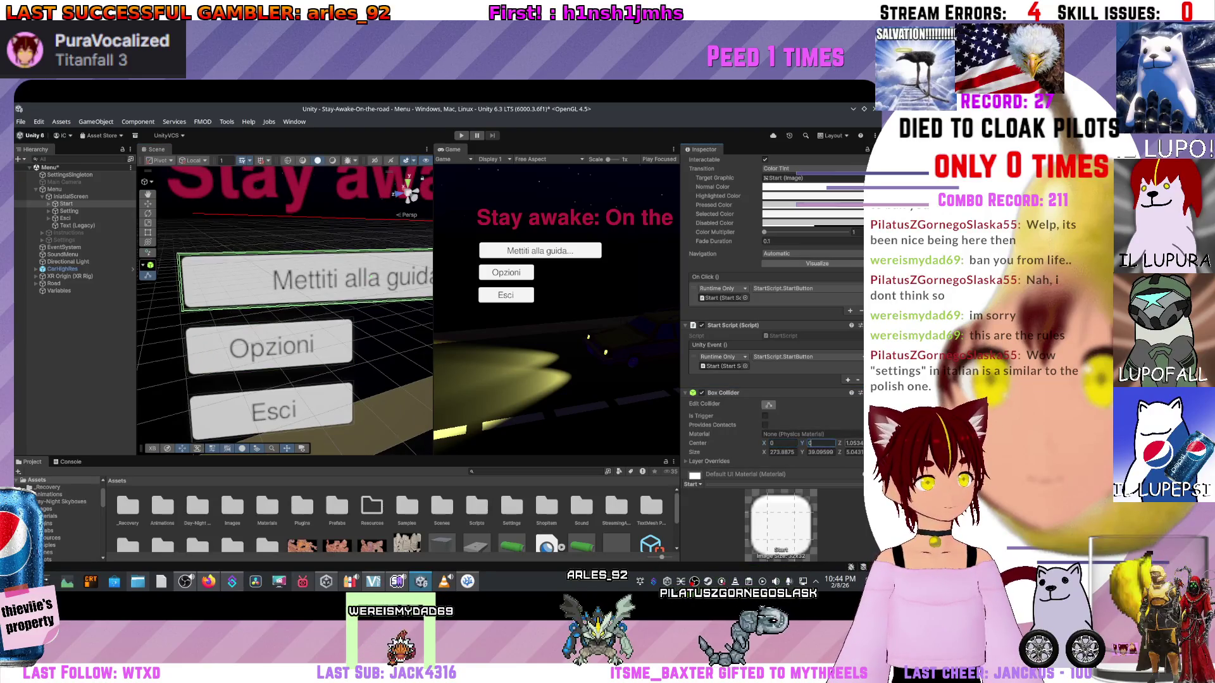
- Zoom toward the menu buttons, then switch to the browser's 'opzioni in polacco' search
{"action": "left_click_drag", "start_coordinate": [285, 304], "coordinate": [269, 294]}
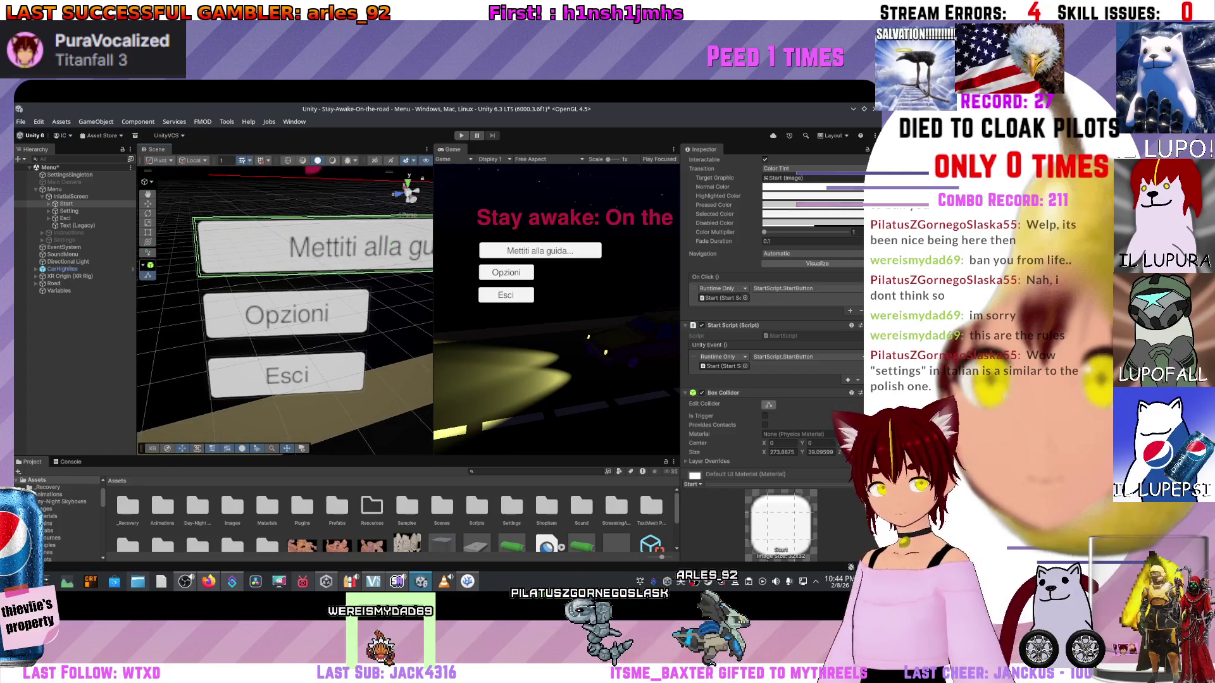
{"action": "scroll", "coordinate": [285, 310], "scroll_direction": "up", "scroll_amount": 5}
{"action": "scroll", "coordinate": [284, 310], "scroll_direction": "up", "scroll_amount": 1}
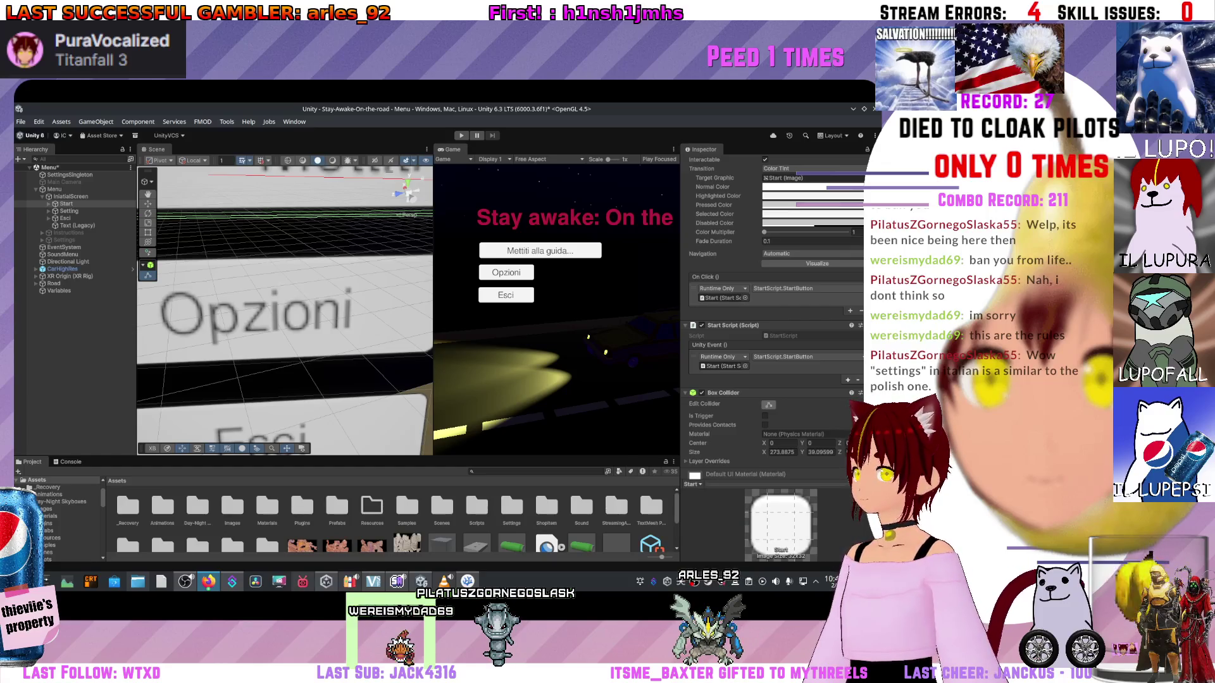
{"action": "key", "text": "alt+Tab"}
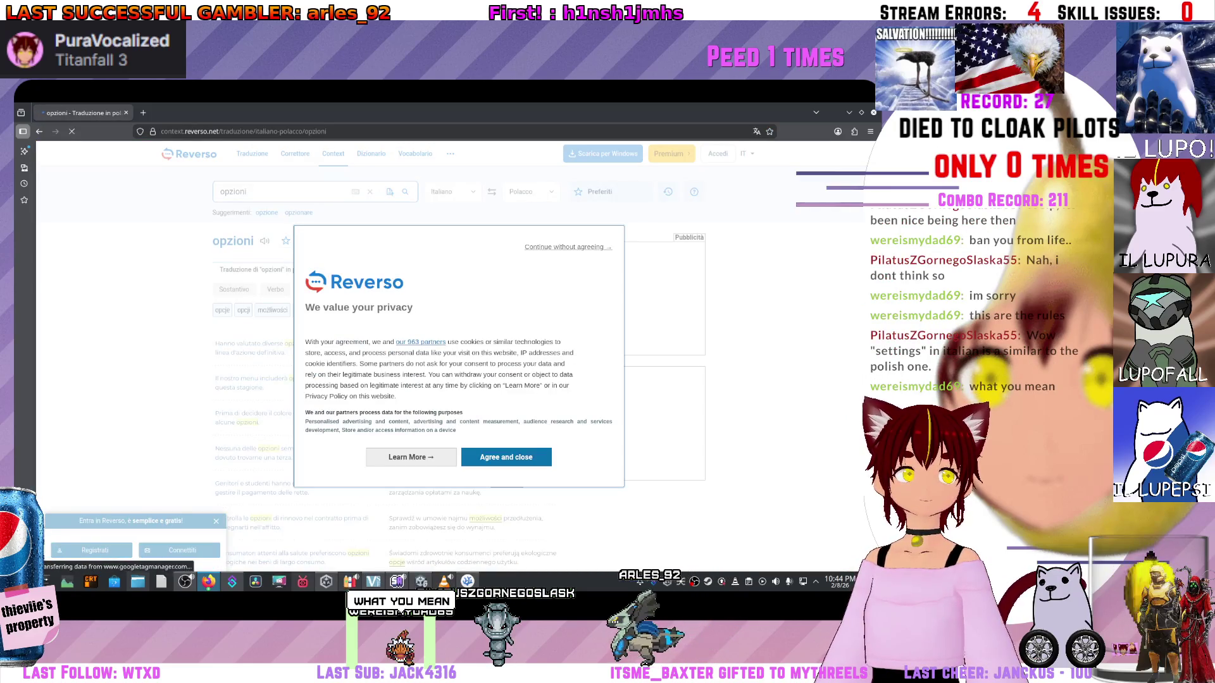
- Go back to the 'opzioni in polacco' results and search 'opzioni translator' instead
{"action": "scroll", "coordinate": [437, 282], "scroll_direction": "down", "scroll_amount": 1}
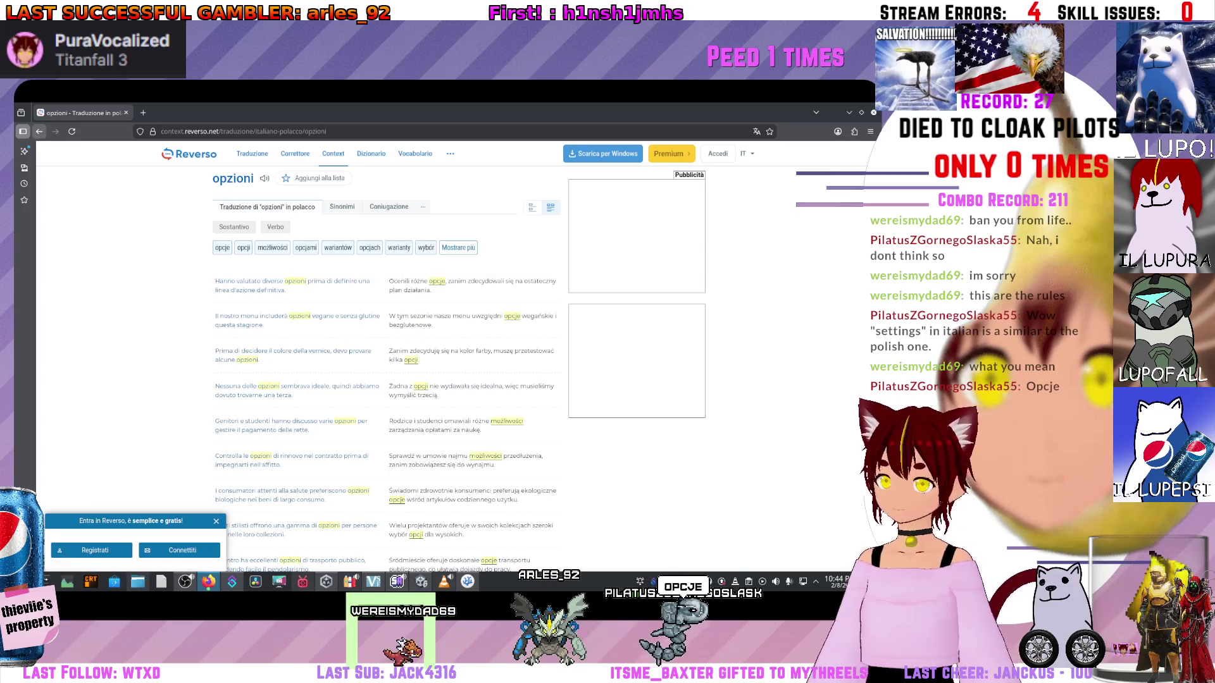
{"action": "left_click", "coordinate": [39, 130]}
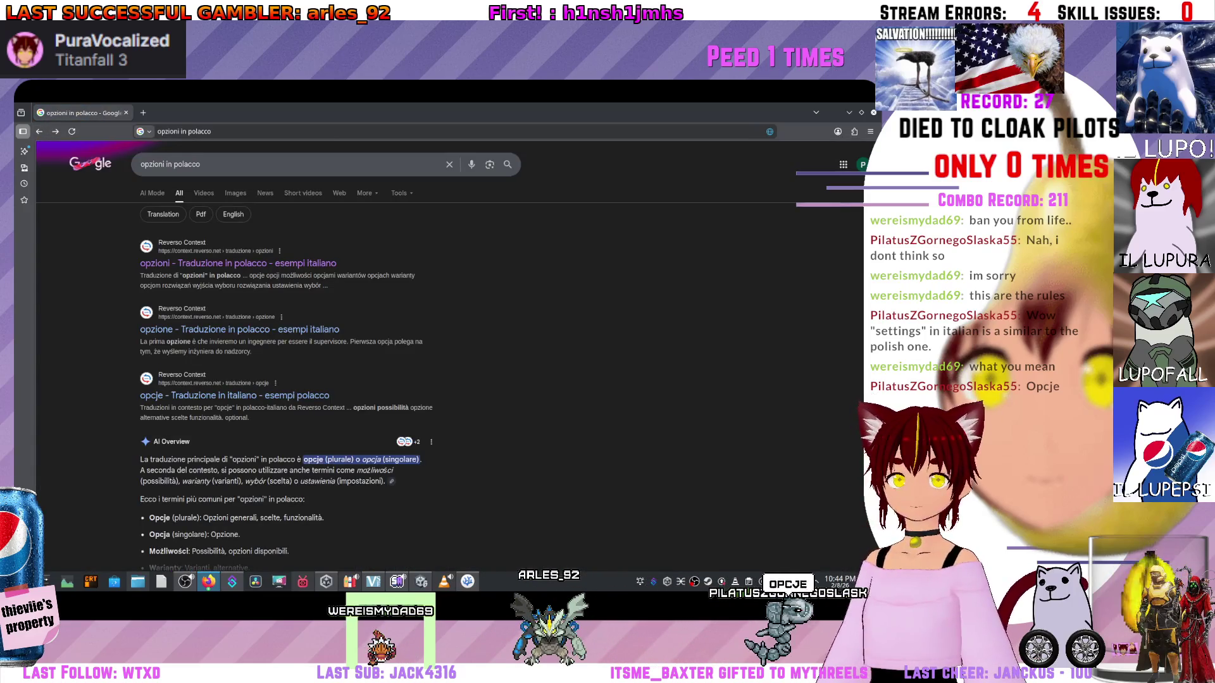
{"action": "left_click_drag", "start_coordinate": [167, 164], "coordinate": [200, 164]}
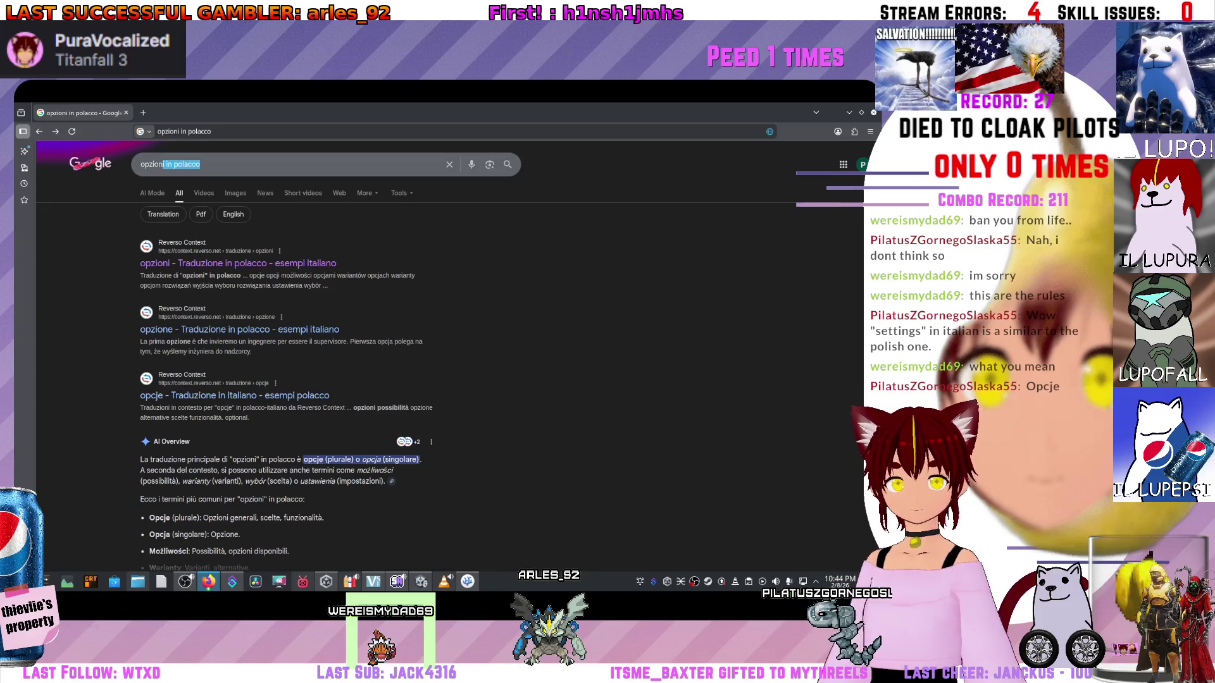
{"action": "type", "text": "trans"}
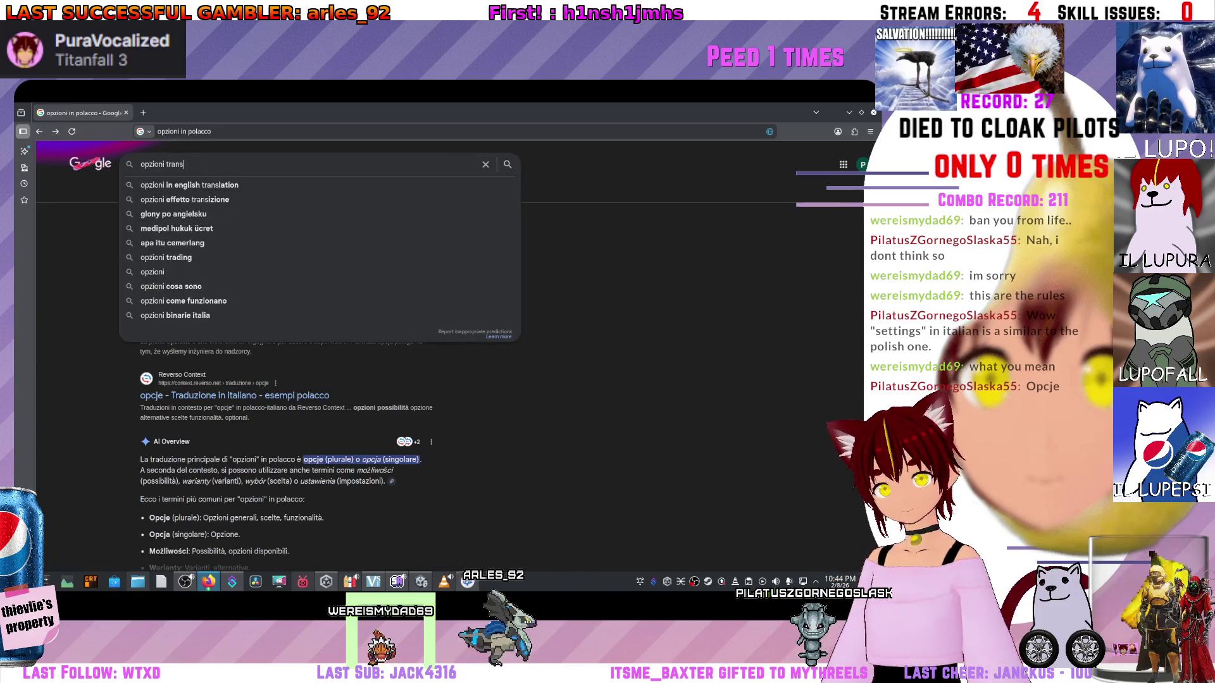
{"action": "type", "text": "lator"}
{"action": "key", "text": "Return"}
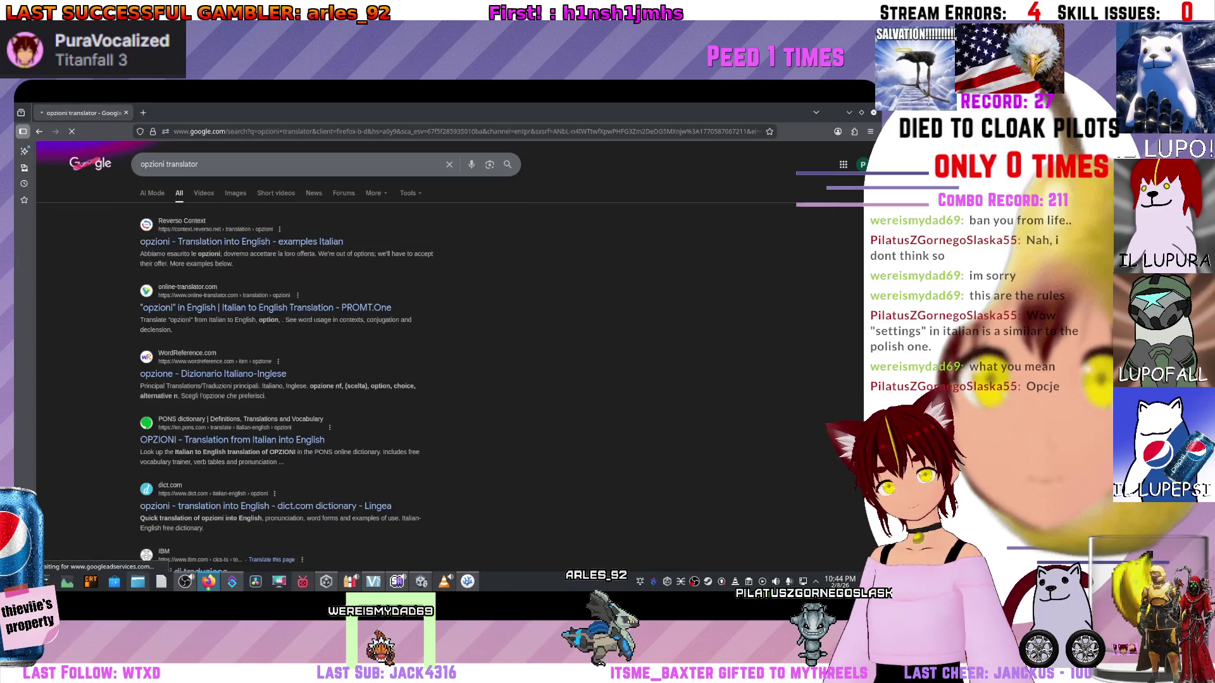
- Search 'traduzione' to bring up Google Traduttore
{"action": "scroll", "coordinate": [284, 317], "scroll_direction": "down", "scroll_amount": 3}
{"action": "scroll", "coordinate": [285, 316], "scroll_direction": "up", "scroll_amount": 3}
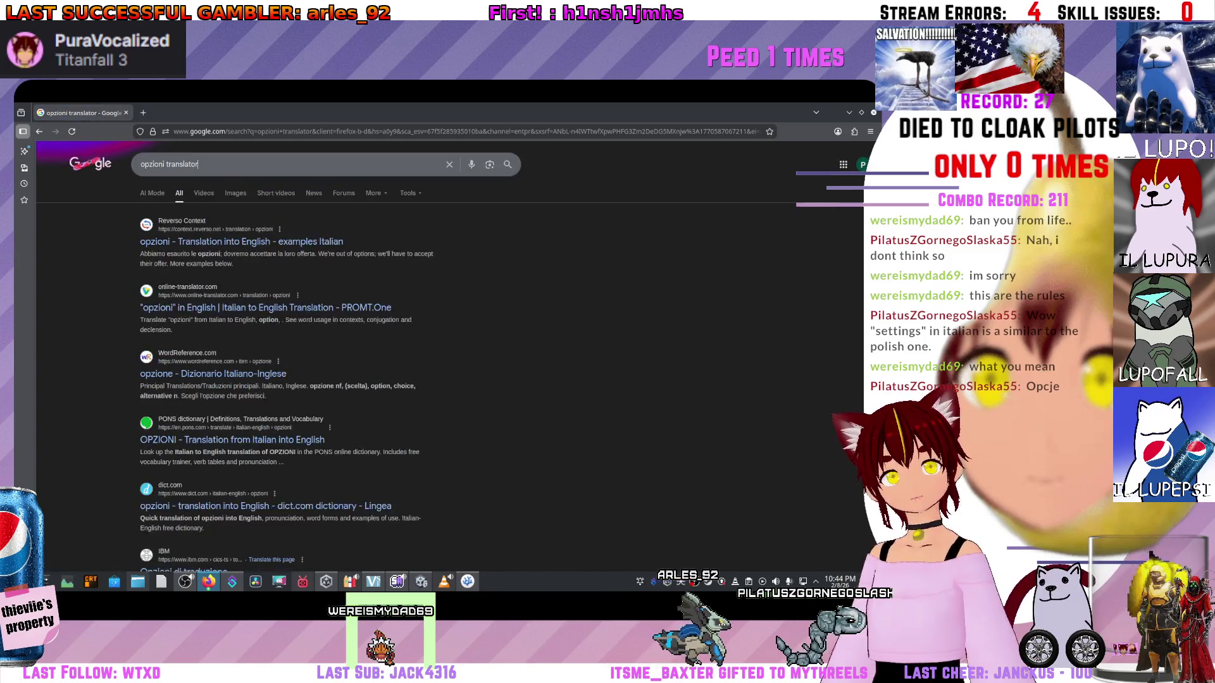
{"action": "left_click", "coordinate": [450, 164]}
{"action": "type", "text": "traduzione"}
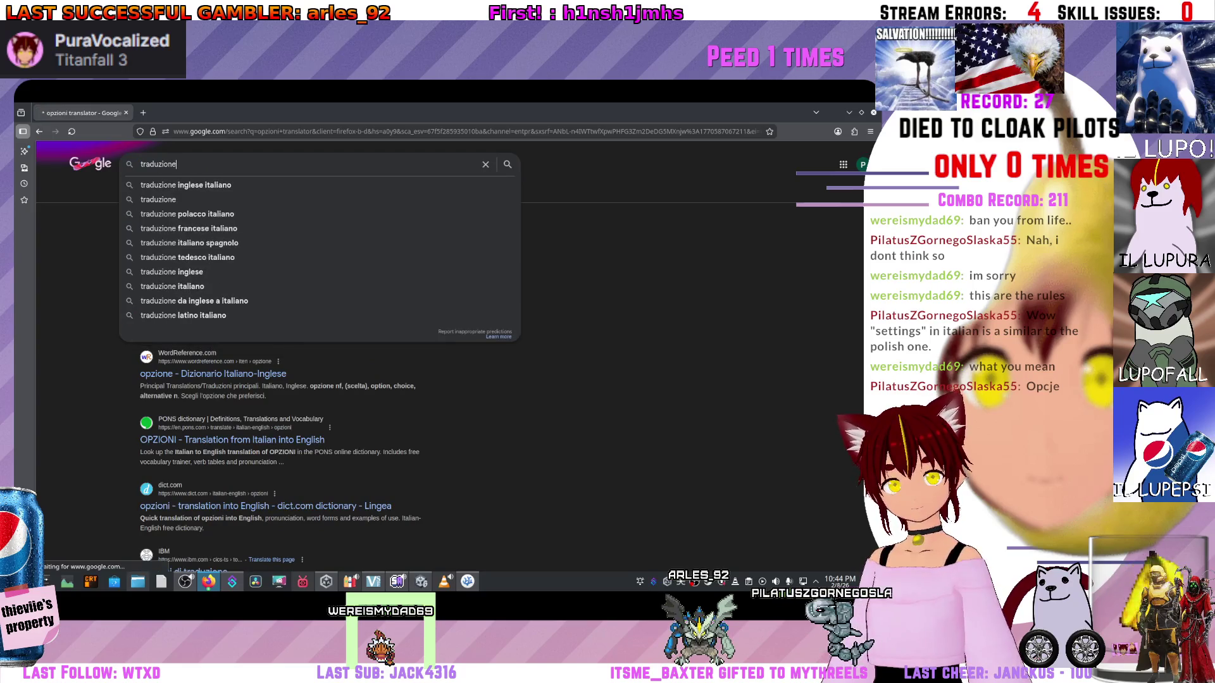
{"action": "key", "text": "Return"}
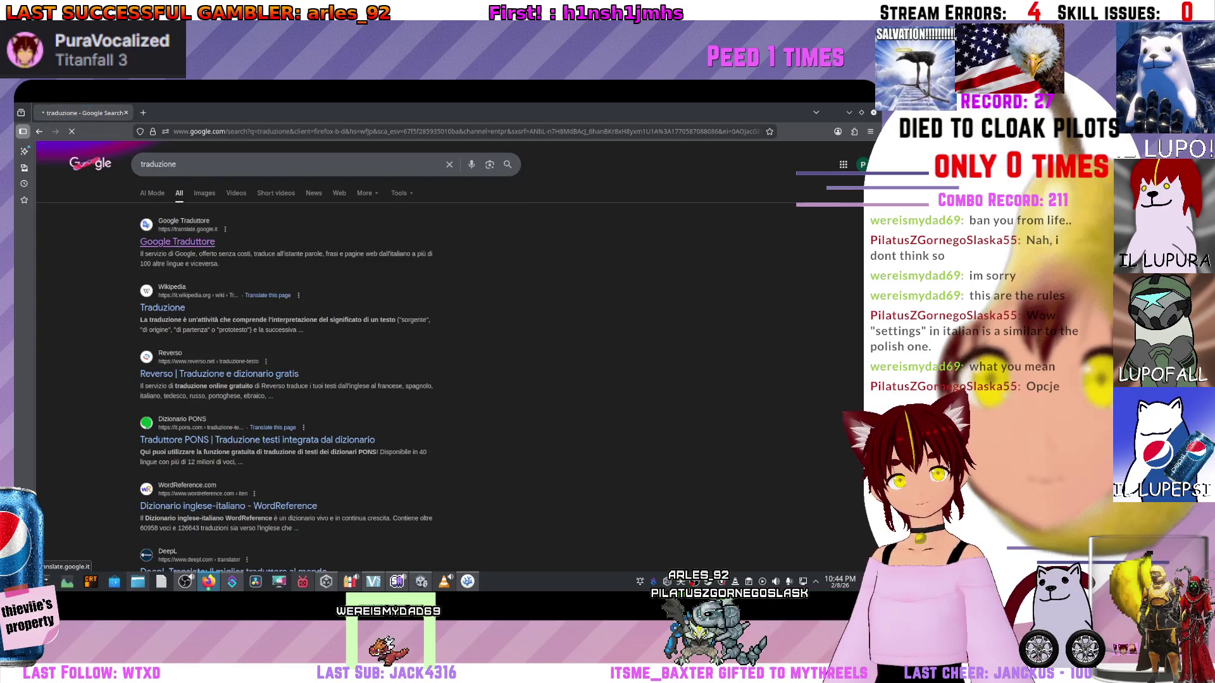
{"action": "scroll", "coordinate": [458, 316], "scroll_direction": "down", "scroll_amount": 3}
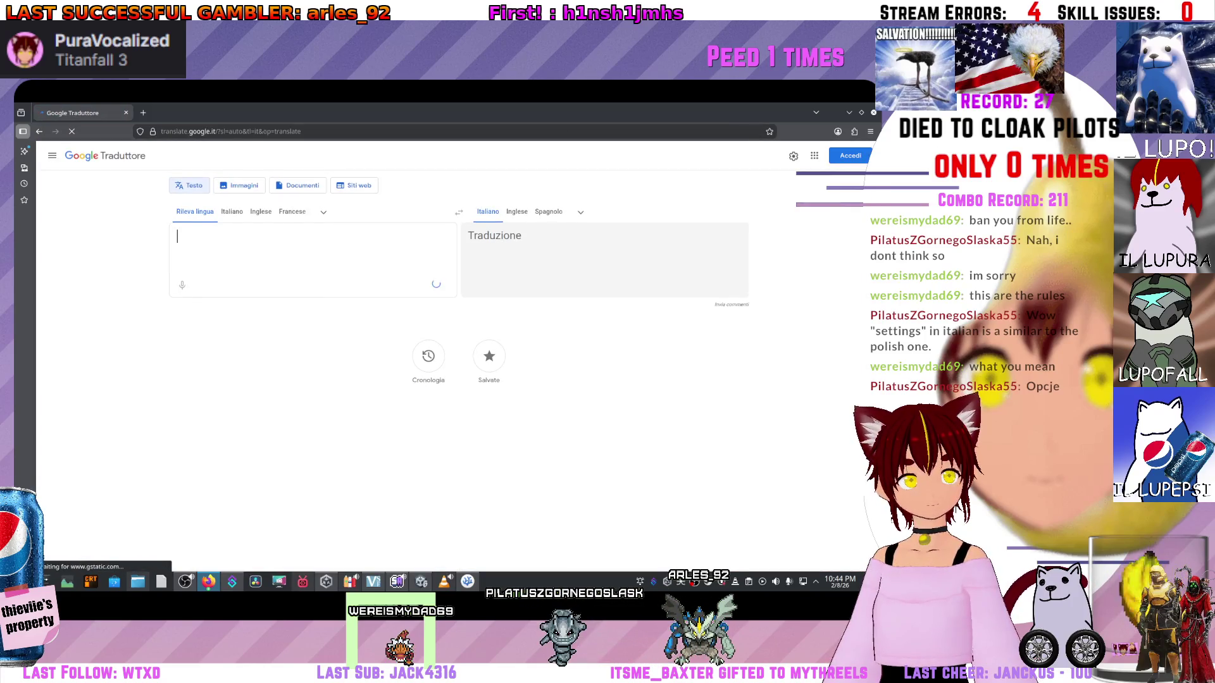
- Translate Opcje from Polish in Google Translate, confirming it means Opzioni, then return to Unity
{"action": "key", "text": "Escape"}
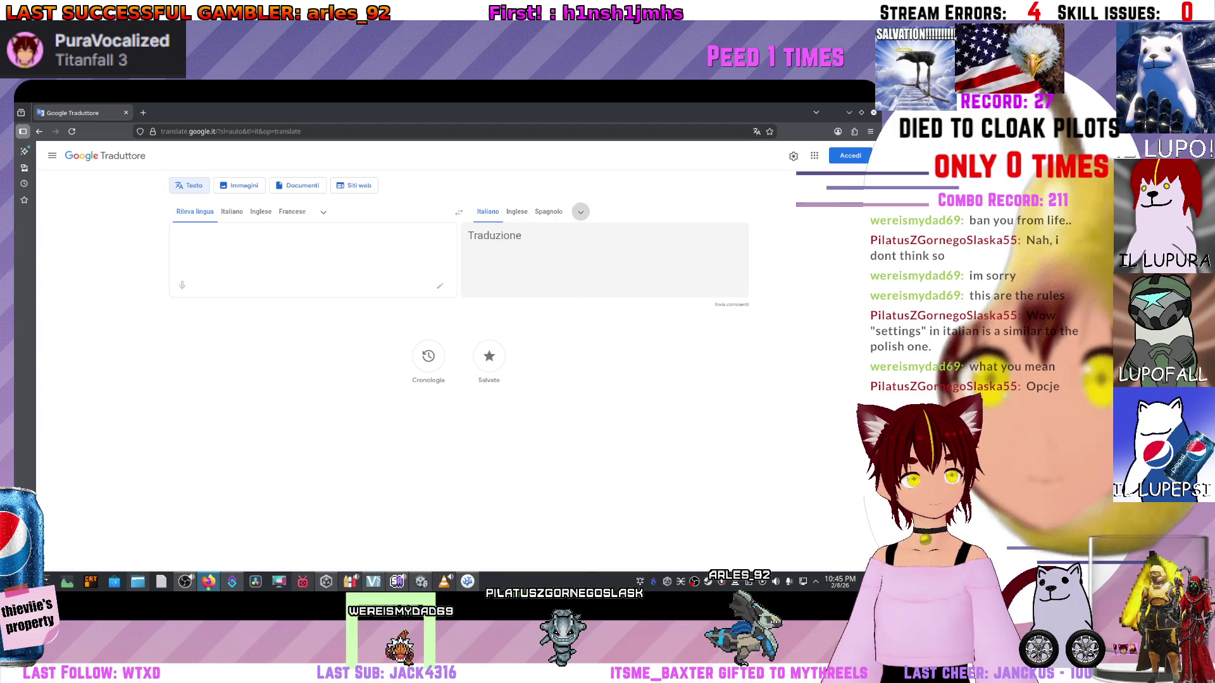
{"action": "left_click", "coordinate": [580, 212]}
{"action": "type", "text": "pola"}
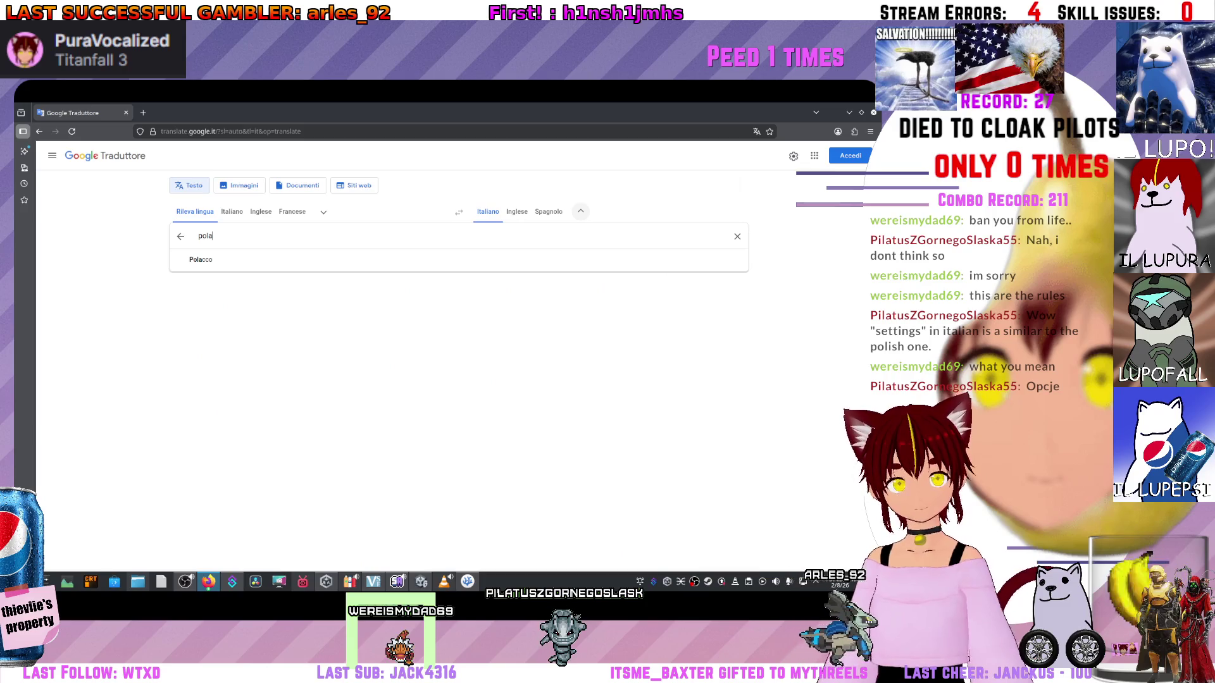
{"action": "key", "text": "Return"}
{"action": "type", "text": "Opcje"}
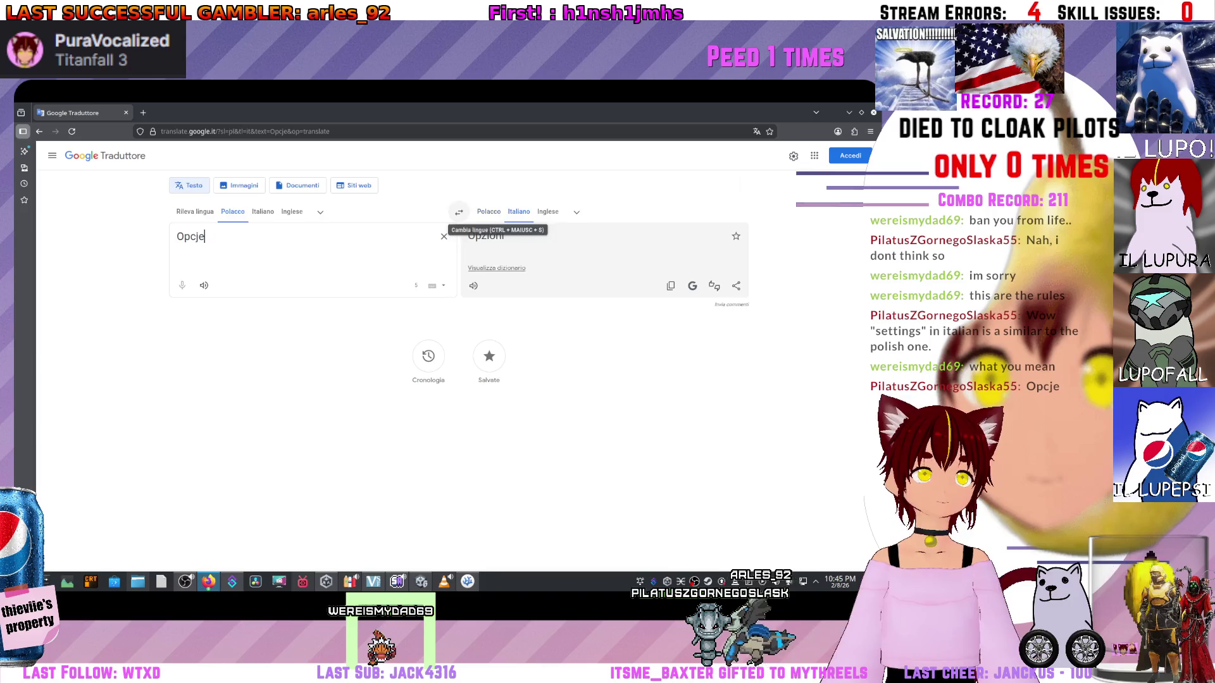
{"action": "left_click", "coordinate": [458, 213]}
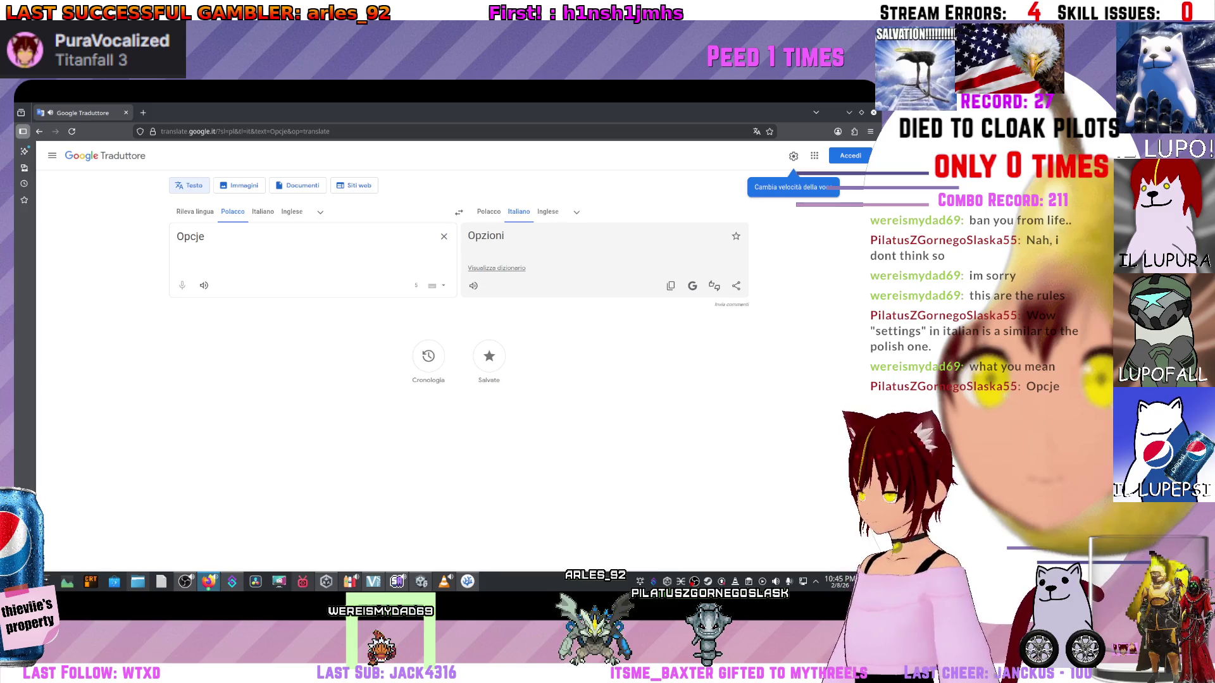
{"action": "key", "text": "alt+Tab"}
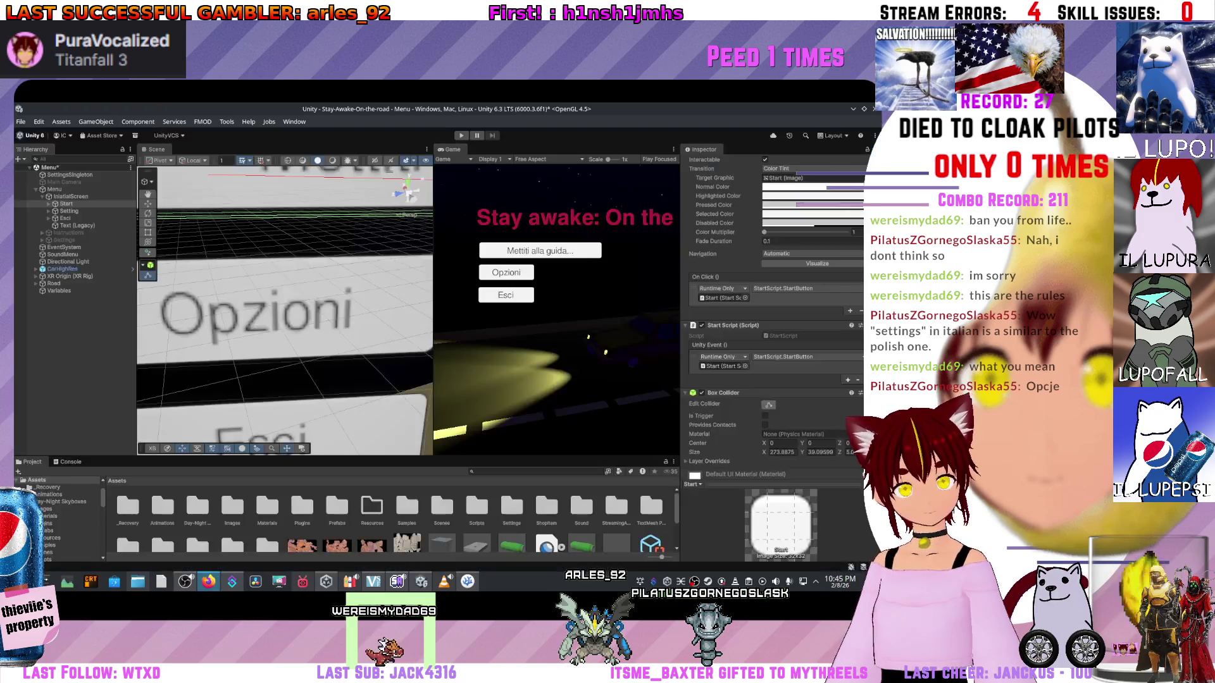
- Inspect the Opzioni button's Box Collider component without changing anything
{"action": "scroll", "coordinate": [285, 310], "scroll_direction": "down", "scroll_amount": 5}
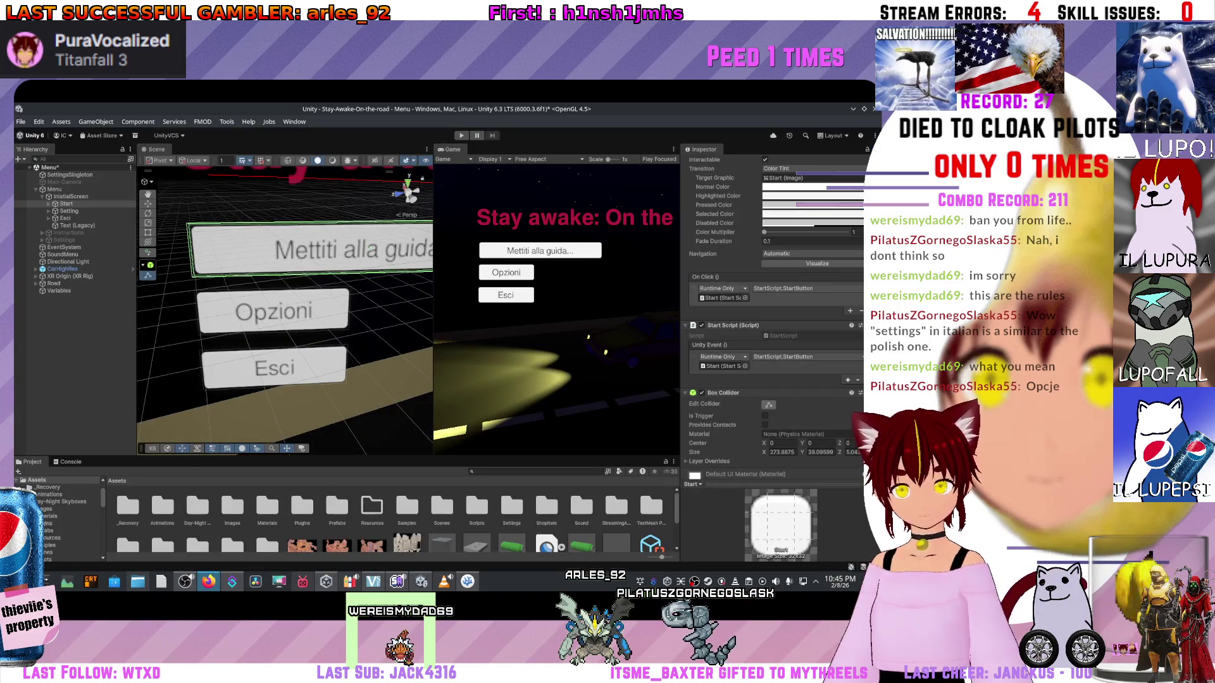
{"action": "left_click", "coordinate": [278, 309]}
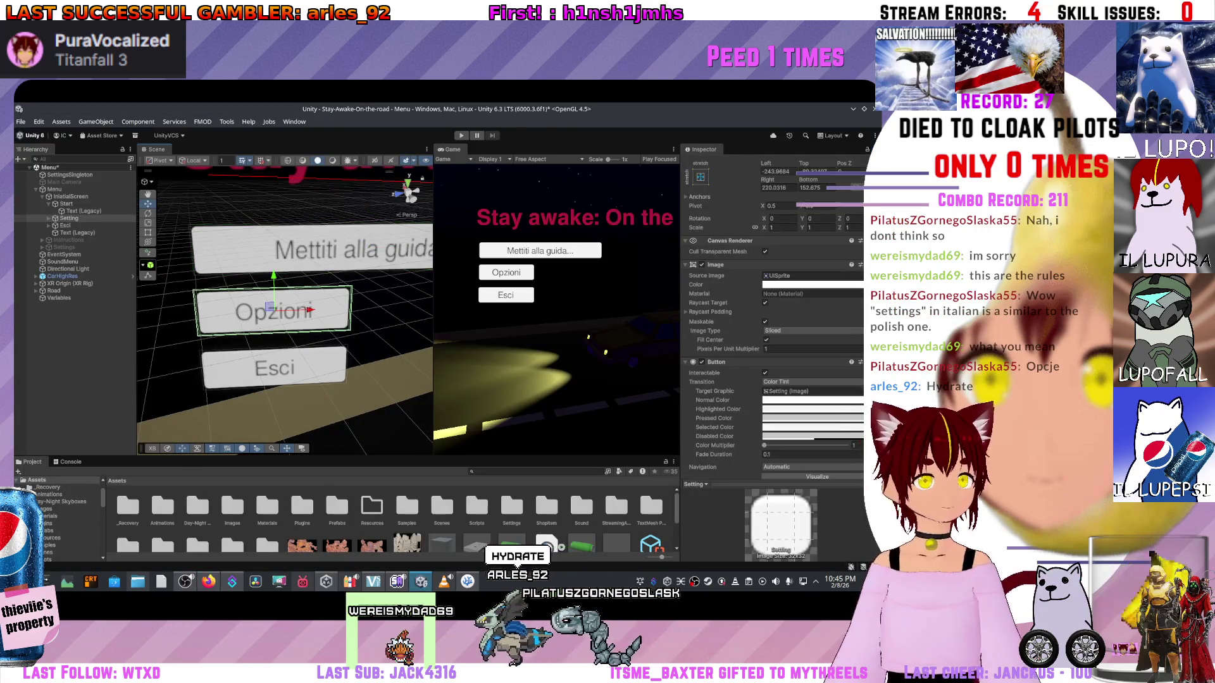
{"action": "scroll", "coordinate": [775, 316], "scroll_direction": "down", "scroll_amount": 5}
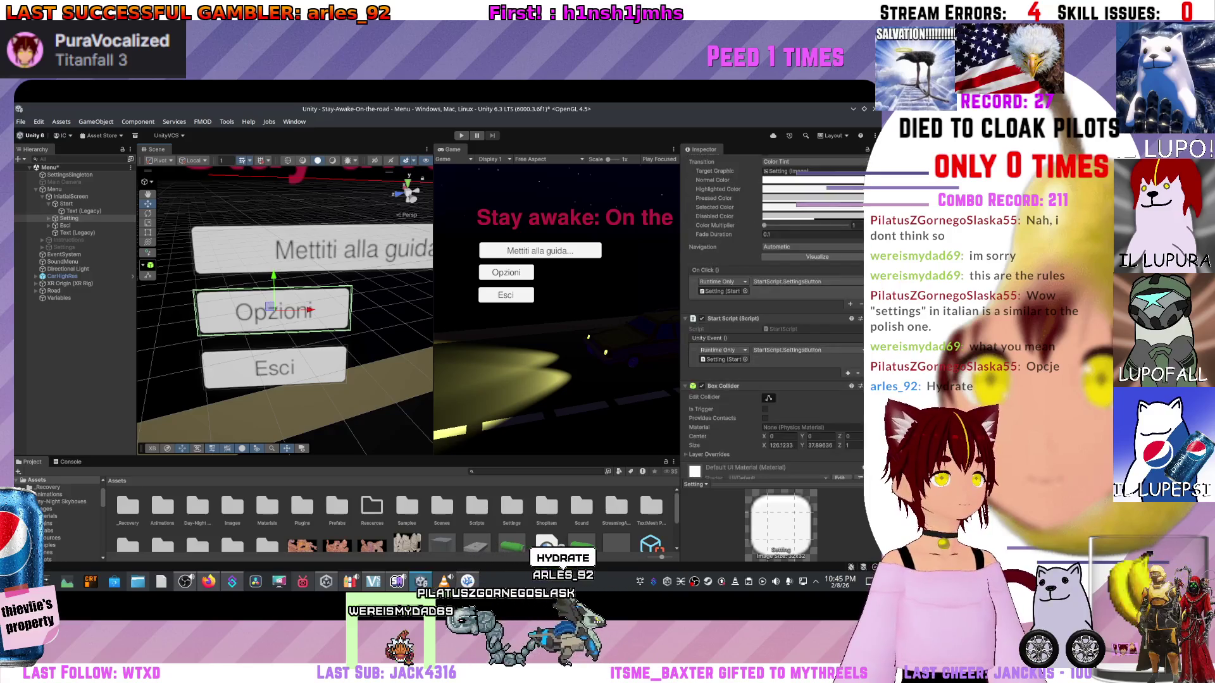
{"action": "left_click", "coordinate": [723, 385]}
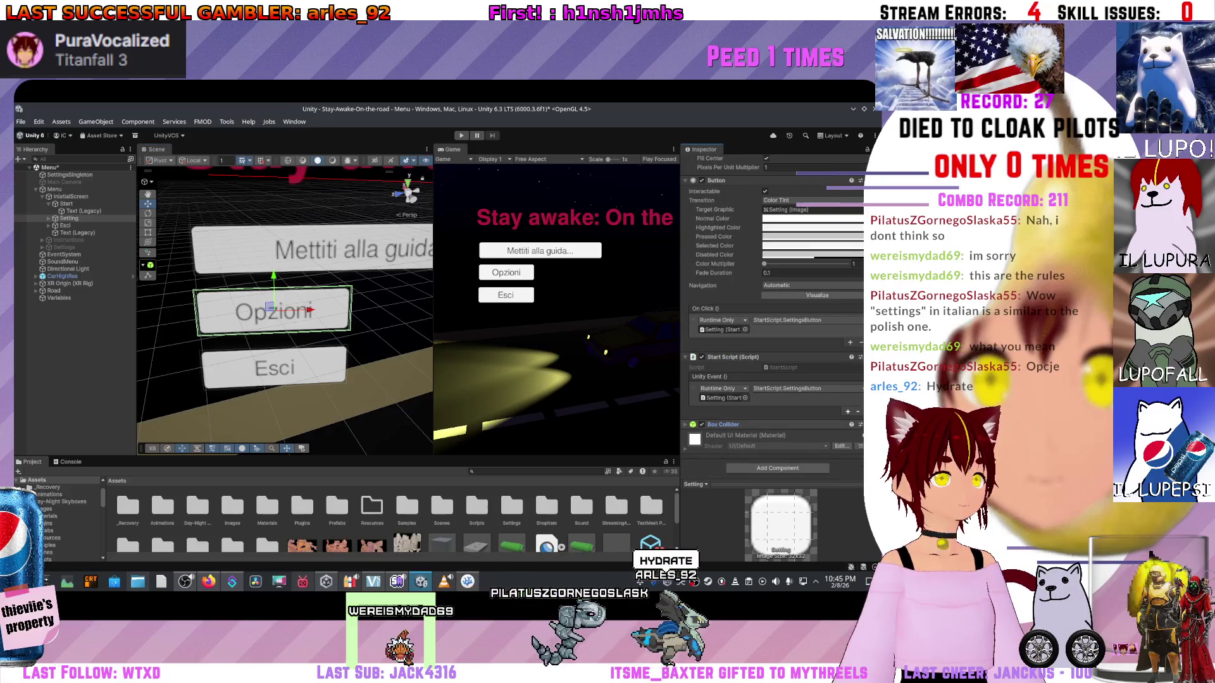
{"action": "left_click", "coordinate": [723, 425]}
{"action": "scroll", "coordinate": [775, 316], "scroll_direction": "down", "scroll_amount": 2}
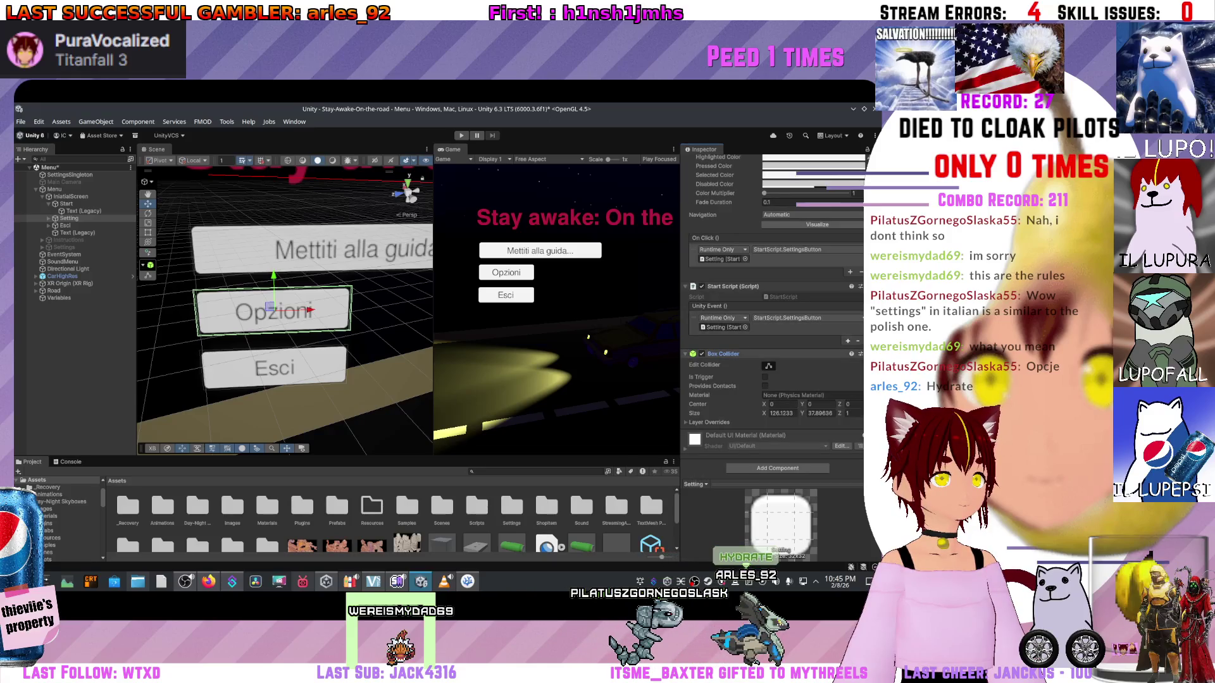
{"action": "right_click", "coordinate": [740, 355]}
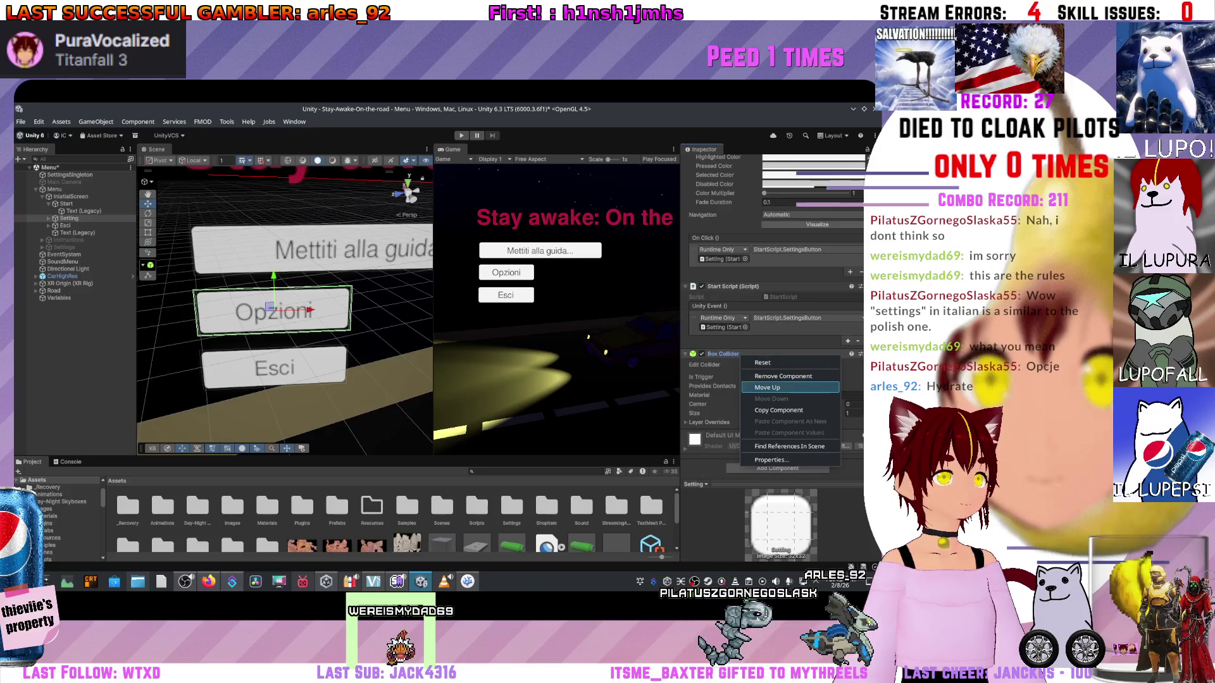
{"action": "left_click", "coordinate": [778, 410]}
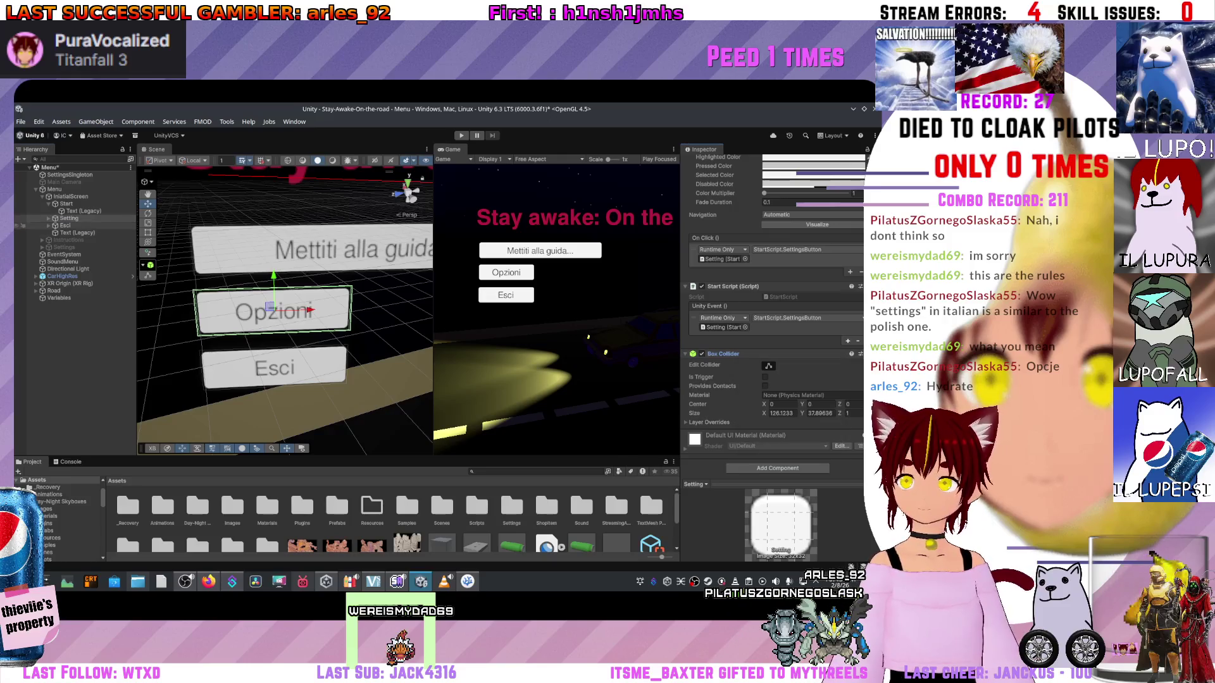
- Compare the Box Collider component options on the Esci and Opzioni (Setting) buttons
{"action": "left_click", "coordinate": [65, 225]}
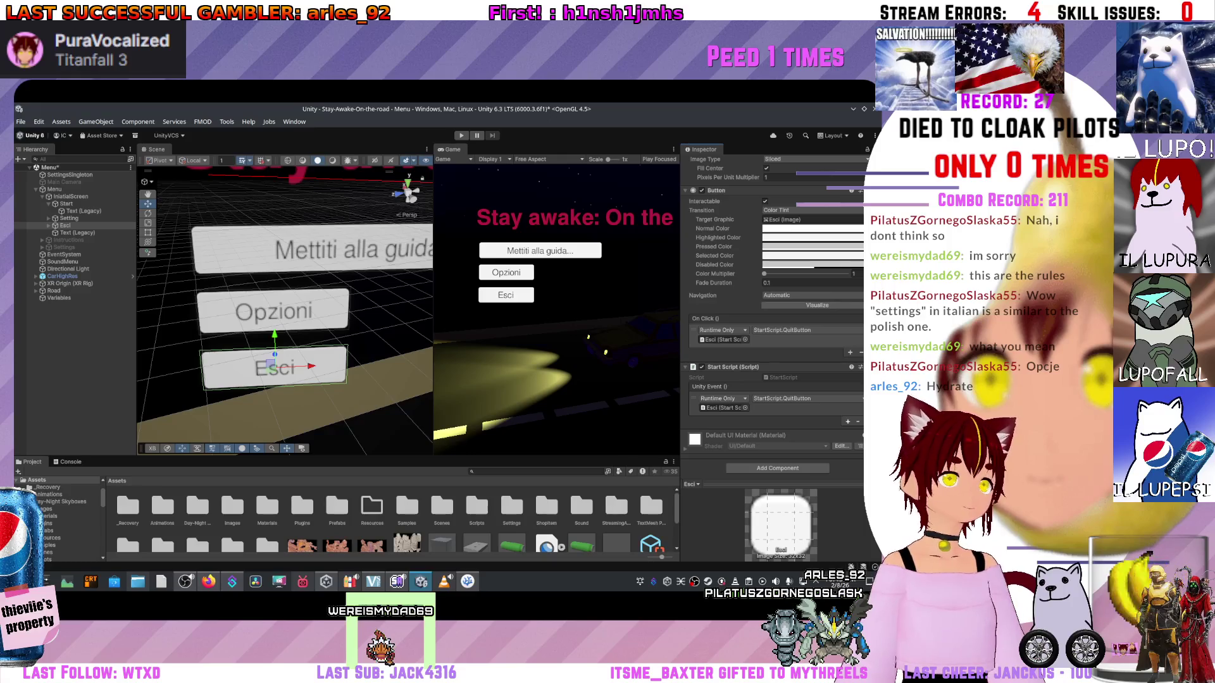
{"action": "scroll", "coordinate": [772, 317], "scroll_direction": "up", "scroll_amount": 10}
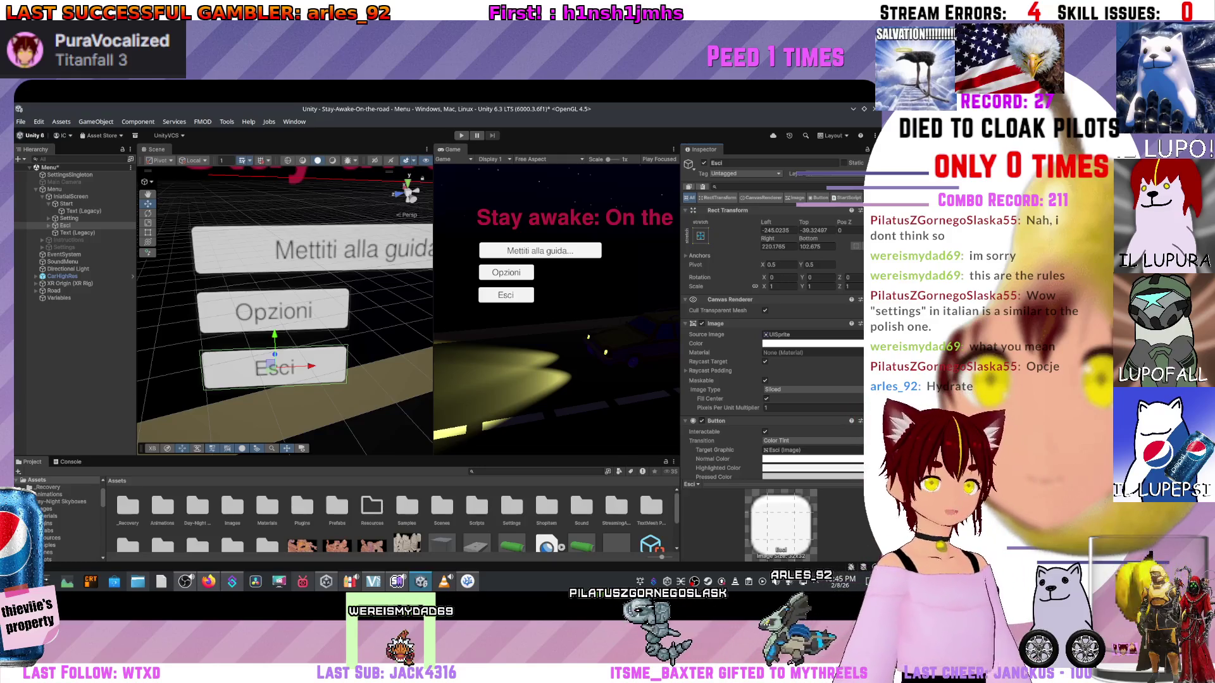
{"action": "left_click", "coordinate": [272, 310]}
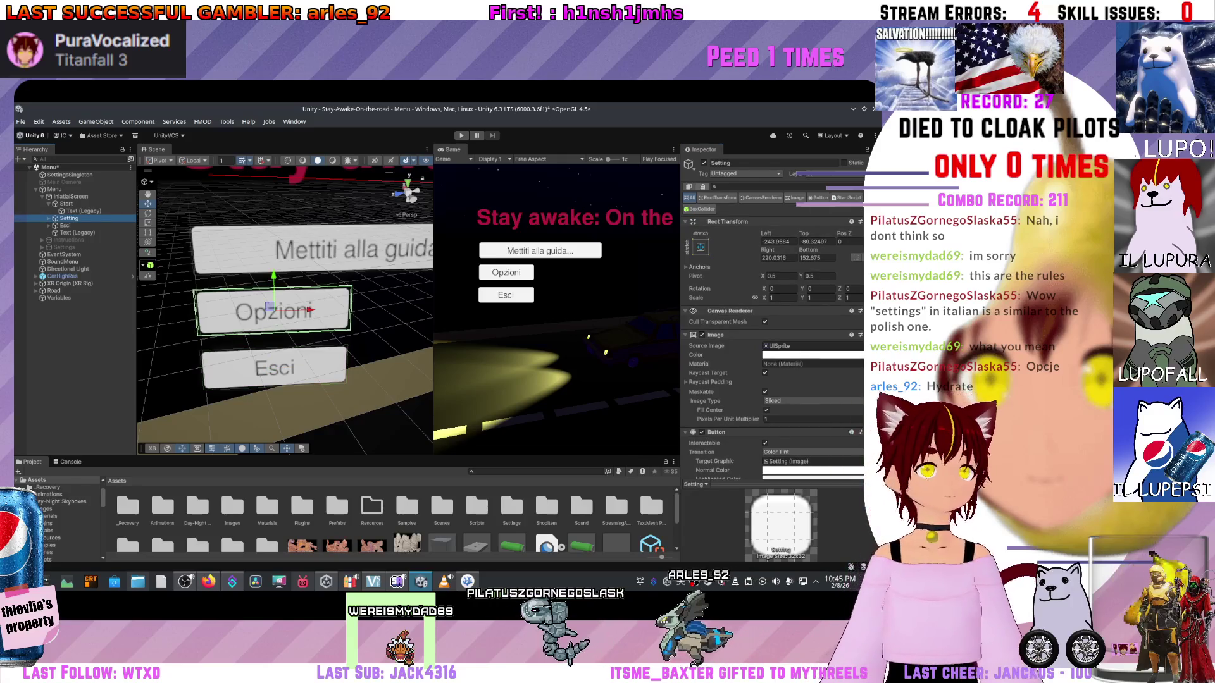
{"action": "right_click", "coordinate": [696, 210]}
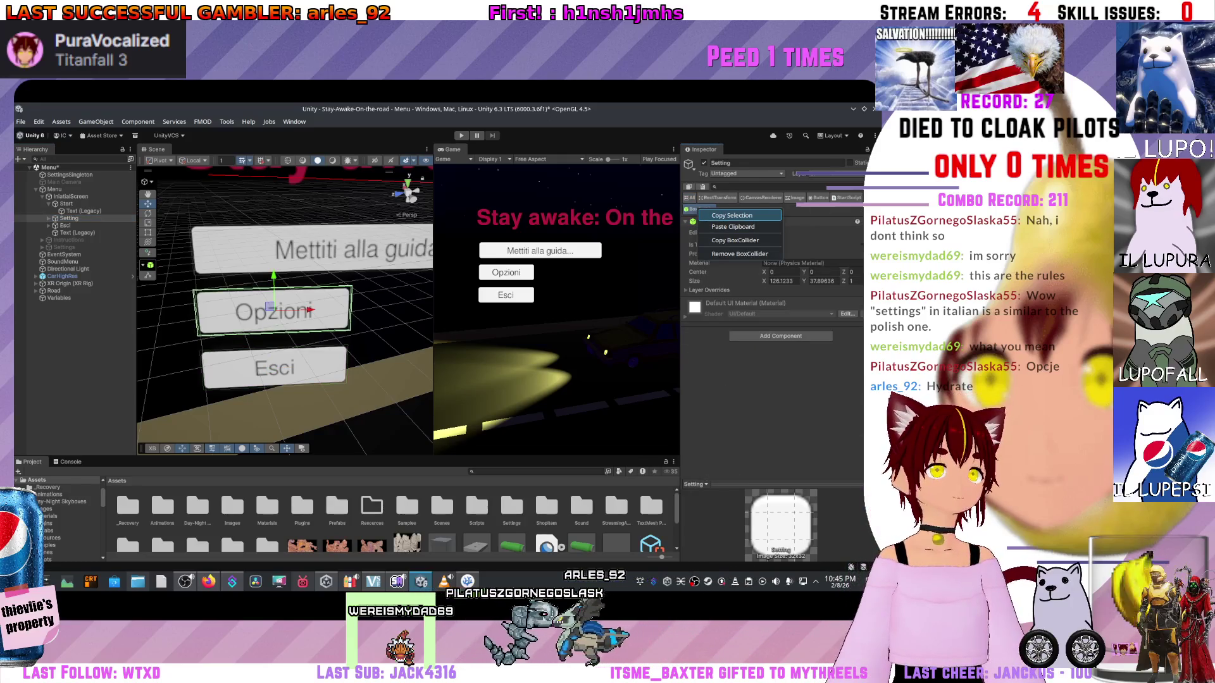
{"action": "key", "text": "Escape"}
{"action": "left_click", "coordinate": [65, 225]}
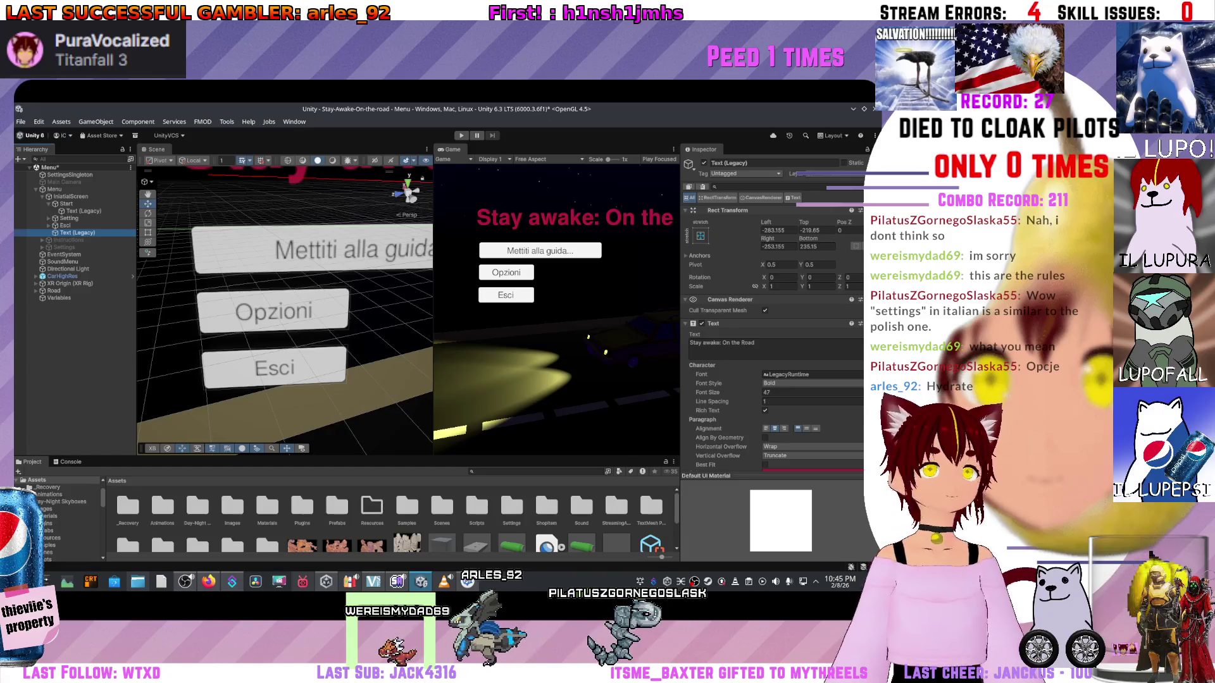
{"action": "right_click", "coordinate": [795, 198]}
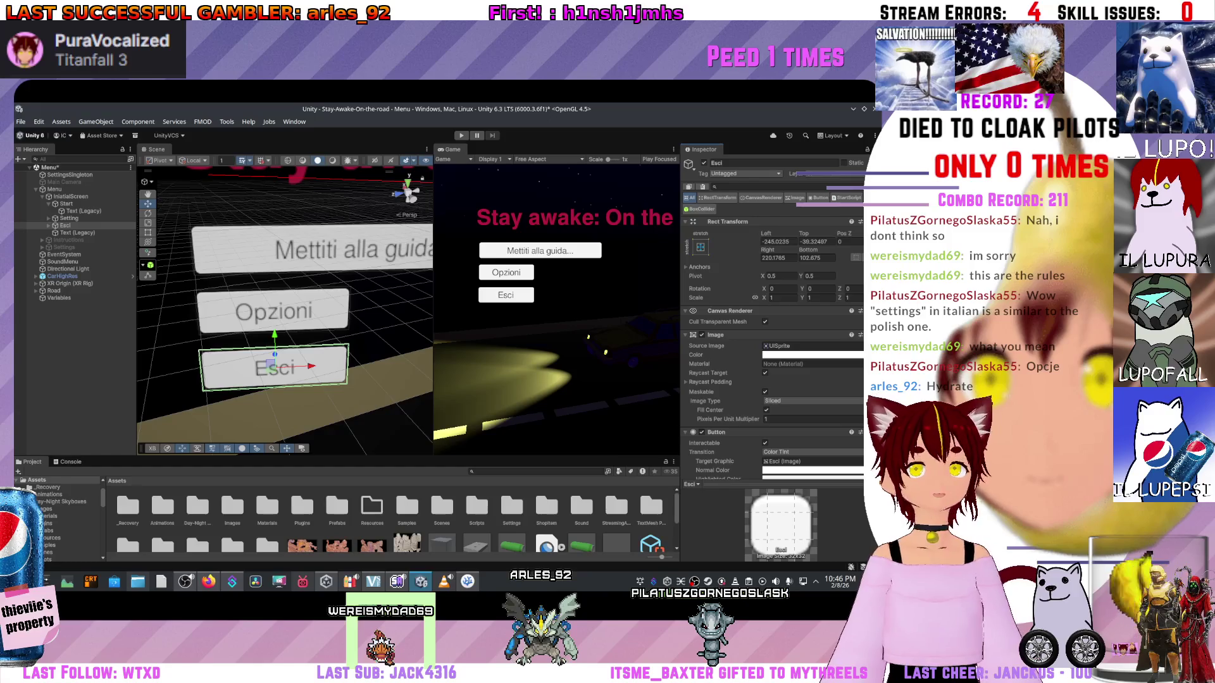
- Check the Start, Opzioni and Esci buttons, then pick out test_road in Assets/Scenes
{"action": "scroll", "coordinate": [241, 317], "scroll_direction": "down", "scroll_amount": 5}
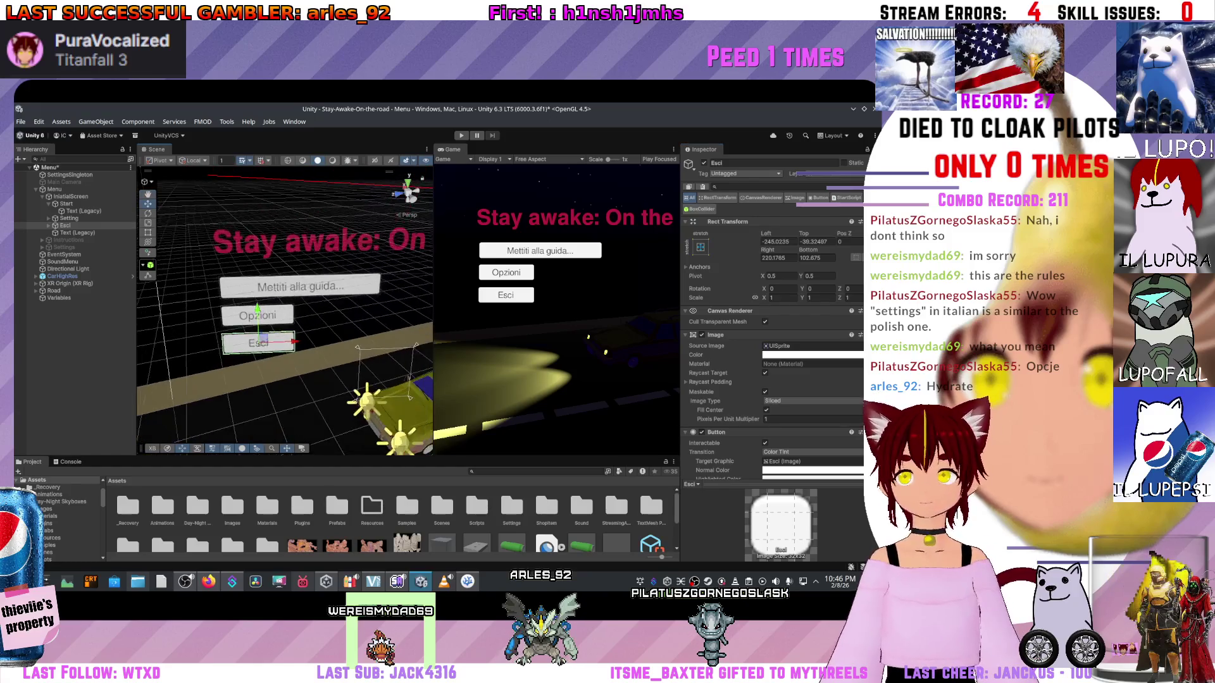
{"action": "scroll", "coordinate": [241, 318], "scroll_direction": "down", "scroll_amount": 2}
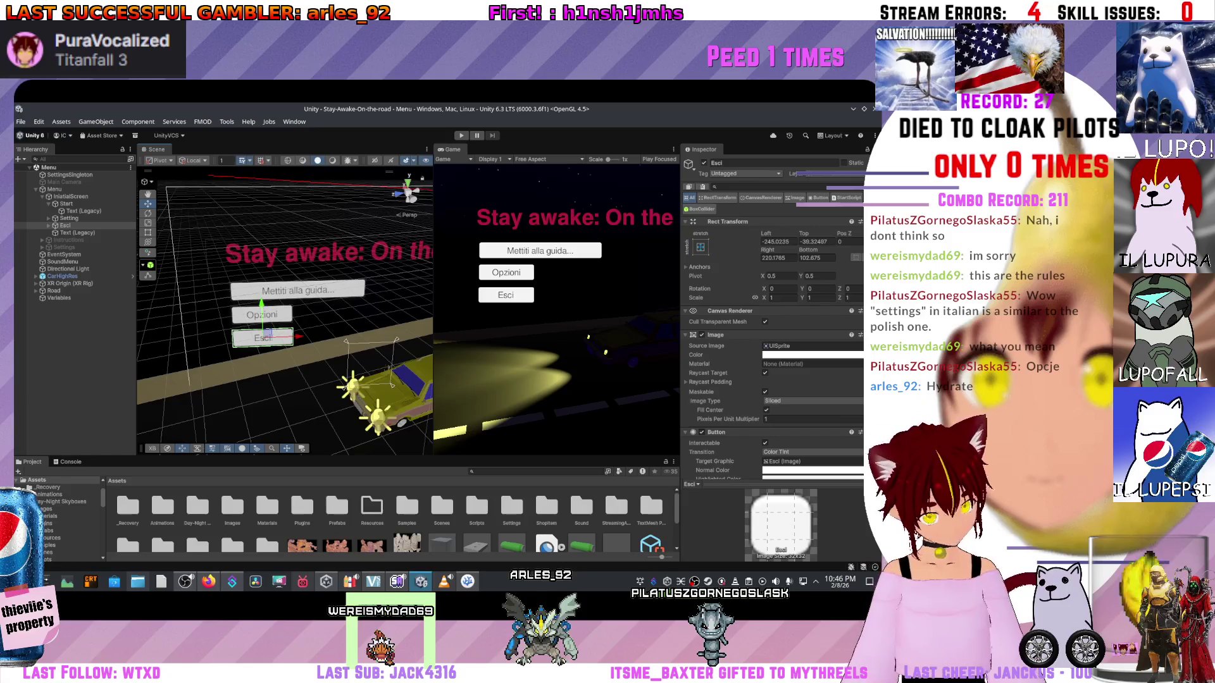
{"action": "left_click", "coordinate": [476, 506]}
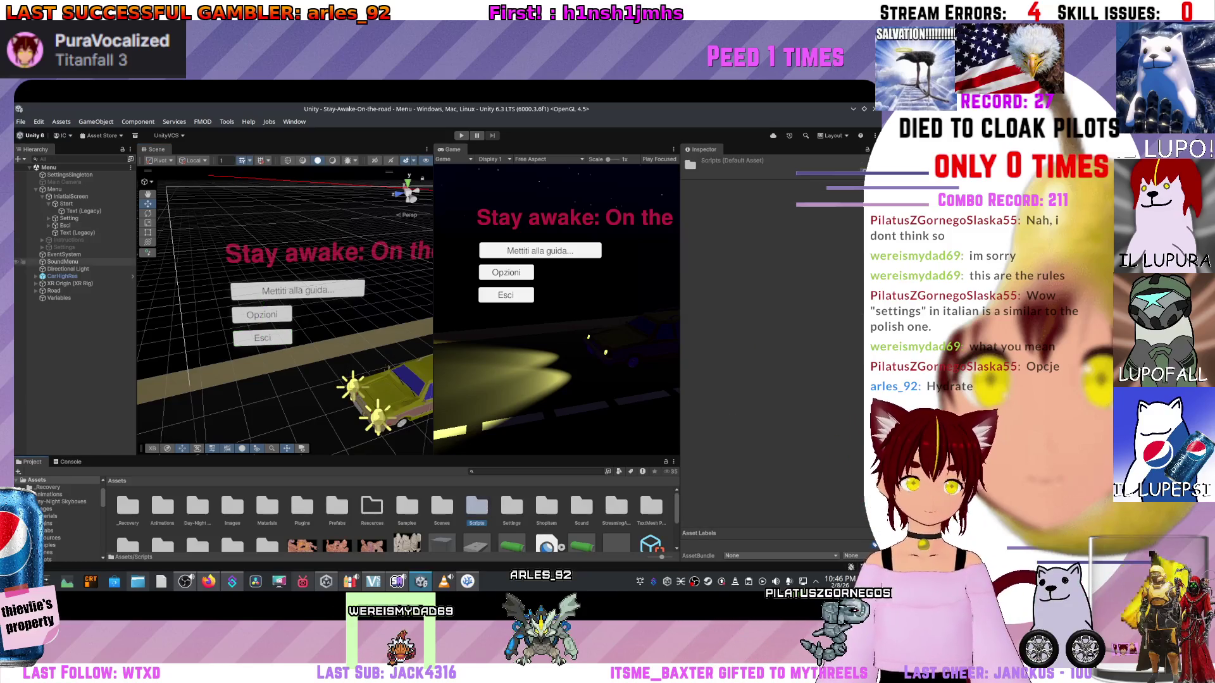
{"action": "double_click", "coordinate": [66, 203]}
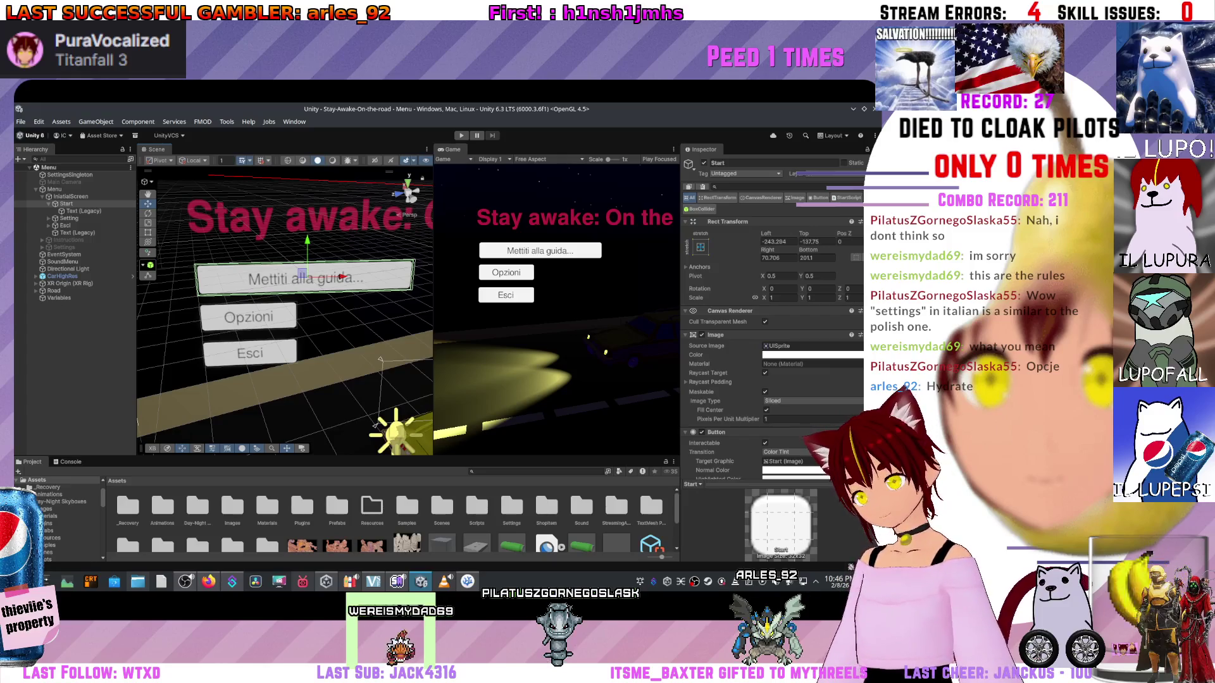
{"action": "left_click", "coordinate": [249, 317]}
{"action": "left_click", "coordinate": [250, 353]}
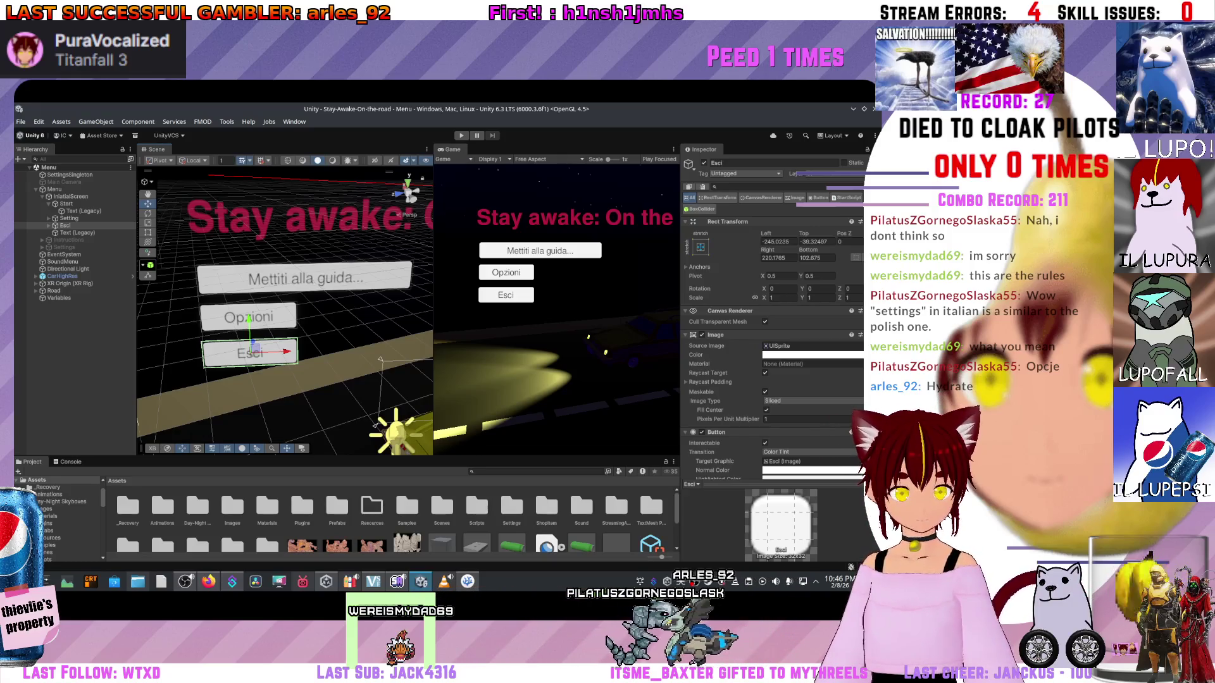
{"action": "double_click", "coordinate": [442, 506]}
{"action": "left_click", "coordinate": [265, 506]}
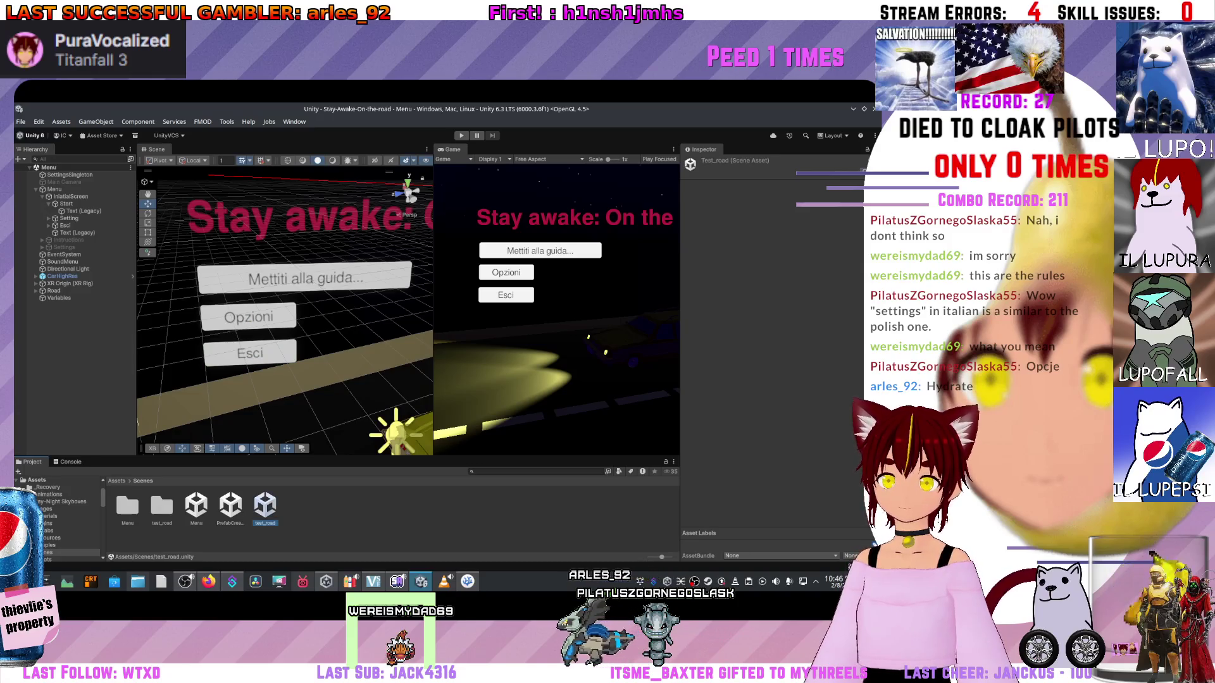
- Open the test_road scene and expand UI and GameOverUI down to the Riprova button
{"action": "double_click", "coordinate": [265, 506]}
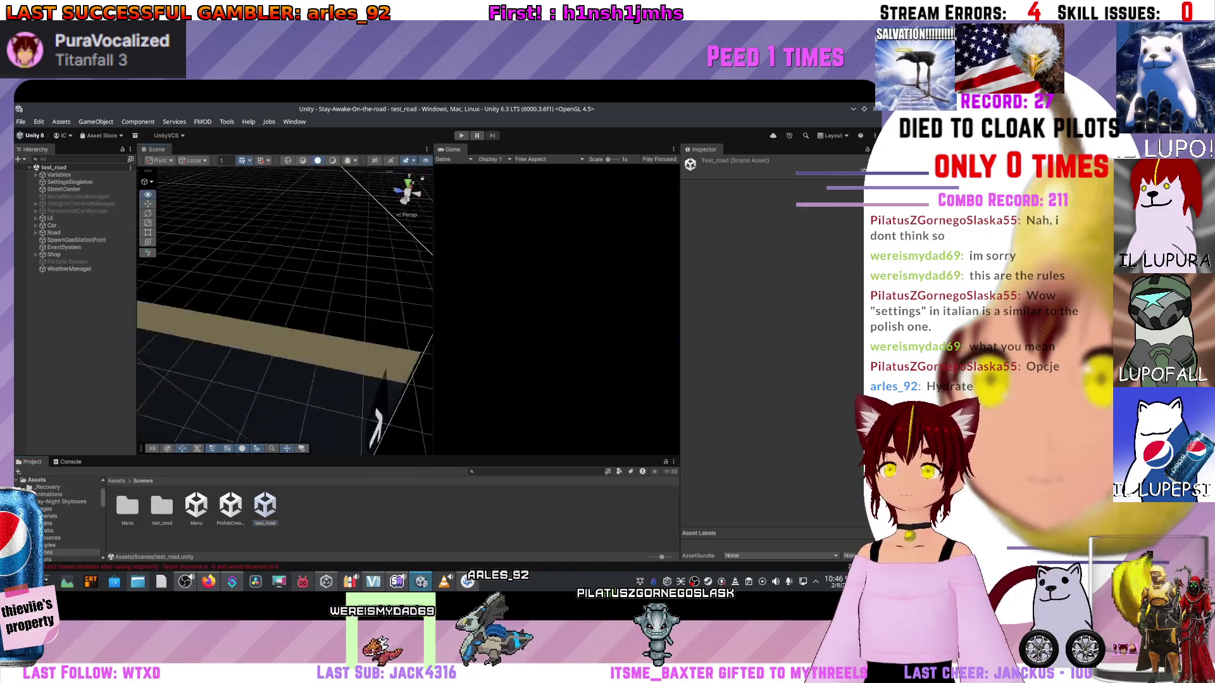
{"action": "left_click_drag", "start_coordinate": [378, 430], "coordinate": [345, 367]}
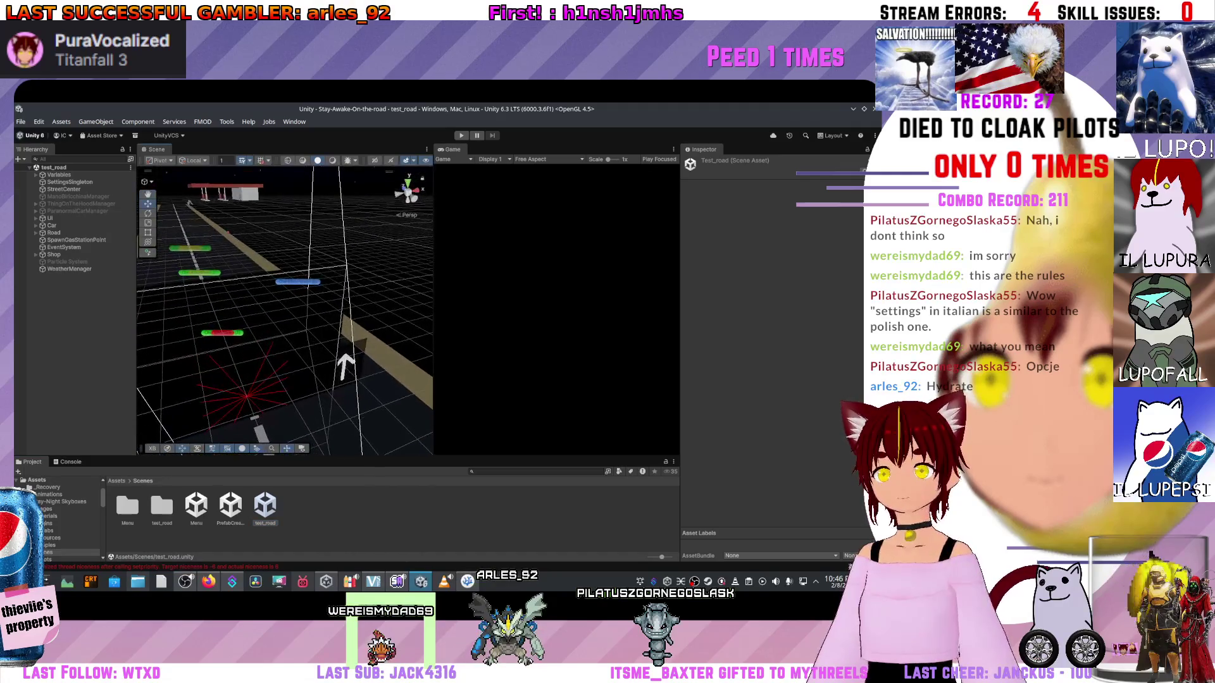
{"action": "mouse_move", "coordinate": [433, 304]}
{"action": "left_mouse_down"}
{"action": "mouse_move", "coordinate": [325, 304]}
{"action": "mouse_move", "coordinate": [376, 304]}
{"action": "mouse_move", "coordinate": [320, 447]}
{"action": "left_mouse_up"}
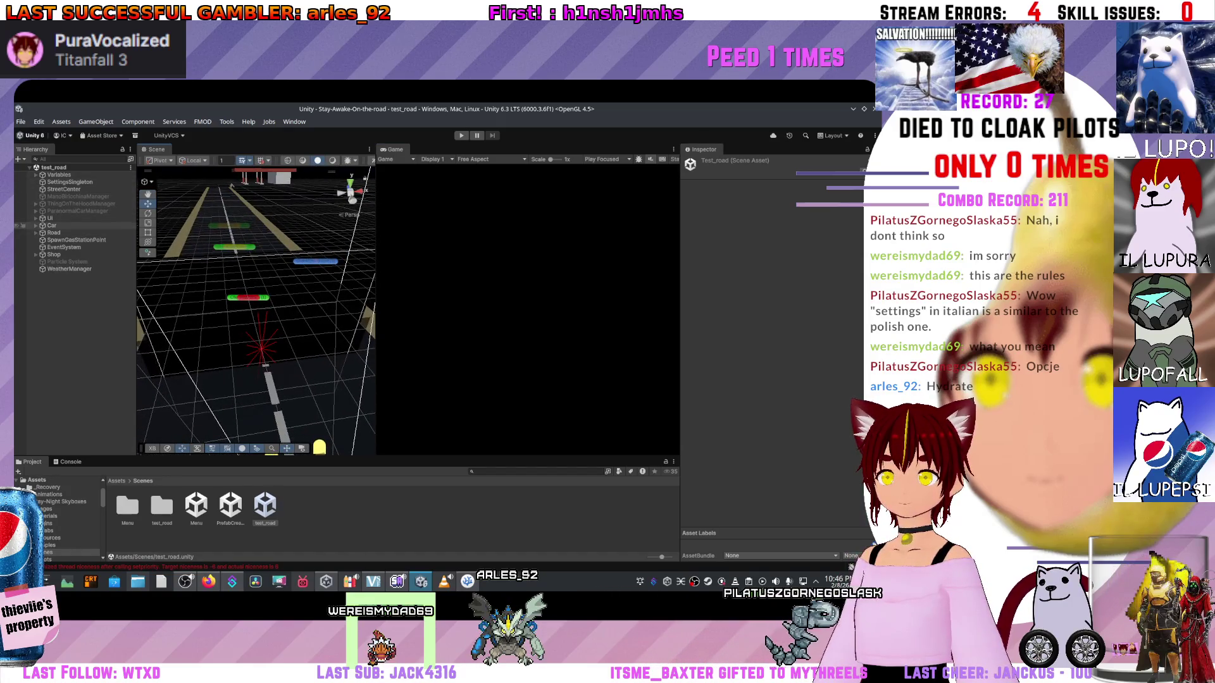
{"action": "left_click", "coordinate": [50, 218]}
{"action": "left_click", "coordinate": [22, 255]}
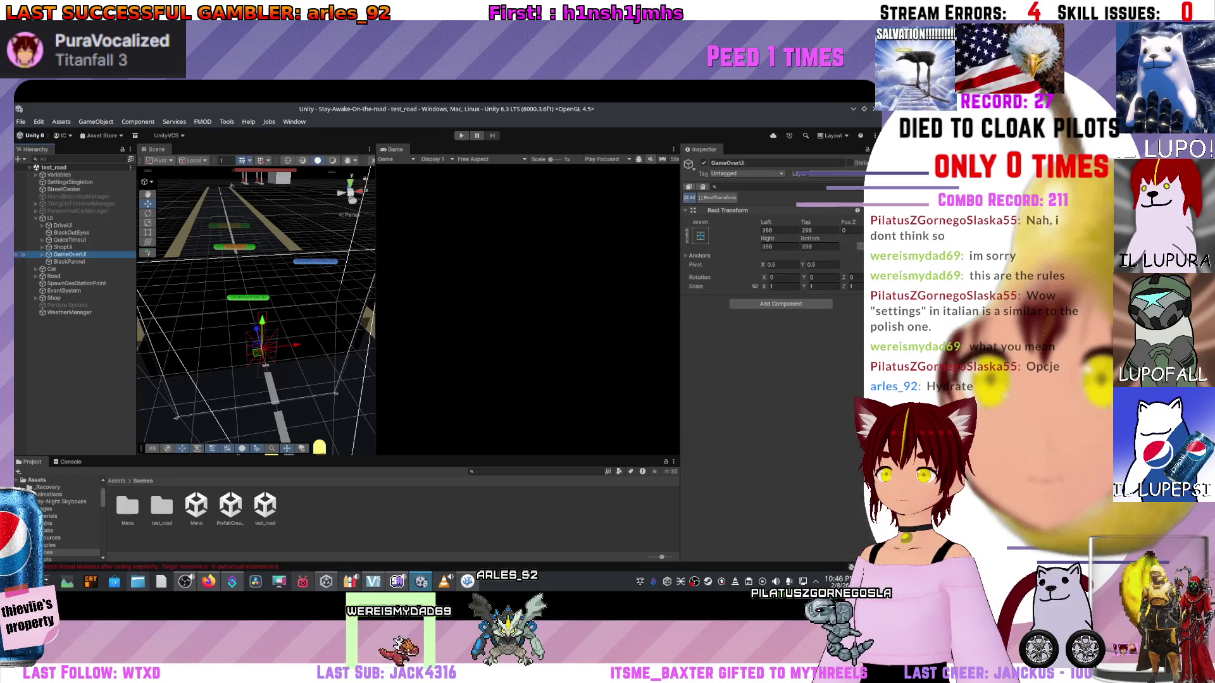
{"action": "key", "text": "Right"}
{"action": "left_click", "coordinate": [22, 297]}
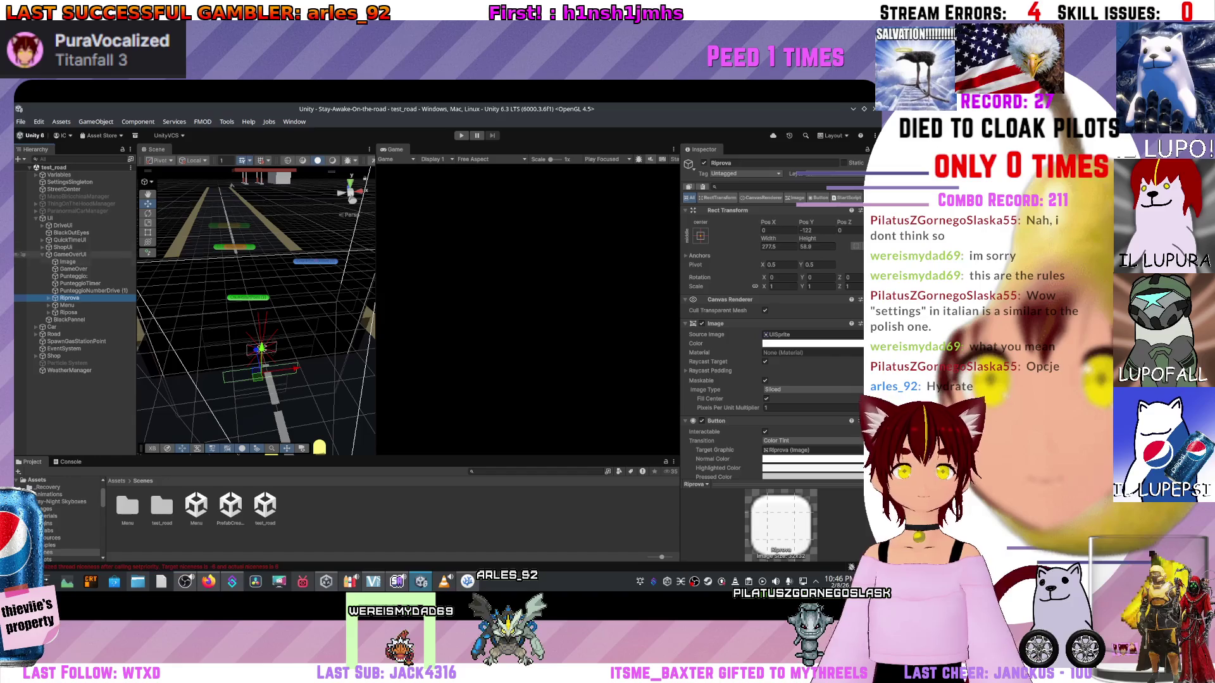
- Deactivate DriveUI, BlackOutEyes, QuickTimeUI and ShopUi together, leaving GameOverUI active
{"action": "left_click", "coordinate": [22, 225]}
{"action": "left_click", "coordinate": [22, 254], "text": "shift"}
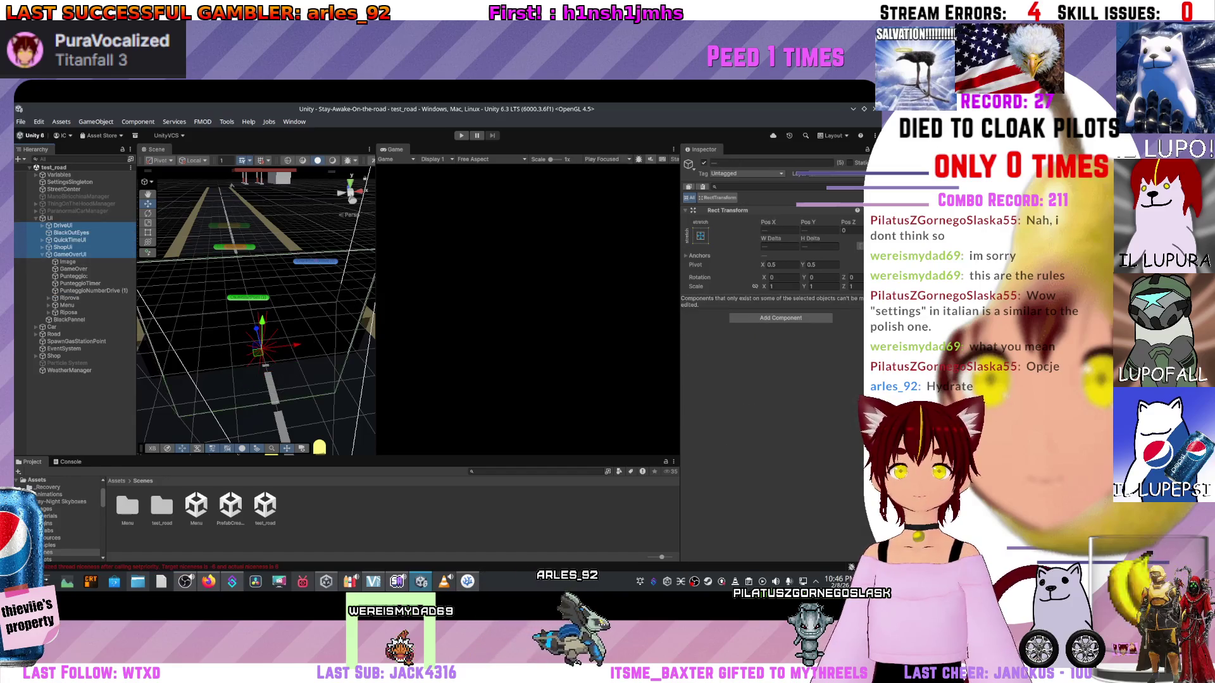
{"action": "key", "text": "shift+Up"}
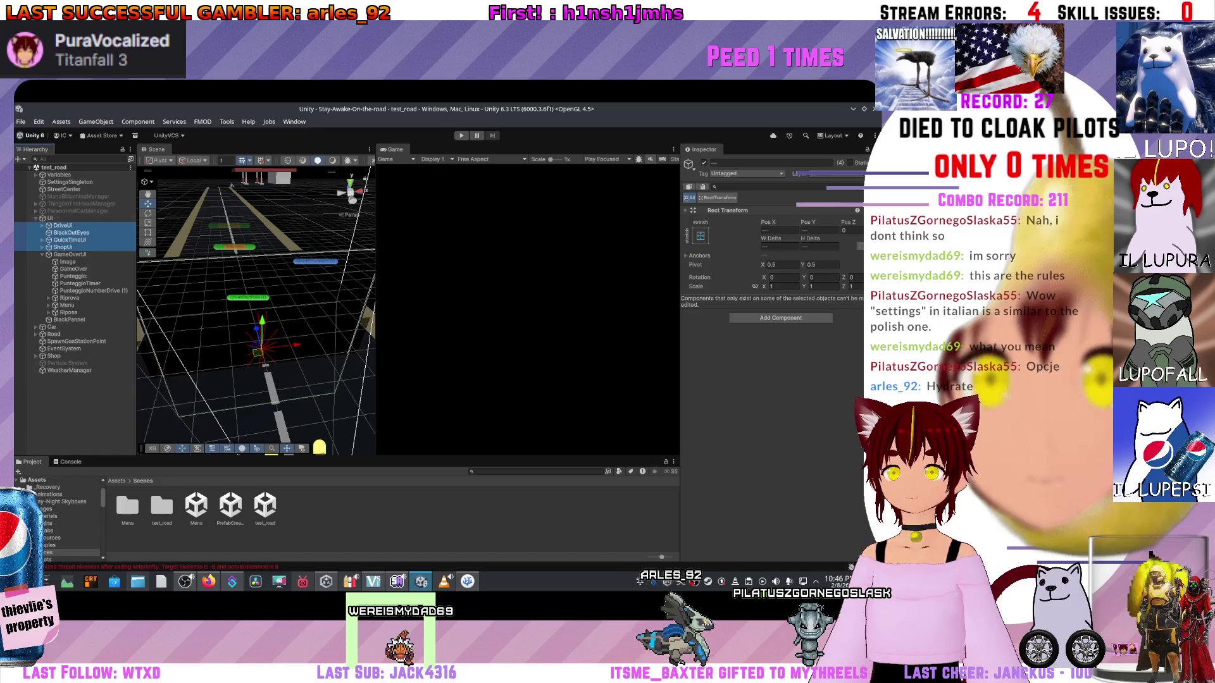
{"action": "key", "text": "alt+shift+a"}
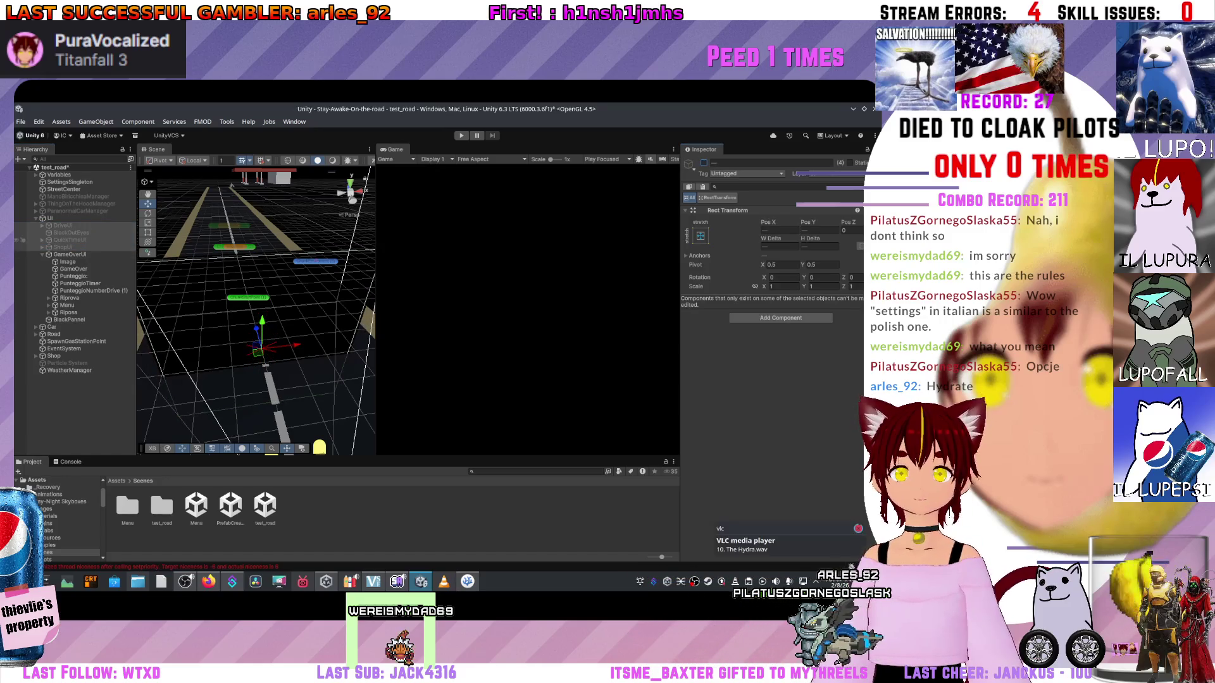
{"action": "left_click", "coordinate": [69, 319]}
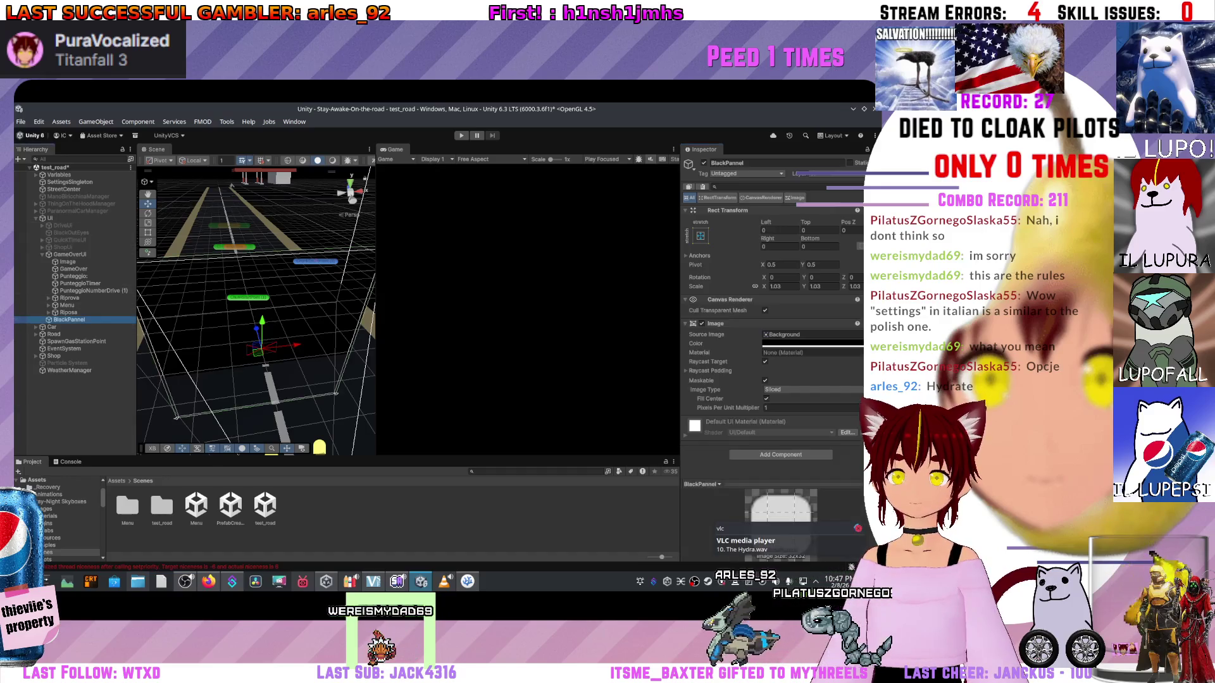
- Deactivate BlackPannel to reveal the red game-over screen and select Riprova, Menu and Riposa
{"action": "key", "text": "alt+shift+a"}
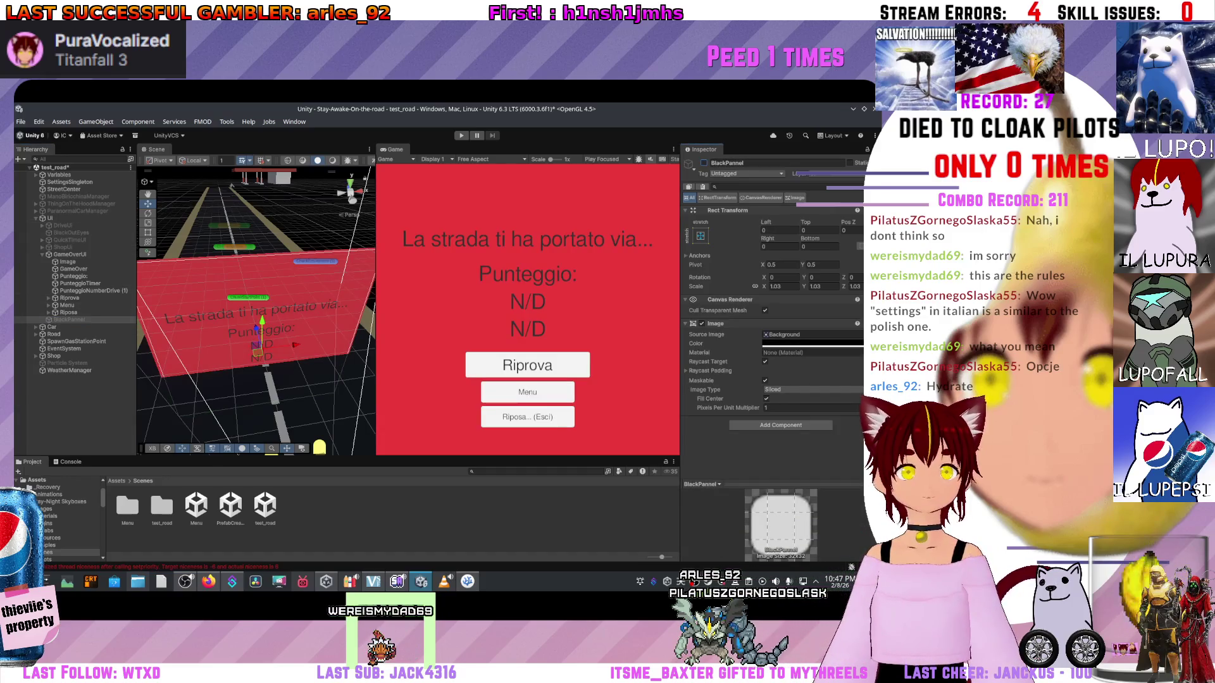
{"action": "left_click", "coordinate": [23, 298]}
{"action": "left_click", "coordinate": [23, 312], "text": "shift"}
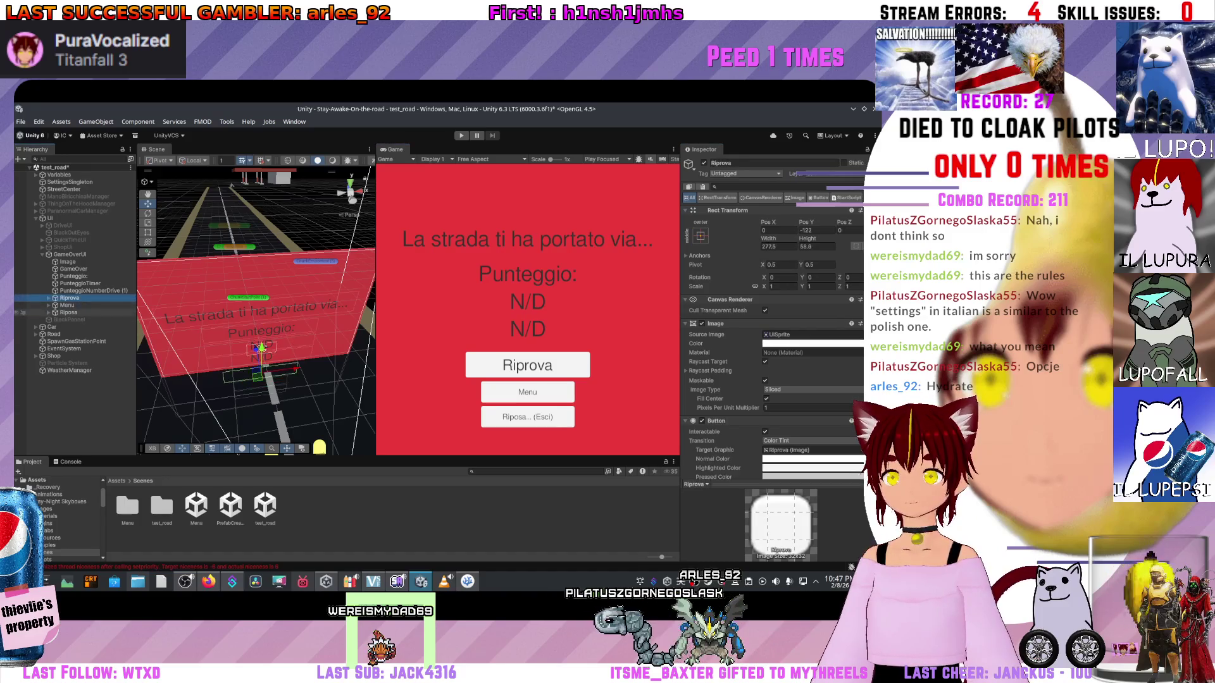
{"action": "right_click", "coordinate": [796, 198]}
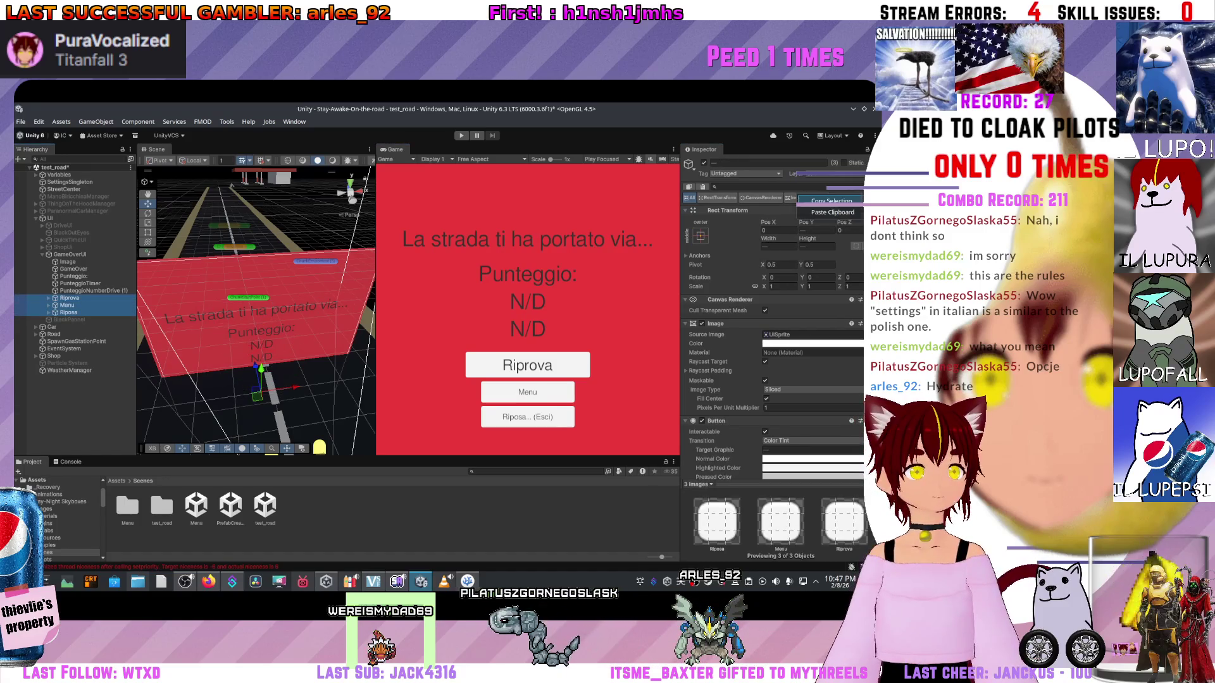
{"action": "left_click", "coordinate": [831, 201]}
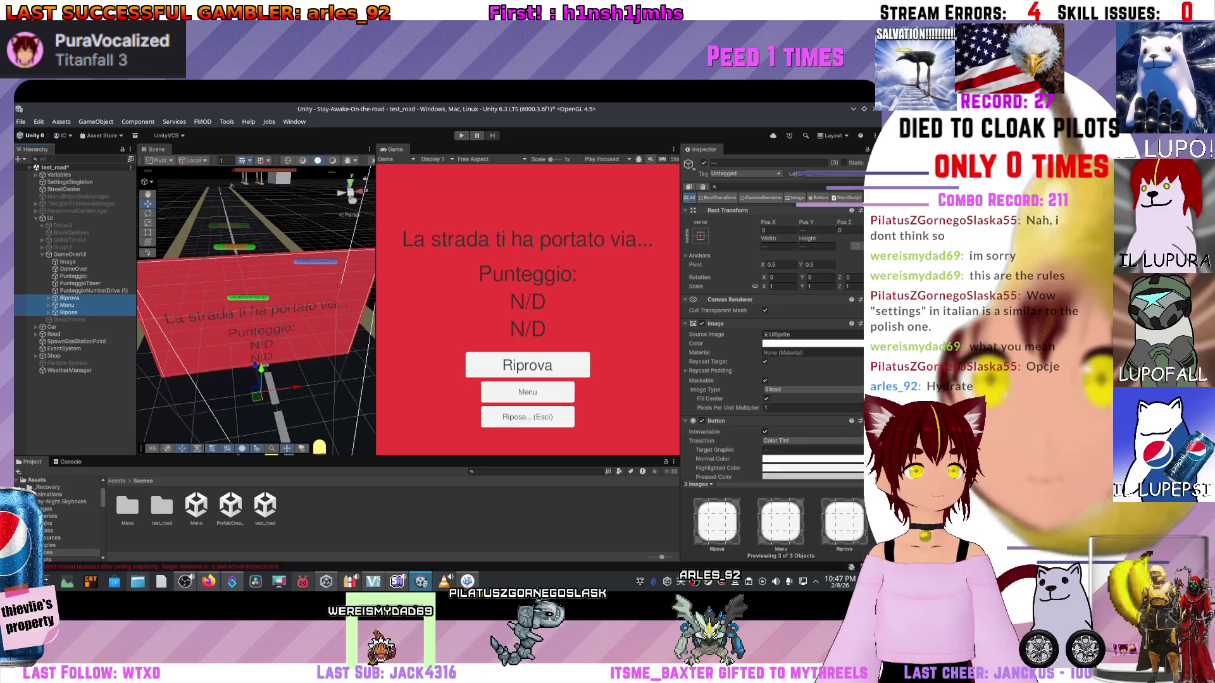
- Select only Riprova and frame it head-on in the Scene view, showing its Box Collider
{"action": "left_click", "coordinate": [69, 298]}
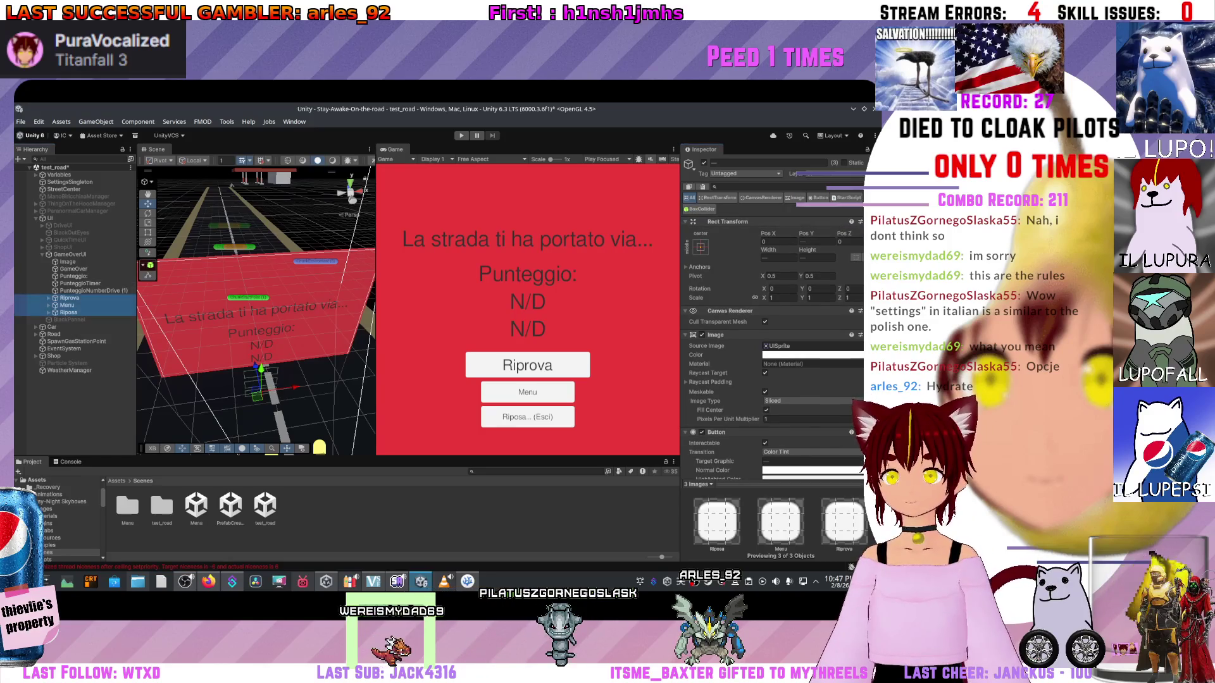
{"action": "left_click_drag", "start_coordinate": [257, 310], "coordinate": [304, 259]}
{"action": "key", "text": "f"}
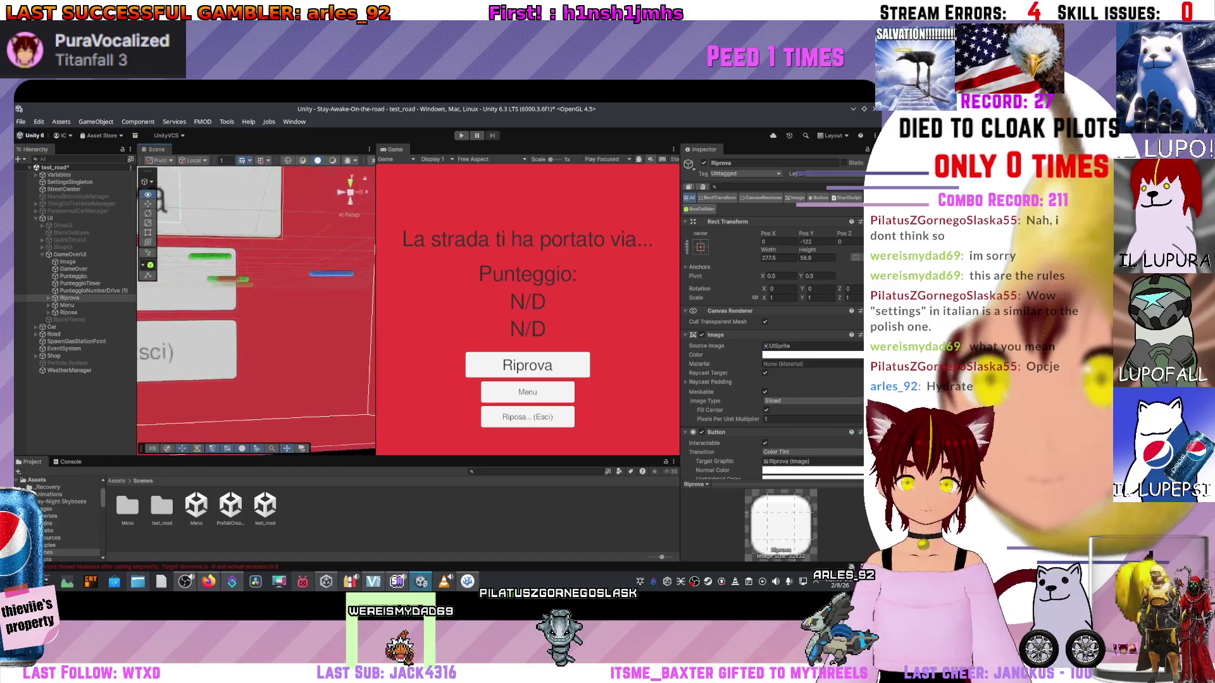
{"action": "left_click_drag", "start_coordinate": [228, 202], "coordinate": [250, 195]}
{"action": "scroll", "coordinate": [773, 317], "scroll_direction": "down", "scroll_amount": 5}
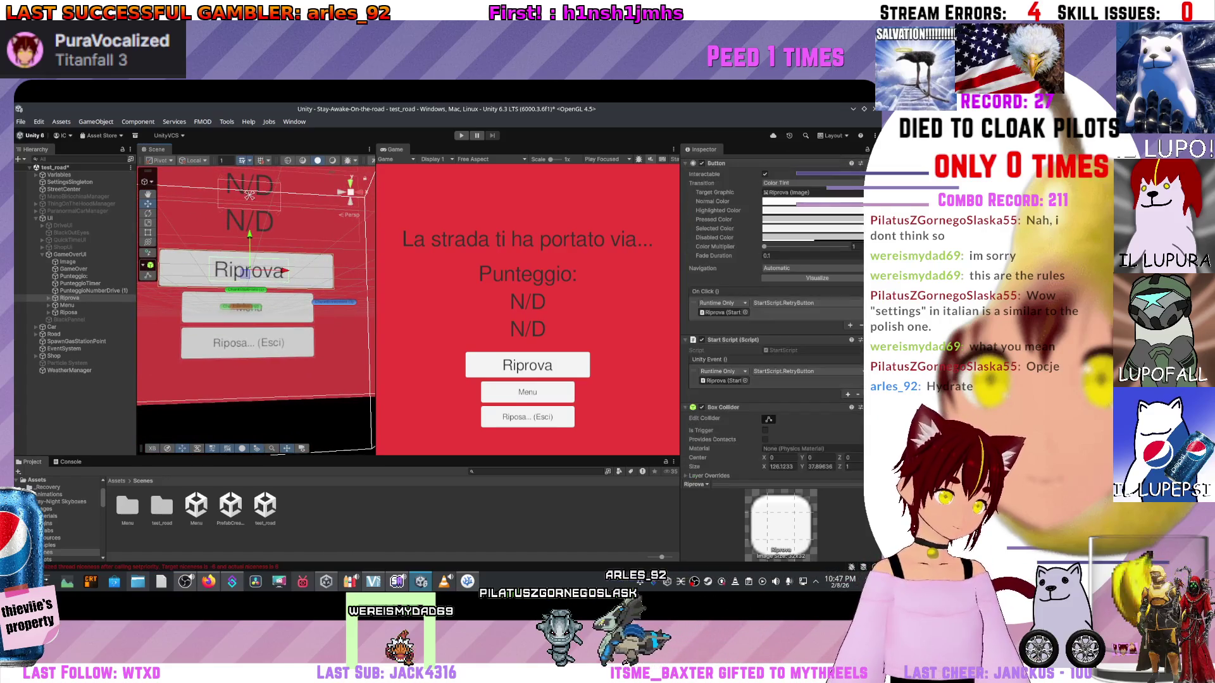
- Resize Riprova's Box Collider, setting its height to 104.2
{"action": "scroll", "coordinate": [773, 317], "scroll_direction": "down", "scroll_amount": 5}
{"action": "left_click", "coordinate": [782, 417]}
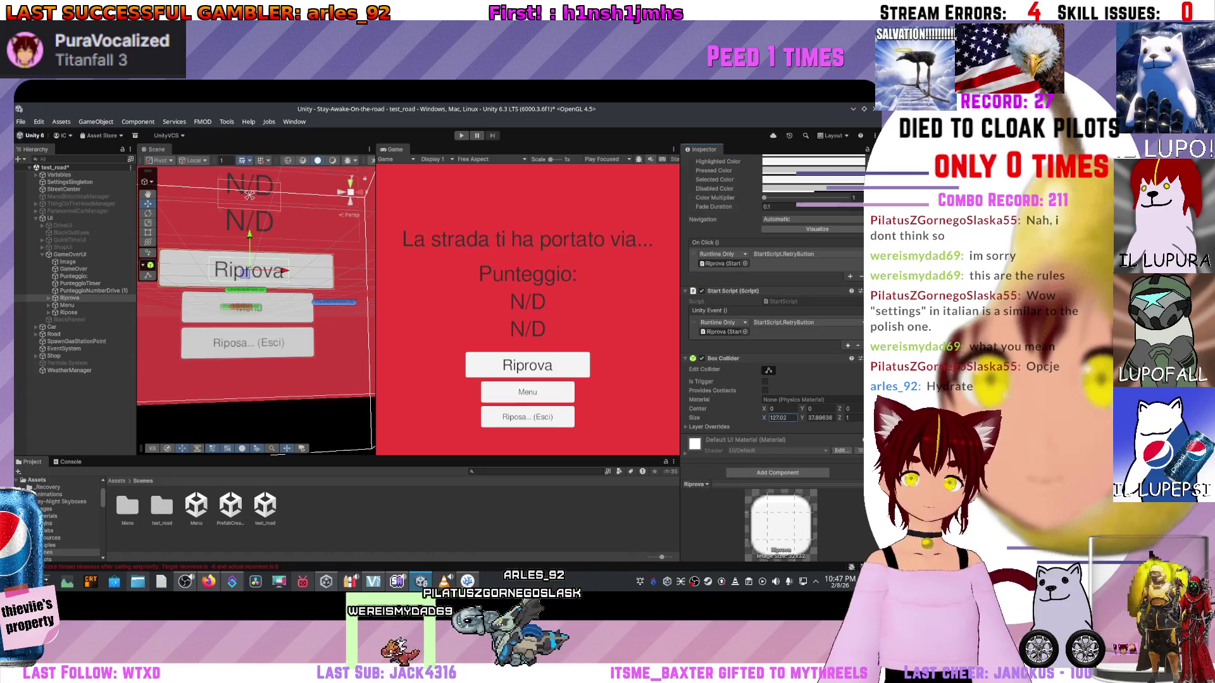
{"action": "type", "text": "165.23"}
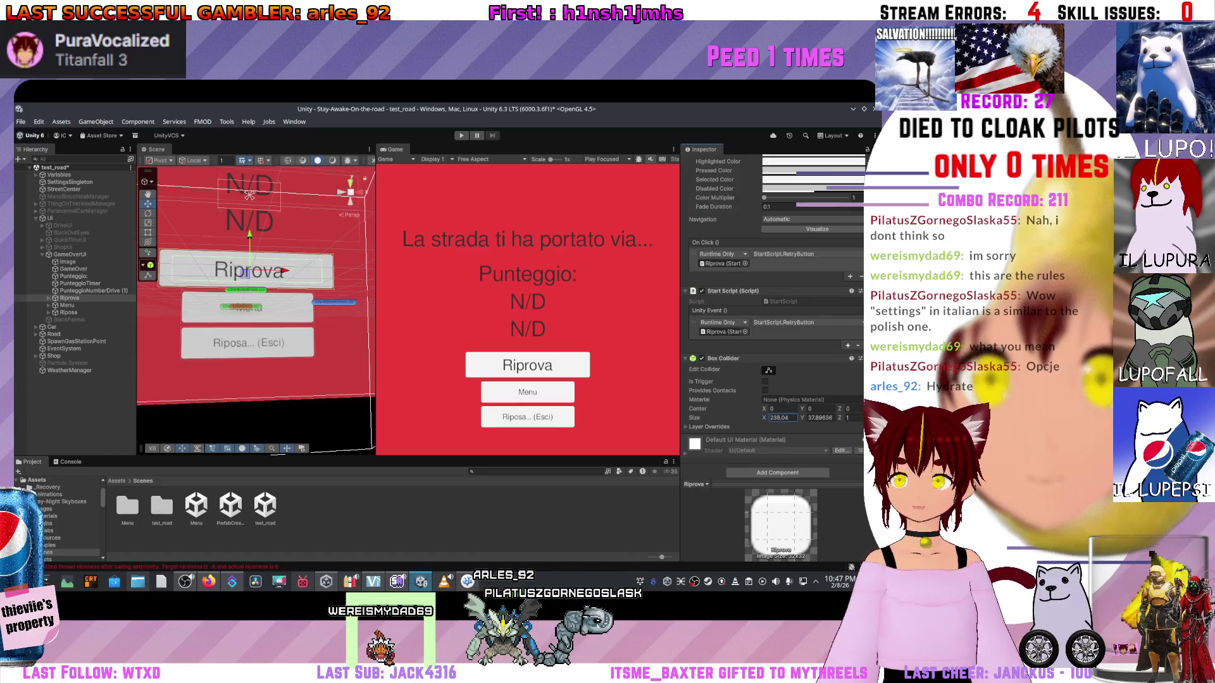
{"action": "type", "text": "280.76"}
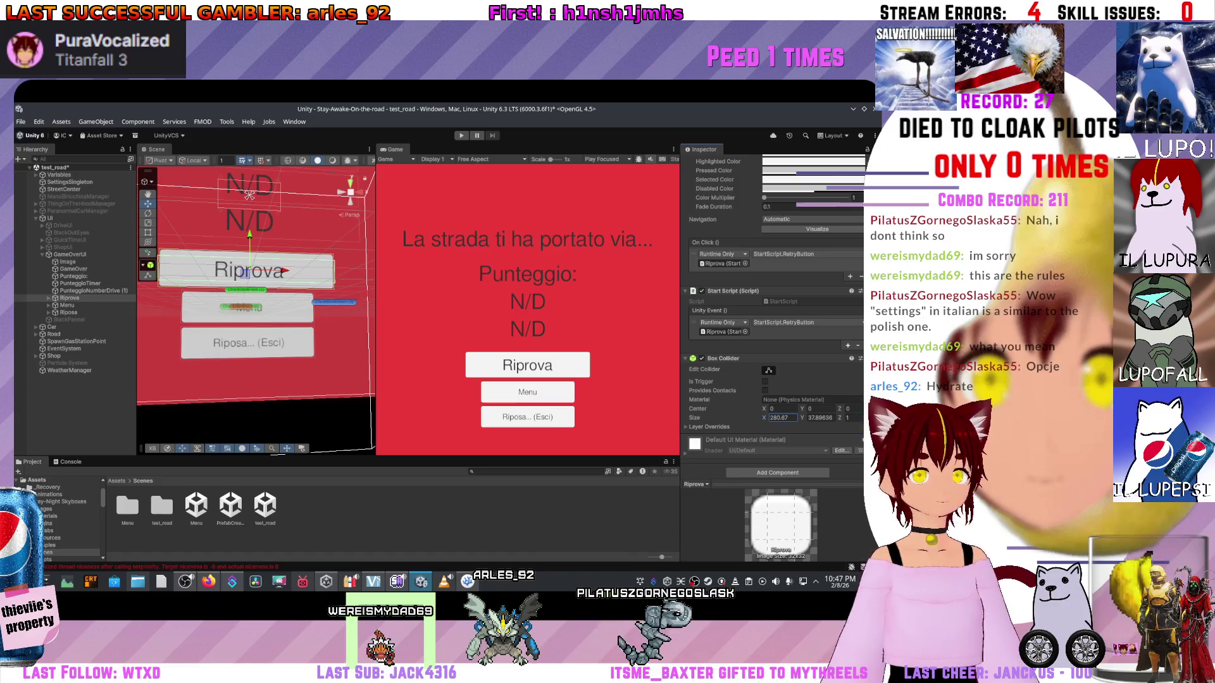
{"action": "left_click", "coordinate": [819, 417]}
{"action": "type", "text": "183.2"}
{"action": "key", "text": "BackSpace"}
{"action": "key", "text": "BackSpace"}
{"action": "key", "text": "BackSpace"}
{"action": "type", "text": "04.2"}
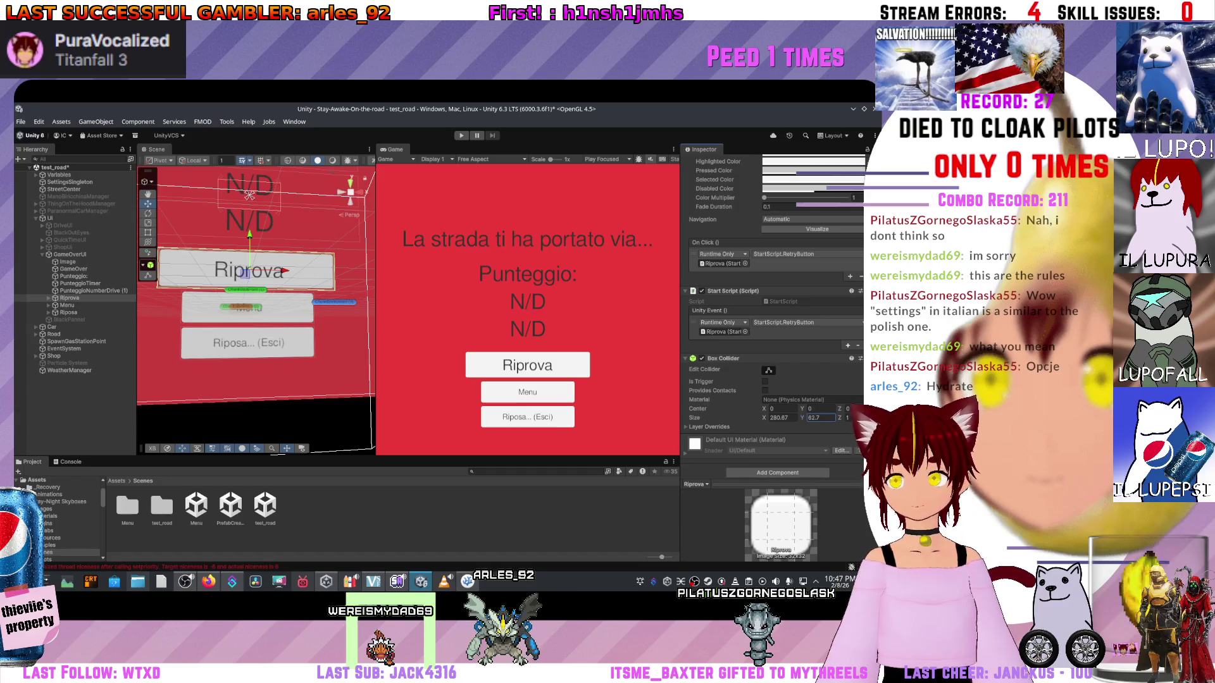
- Set the Menu button's Box Collider size to 213.9 by 53.8
{"action": "left_click", "coordinate": [67, 305]}
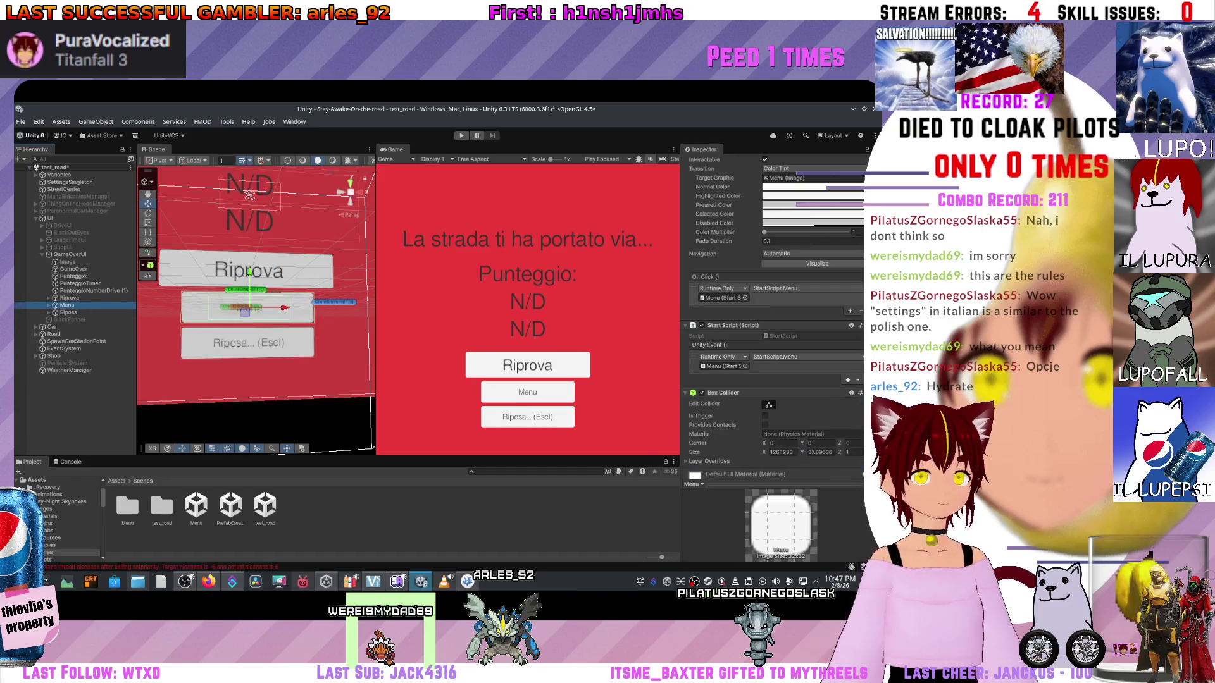
{"action": "type", "text": "238"}
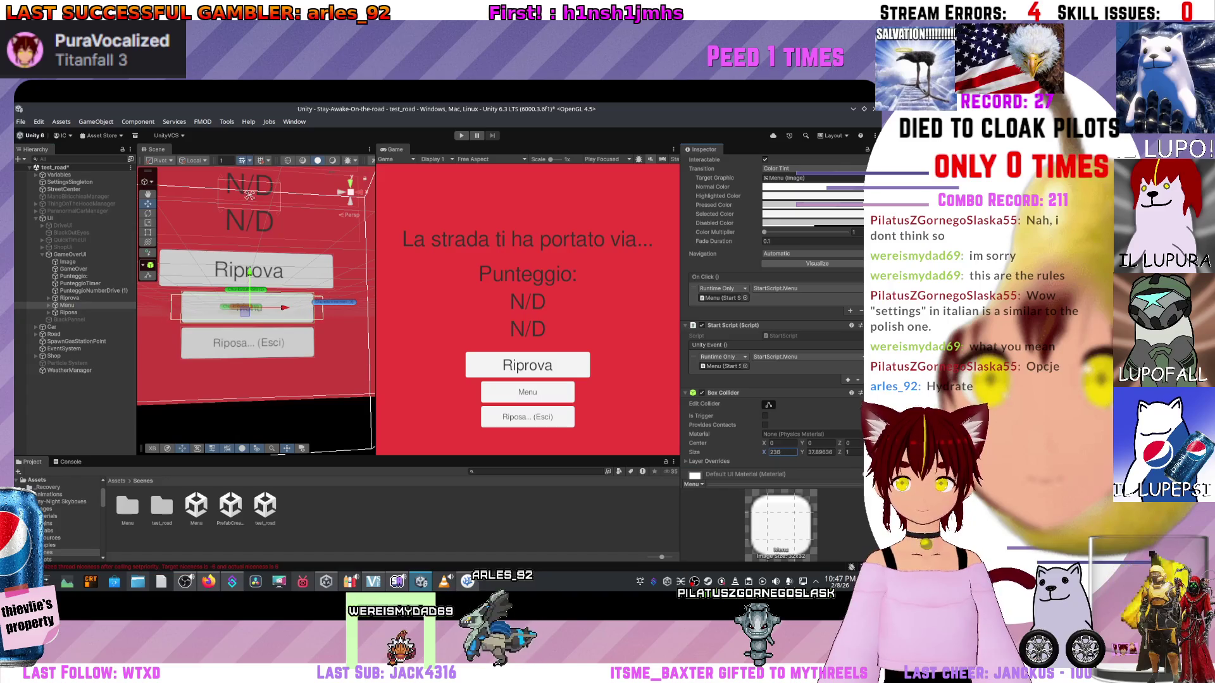
{"action": "key", "text": "BackSpace"}
{"action": "type", "text": "5"}
{"action": "key", "text": "BackSpace"}
{"action": "key", "text": "BackSpace"}
{"action": "key", "text": "BackSpace"}
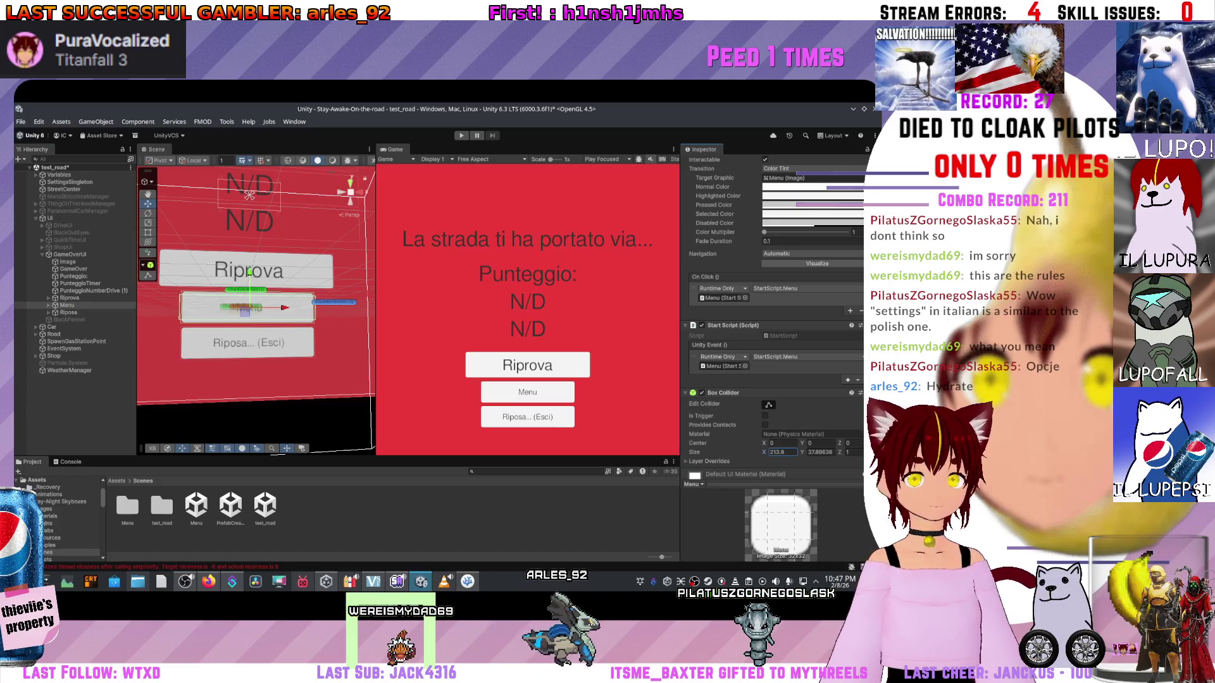
{"action": "type", "text": "3.9"}
{"action": "key", "text": "Tab"}
{"action": "type", "text": "53.8"}
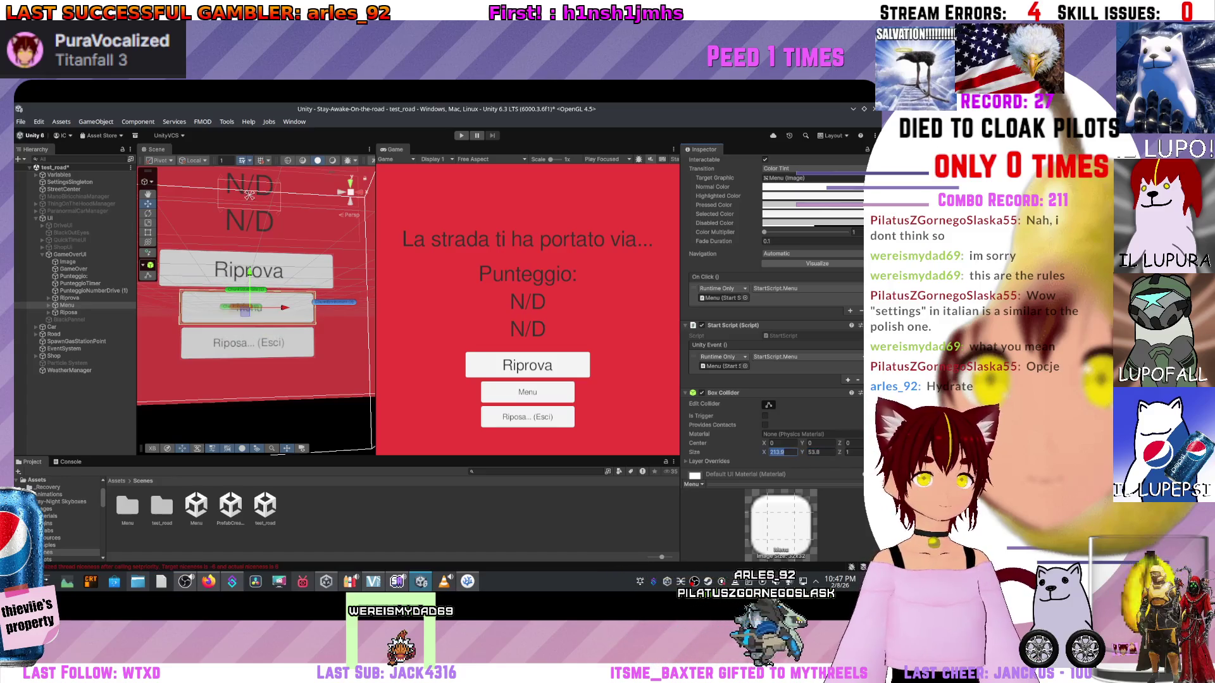
- Give Riposa's Box Collider width 213.9 and check it against Menu's 53.8 height
{"action": "left_click", "coordinate": [68, 313]}
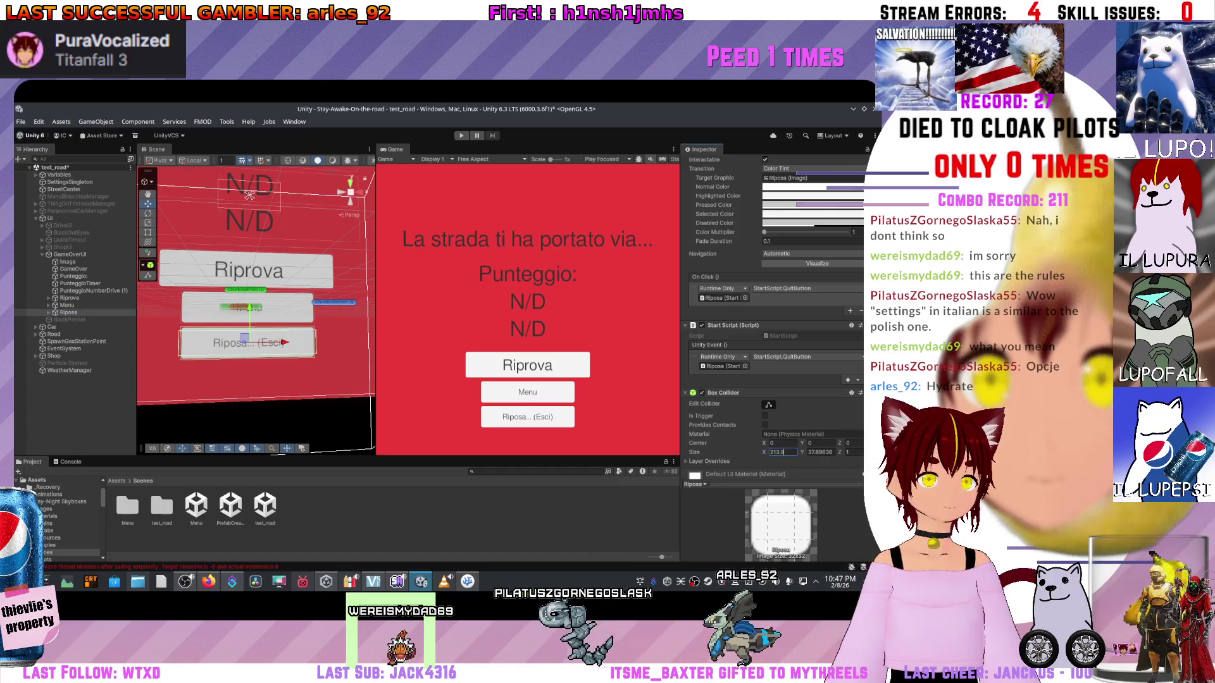
{"action": "type", "text": "213.9"}
{"action": "key", "text": "Tab"}
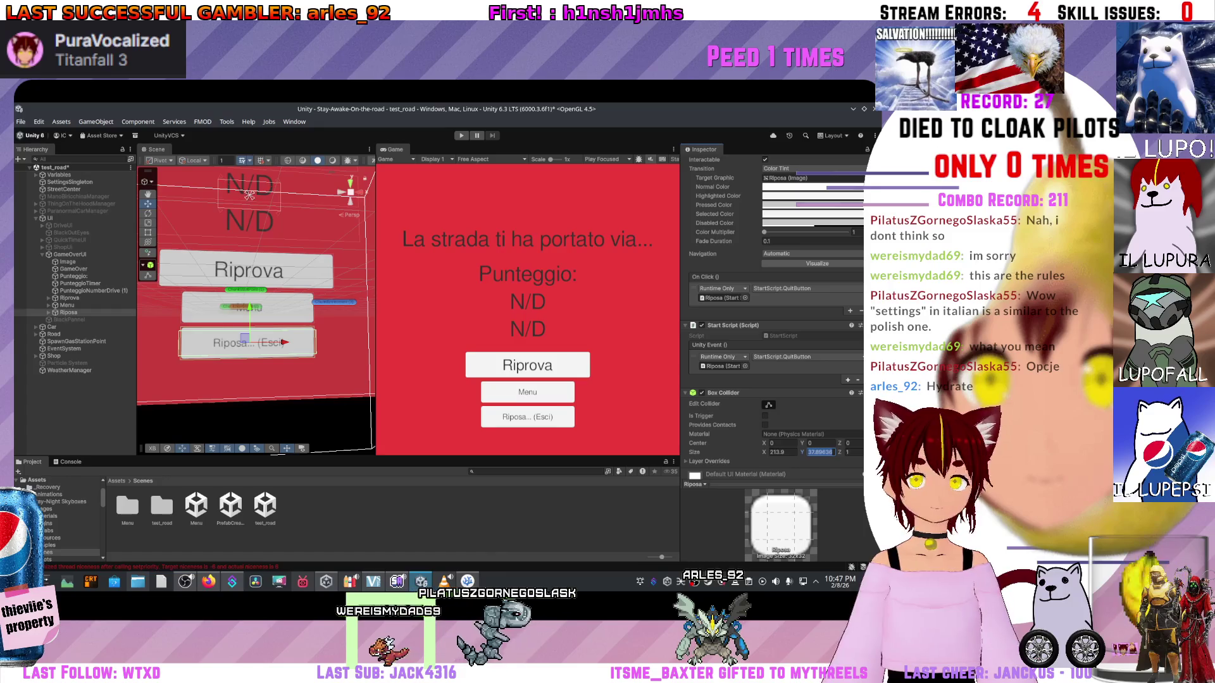
{"action": "left_click", "coordinate": [67, 305]}
{"action": "left_click", "coordinate": [820, 452]}
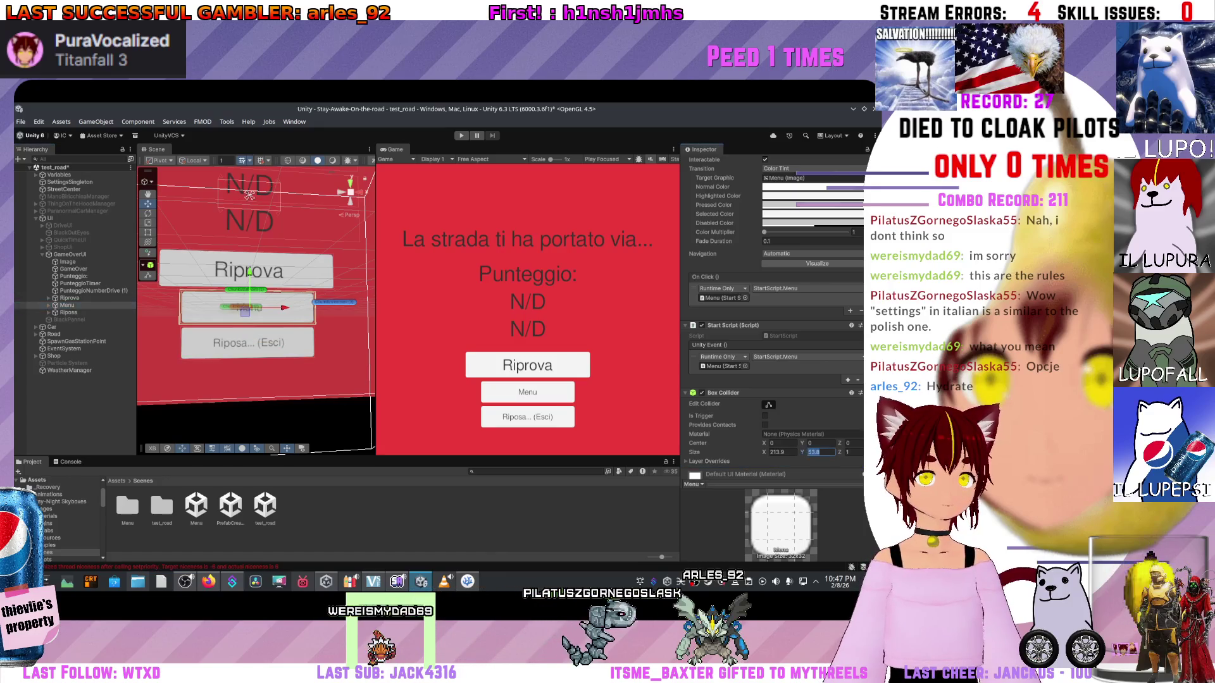
{"action": "left_click", "coordinate": [68, 312]}
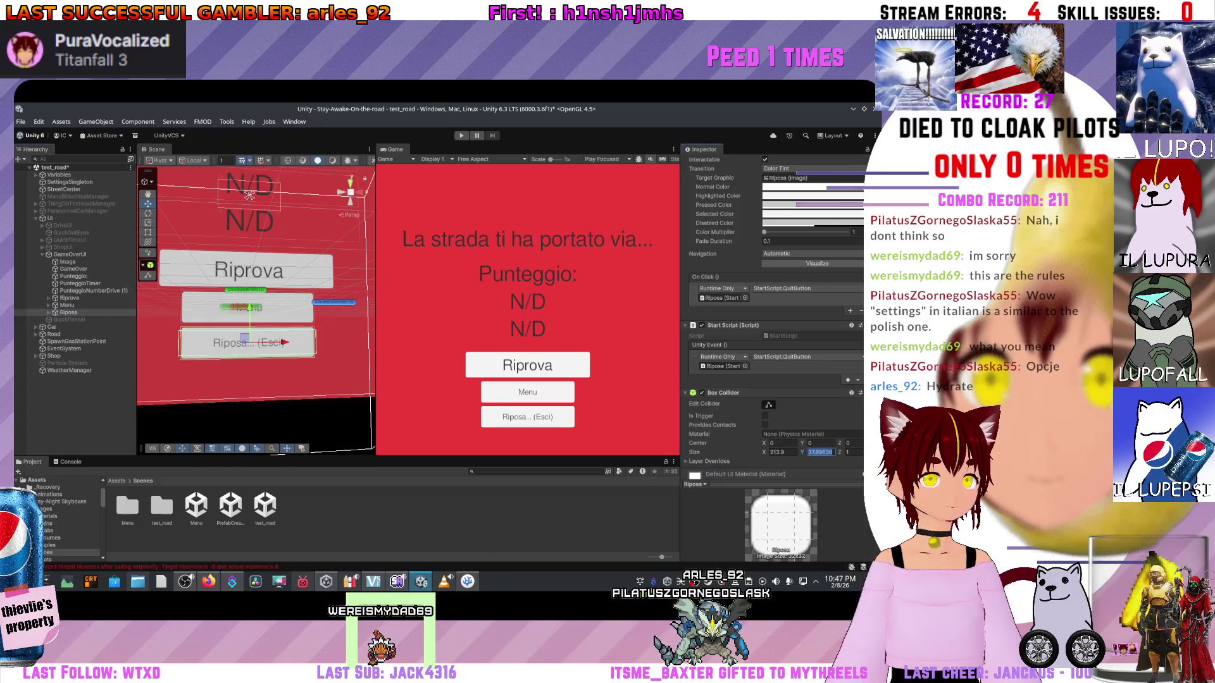
{"action": "left_click_drag", "start_coordinate": [253, 304], "coordinate": [253, 335]}
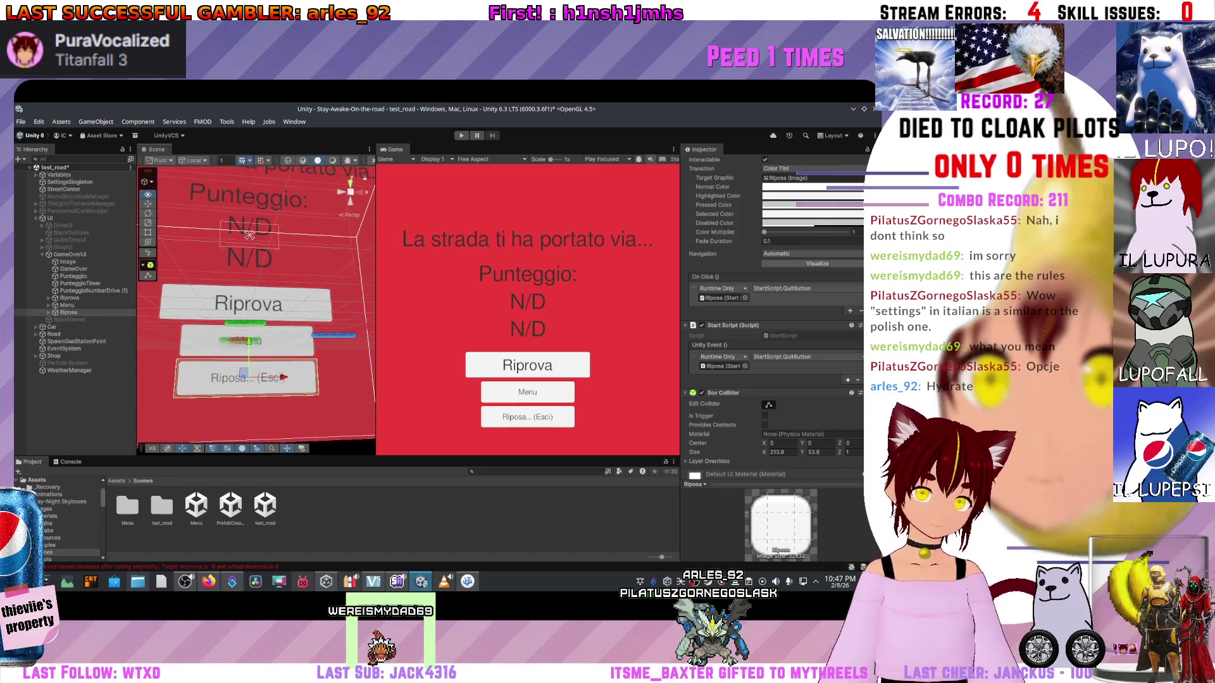
{"action": "left_click_drag", "start_coordinate": [249, 234], "coordinate": [250, 295]}
- Re-activate BlackPannel so the Game view goes dark, then expand Car and AnimationCar to Player
{"action": "key", "text": "f"}
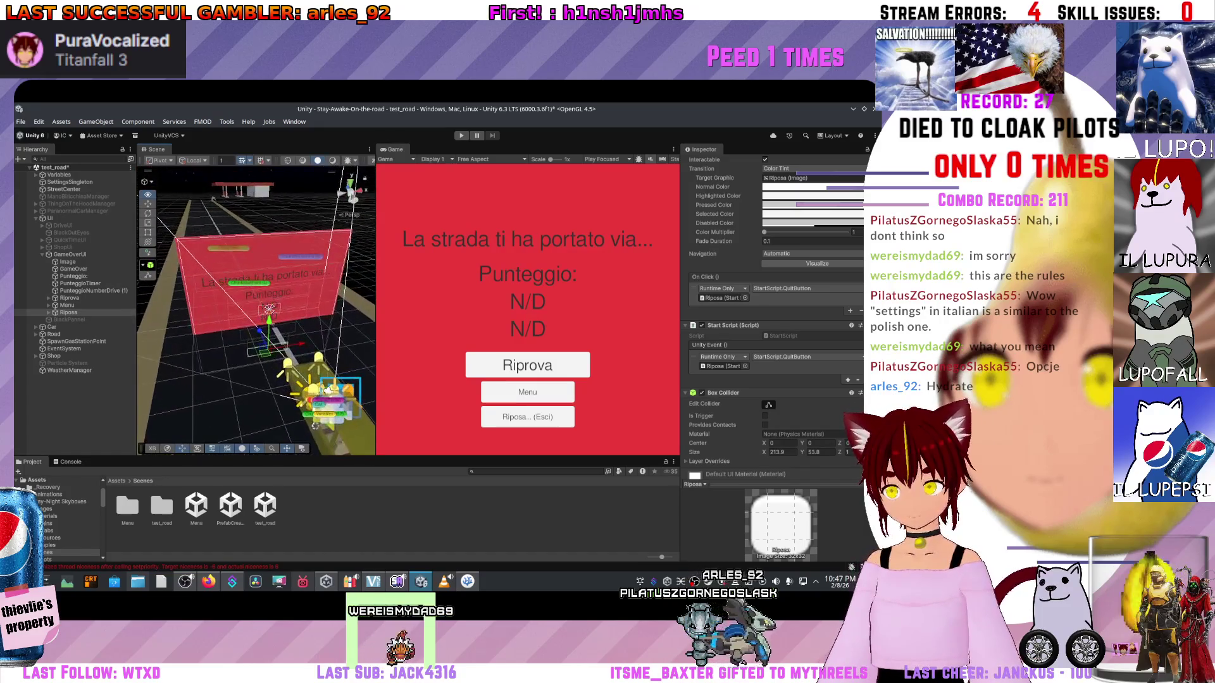
{"action": "scroll", "coordinate": [772, 316], "scroll_direction": "up", "scroll_amount": 10}
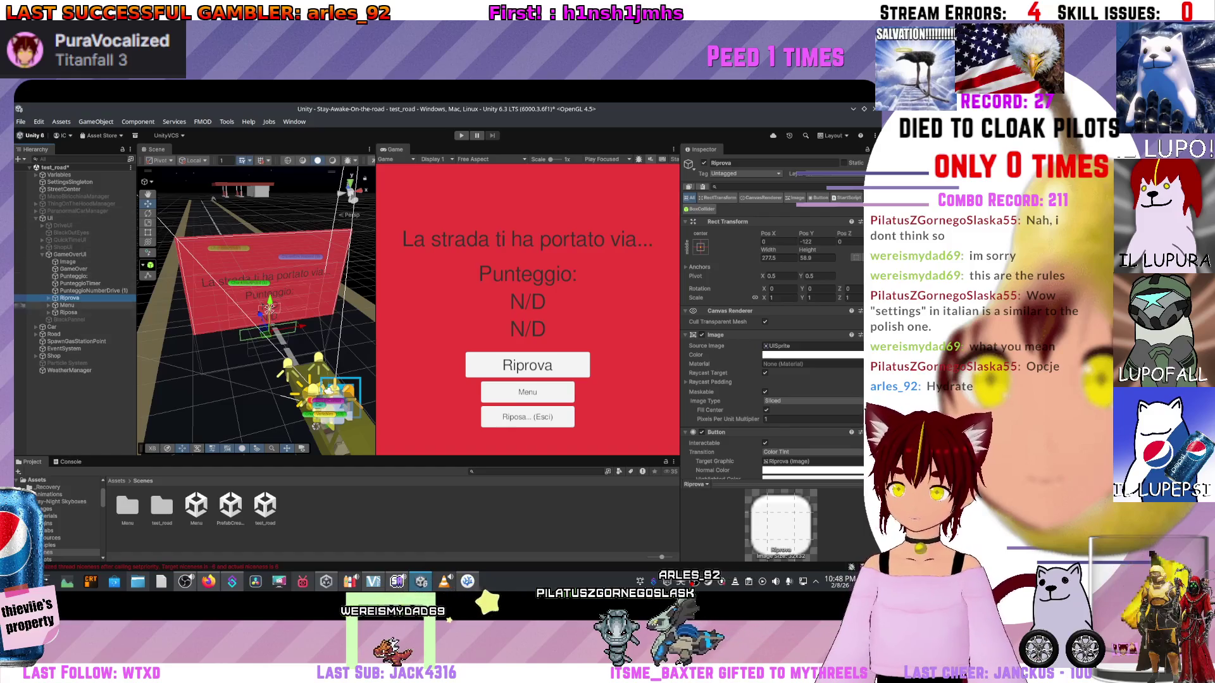
{"action": "left_click", "coordinate": [70, 254]}
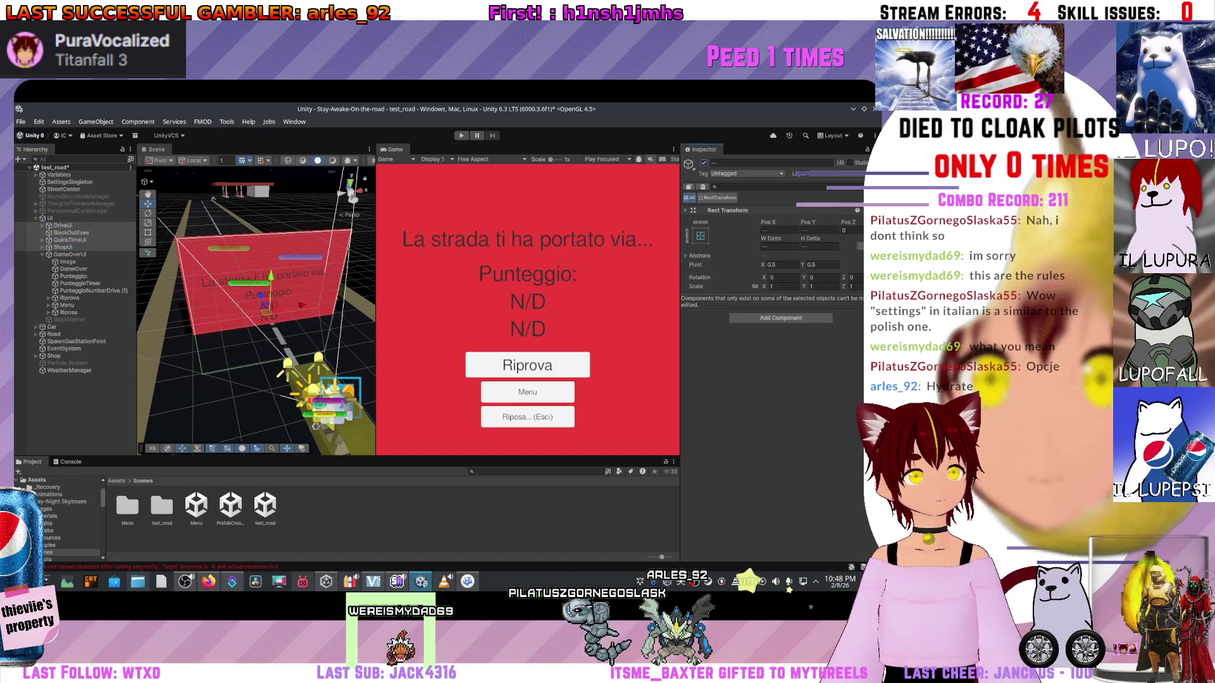
{"action": "left_click", "coordinate": [69, 320]}
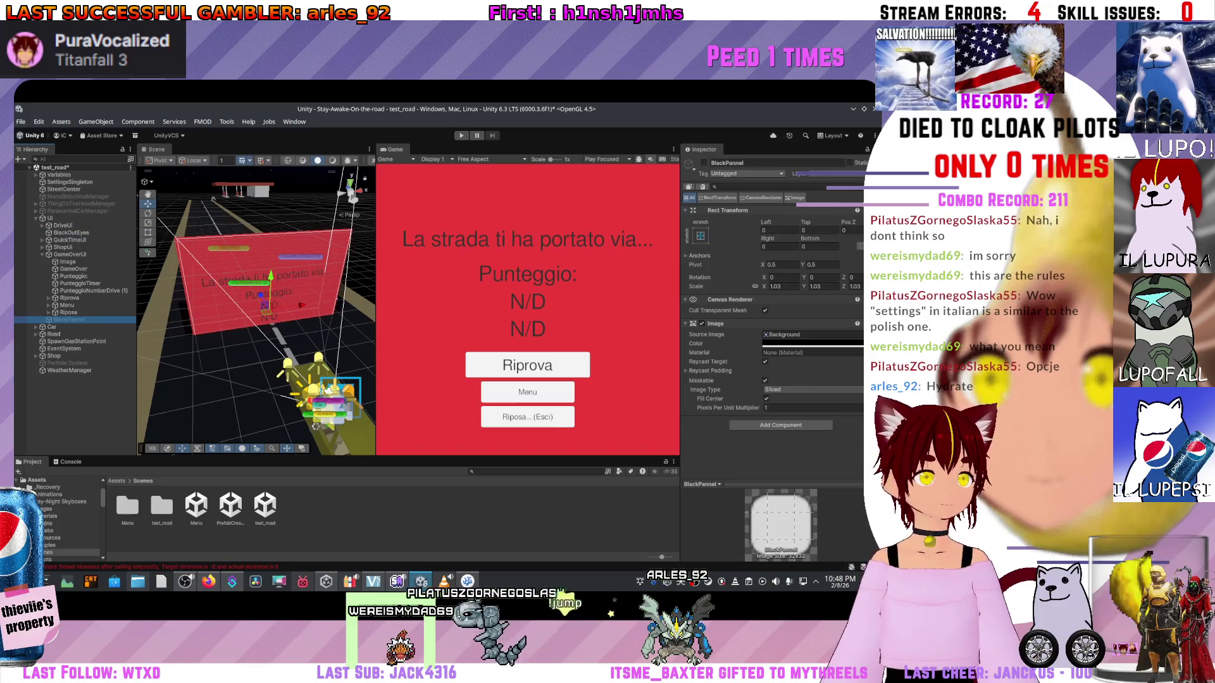
{"action": "left_click", "coordinate": [703, 163]}
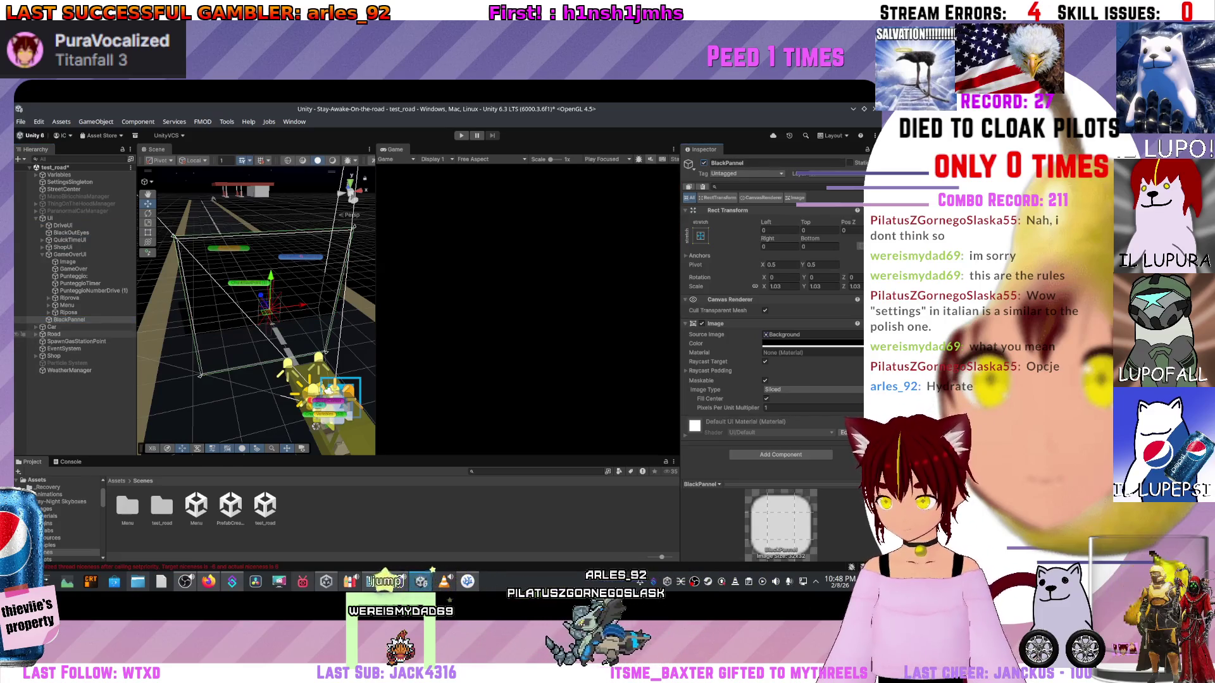
{"action": "left_click", "coordinate": [36, 327]}
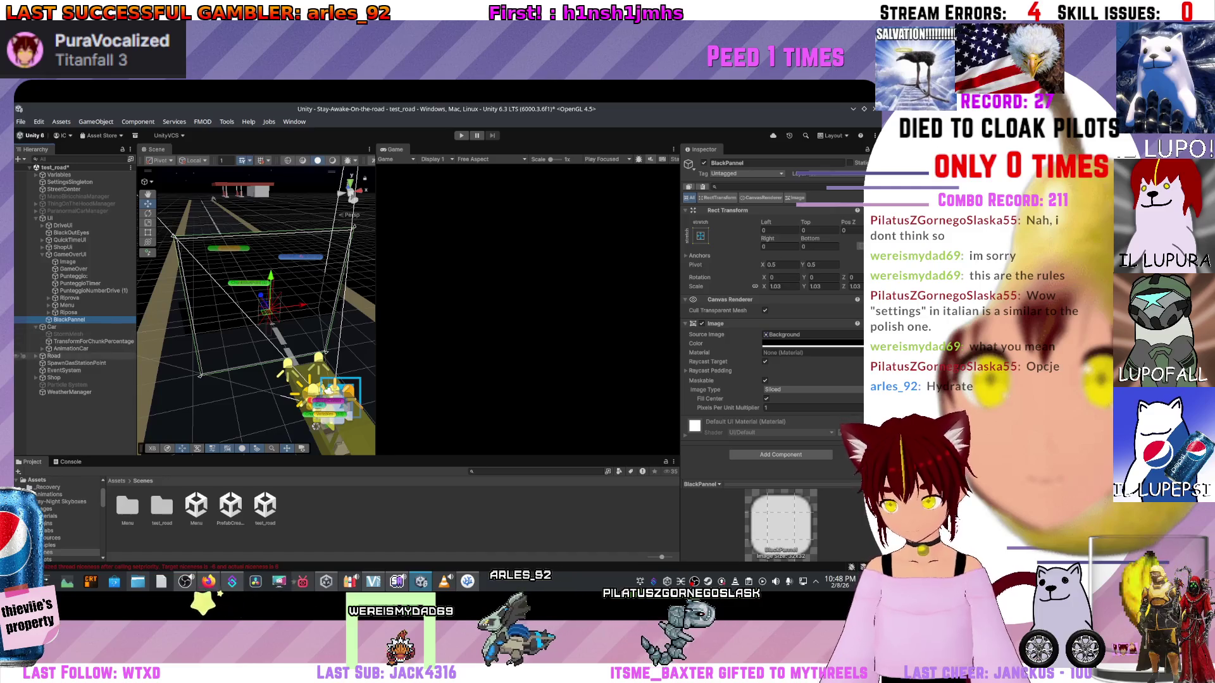
{"action": "left_click", "coordinate": [41, 348]}
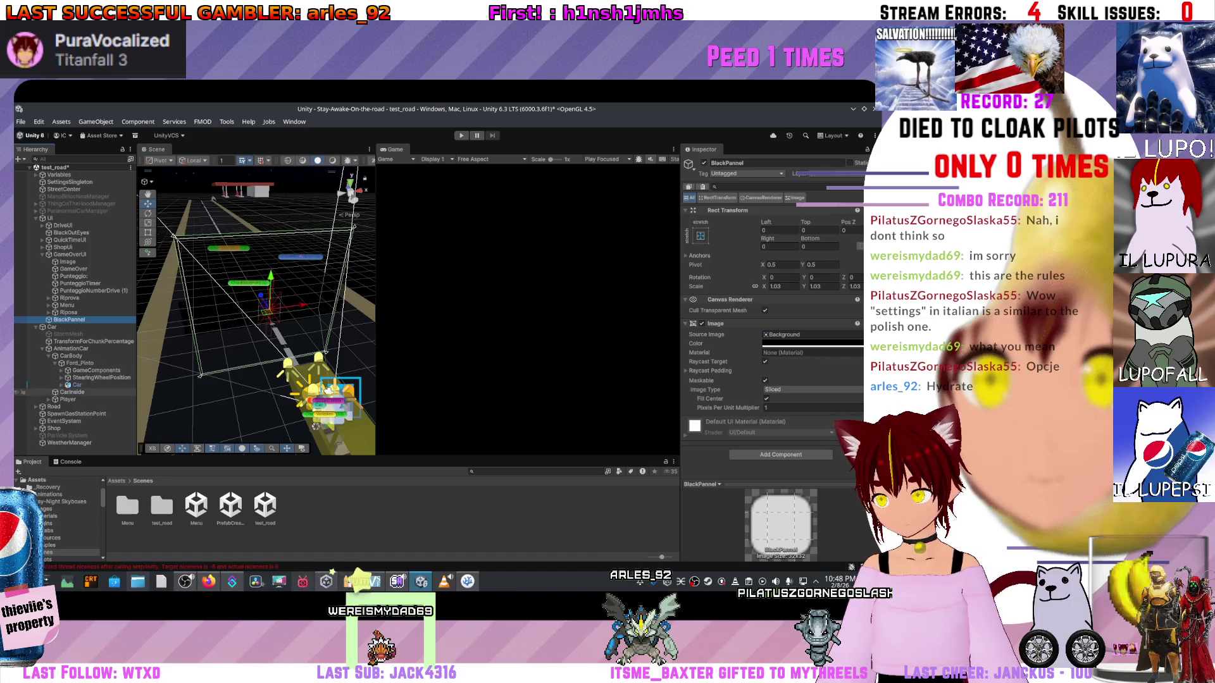
- Review the XR Origin (XR Rig) components, including its Character Controller, and expand its children
{"action": "left_click", "coordinate": [89, 406]}
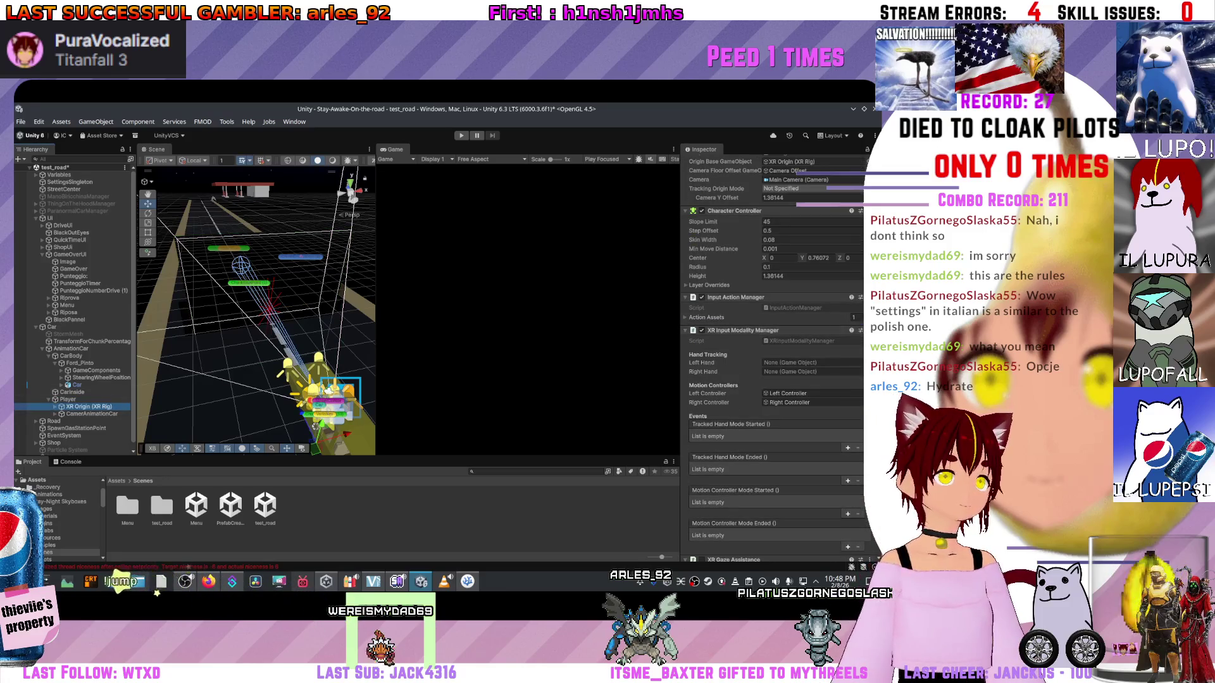
{"action": "scroll", "coordinate": [775, 354], "scroll_direction": "down", "scroll_amount": 2}
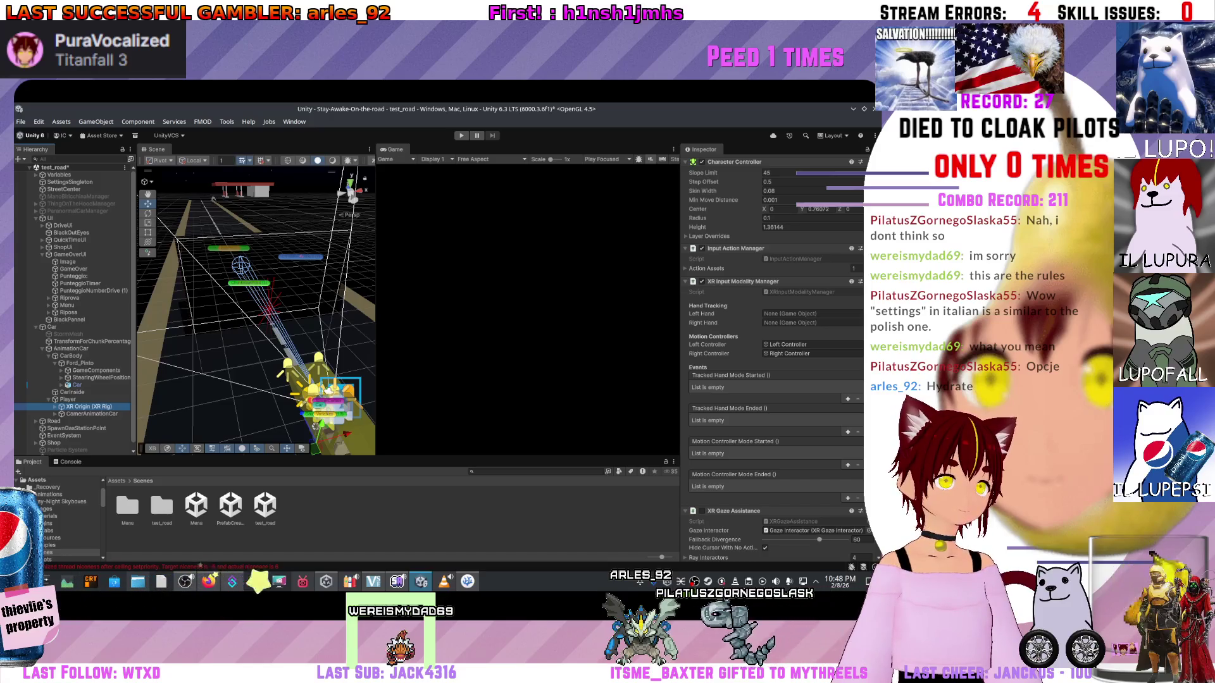
{"action": "scroll", "coordinate": [775, 355], "scroll_direction": "down", "scroll_amount": 1}
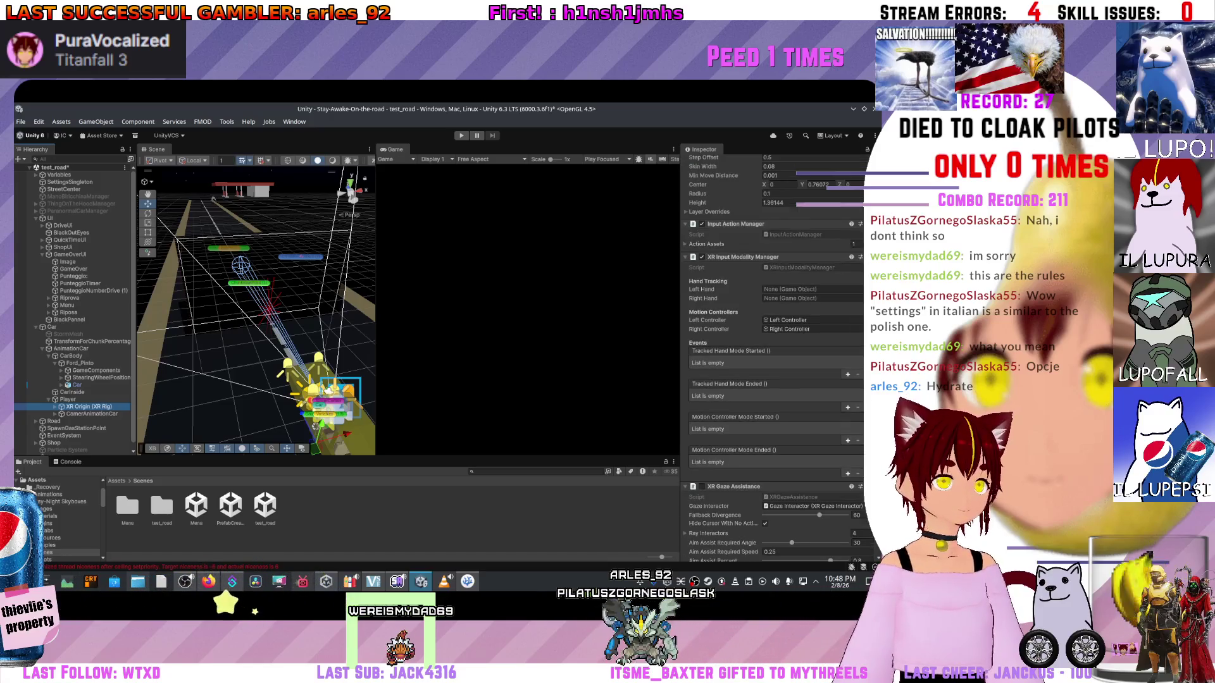
{"action": "scroll", "coordinate": [775, 354], "scroll_direction": "down", "scroll_amount": 2}
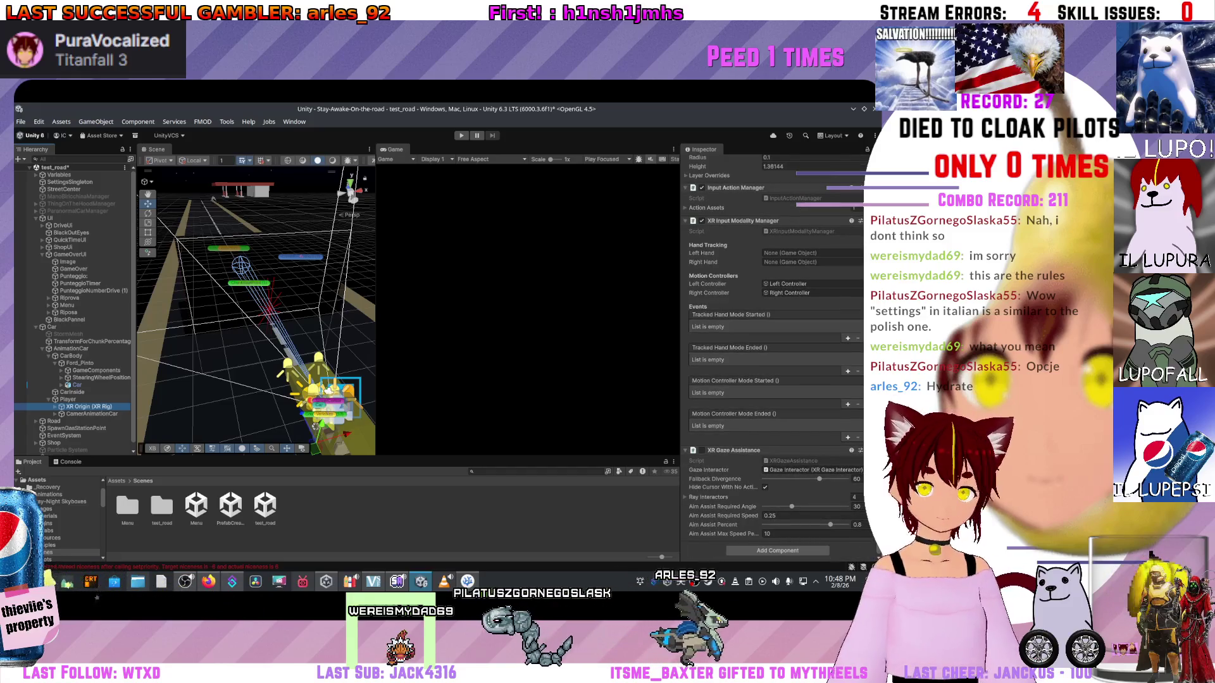
{"action": "key", "text": "Right"}
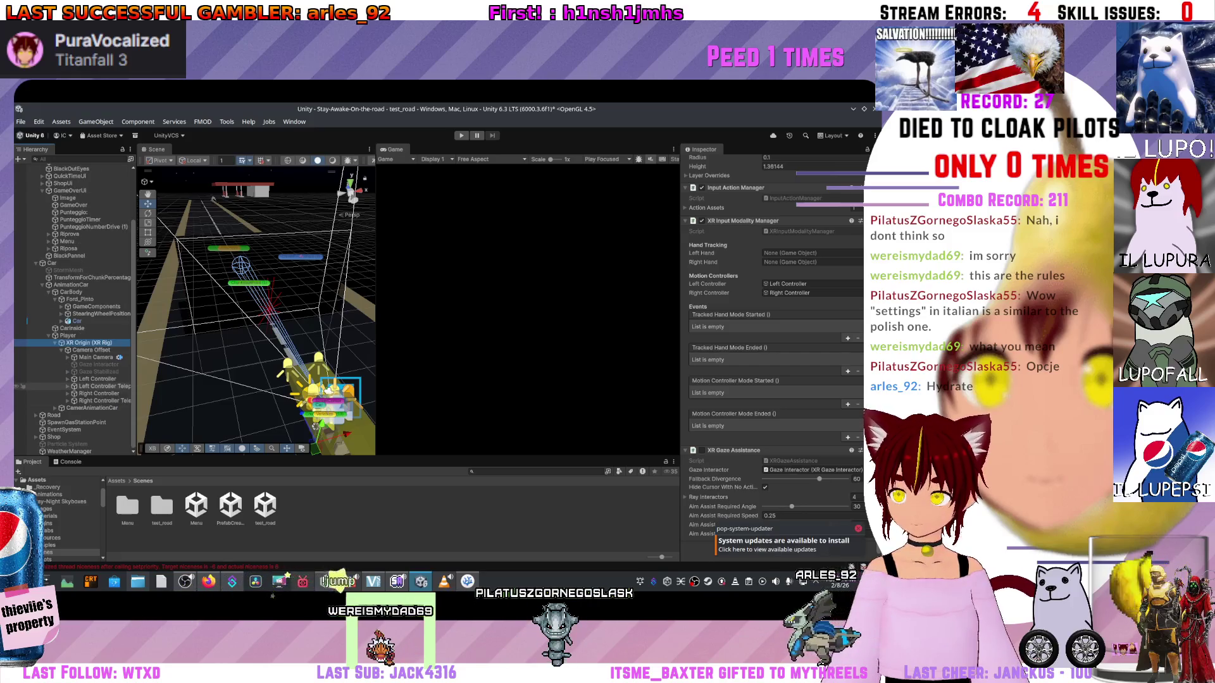
- Follow Left Controller Teleport Stabilized Origin's aim target to the Teleport Interactor and view its layer mask
{"action": "left_click", "coordinate": [95, 386]}
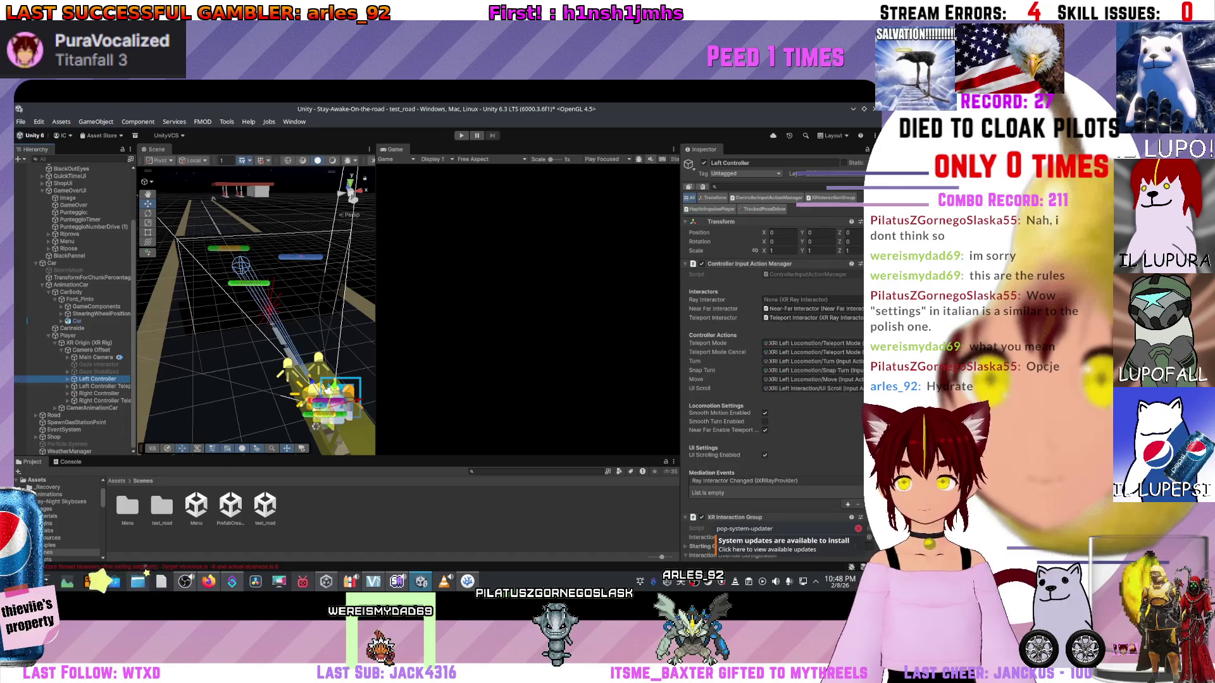
{"action": "left_click", "coordinate": [95, 386]}
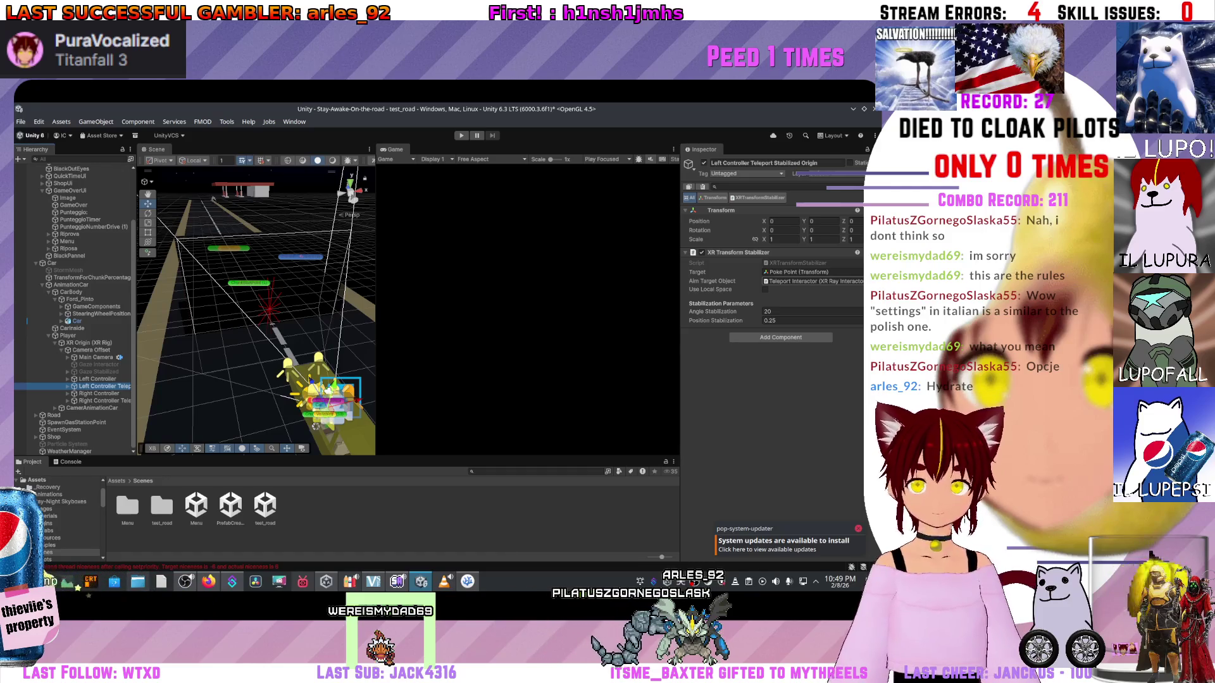
{"action": "left_click", "coordinate": [813, 280]}
{"action": "left_click", "coordinate": [813, 281]}
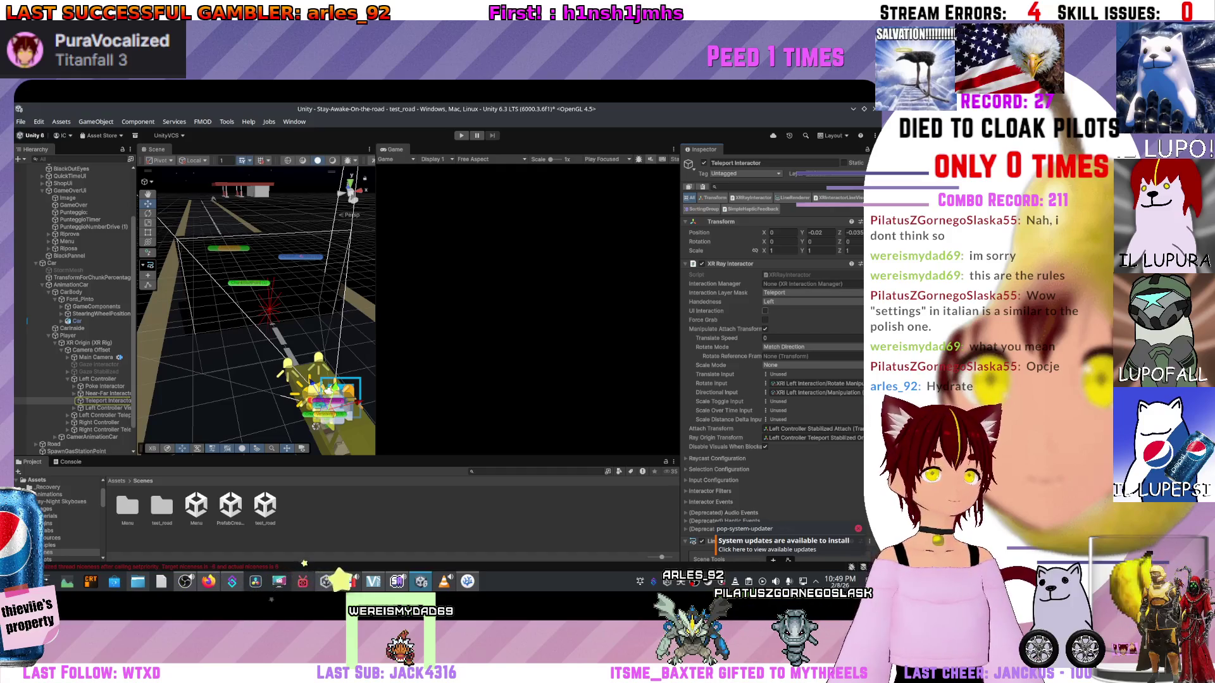
{"action": "left_click", "coordinate": [813, 292]}
- Scroll through the Teleport Interactor's line and haptic settings, then select the Near-Far Interactor
{"action": "key", "text": "Escape"}
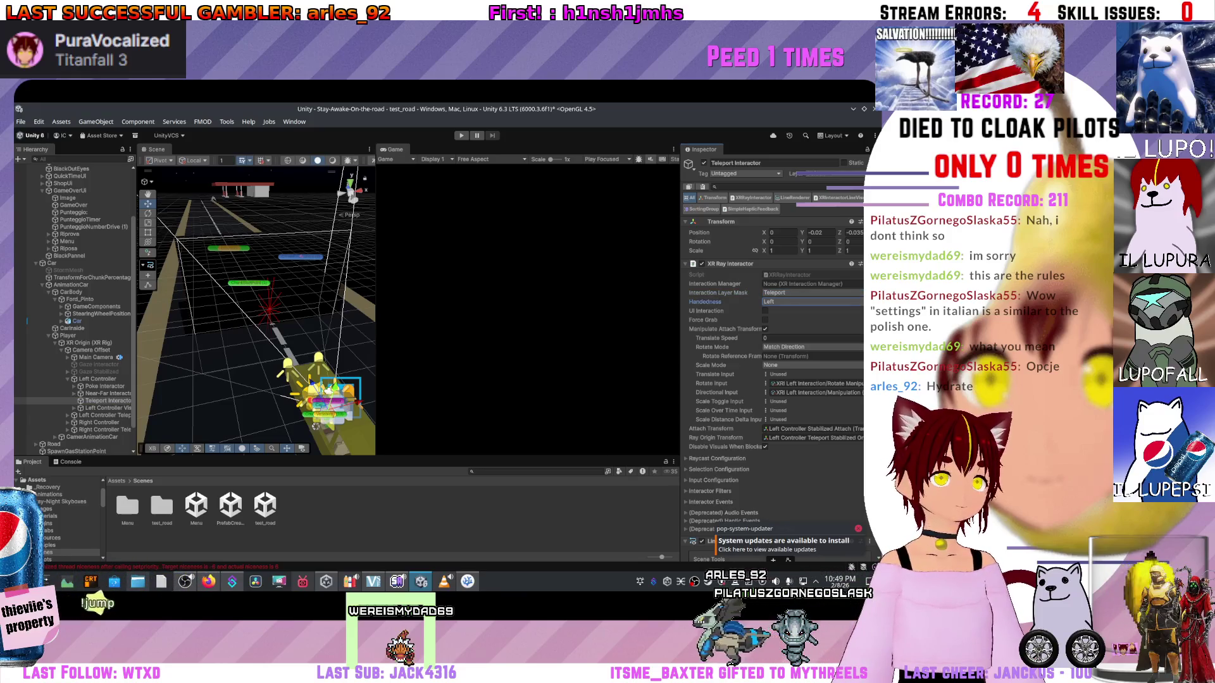
{"action": "scroll", "coordinate": [775, 354], "scroll_direction": "down", "scroll_amount": 10}
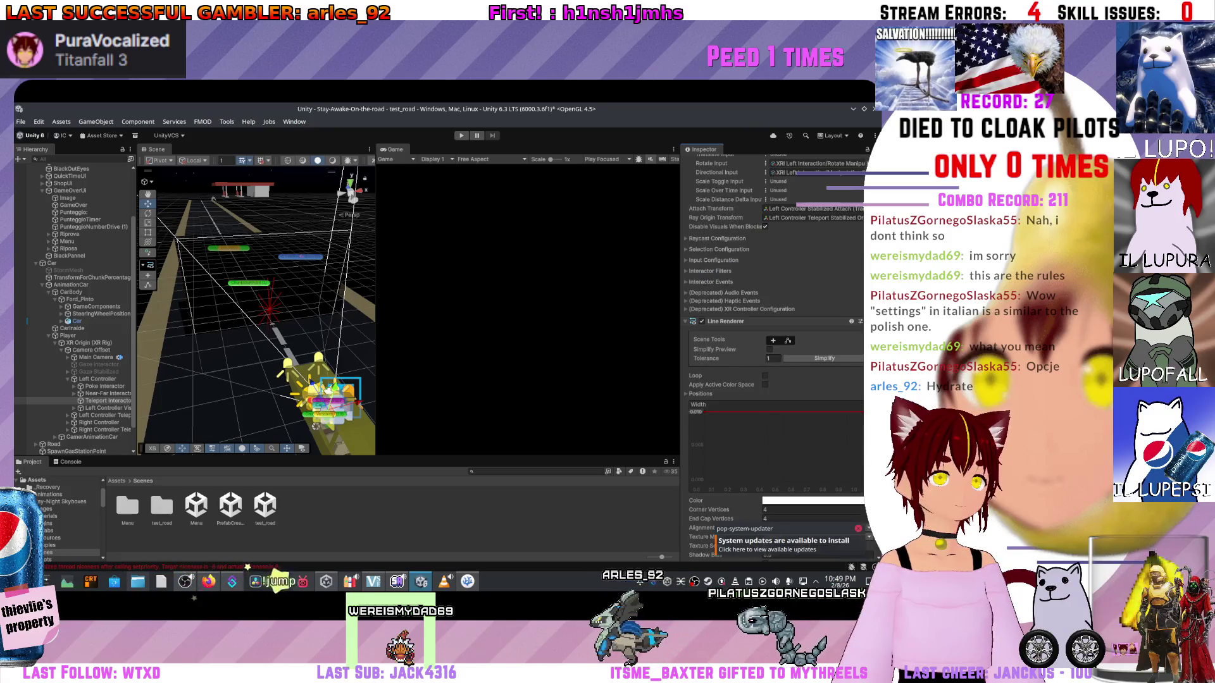
{"action": "scroll", "coordinate": [775, 354], "scroll_direction": "down", "scroll_amount": 1}
{"action": "scroll", "coordinate": [775, 354], "scroll_direction": "down", "scroll_amount": 15}
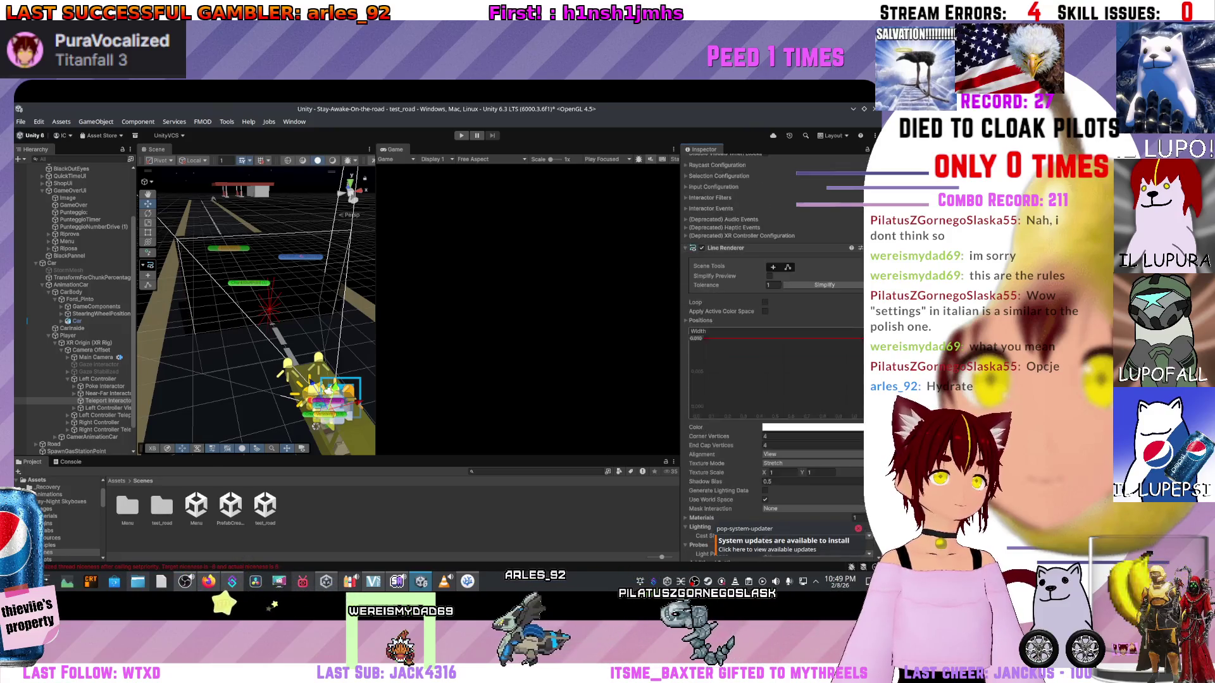
{"action": "scroll", "coordinate": [775, 354], "scroll_direction": "down", "scroll_amount": 2}
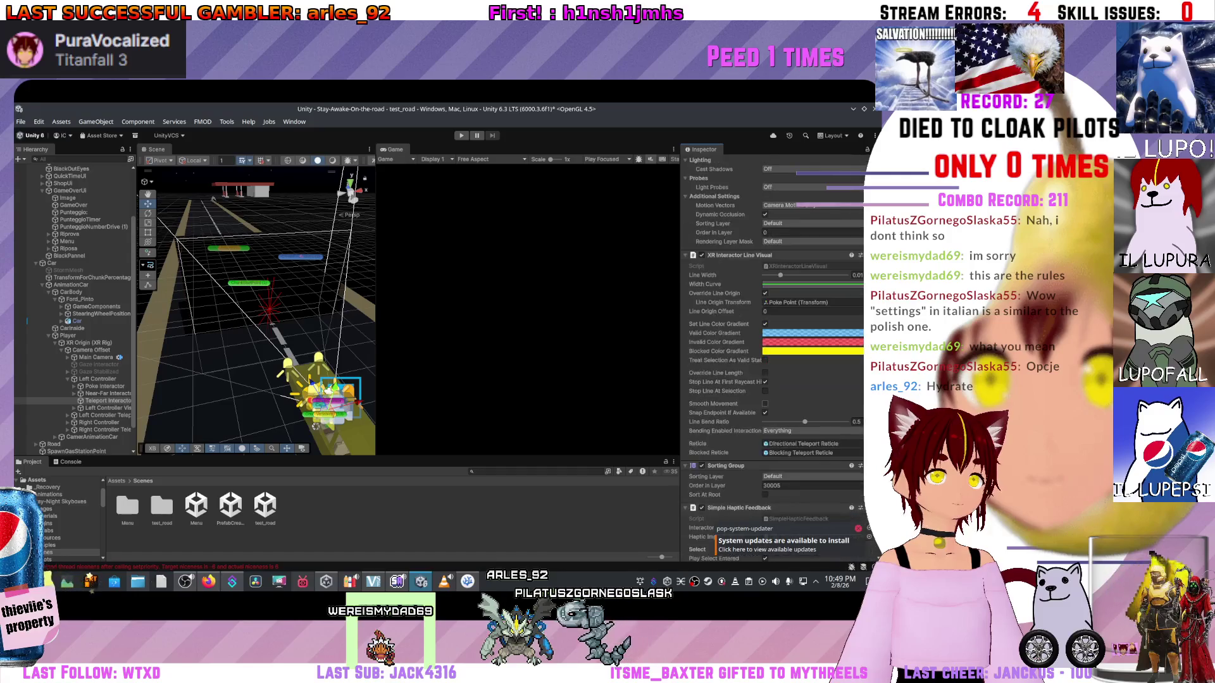
{"action": "scroll", "coordinate": [774, 354], "scroll_direction": "down", "scroll_amount": 5}
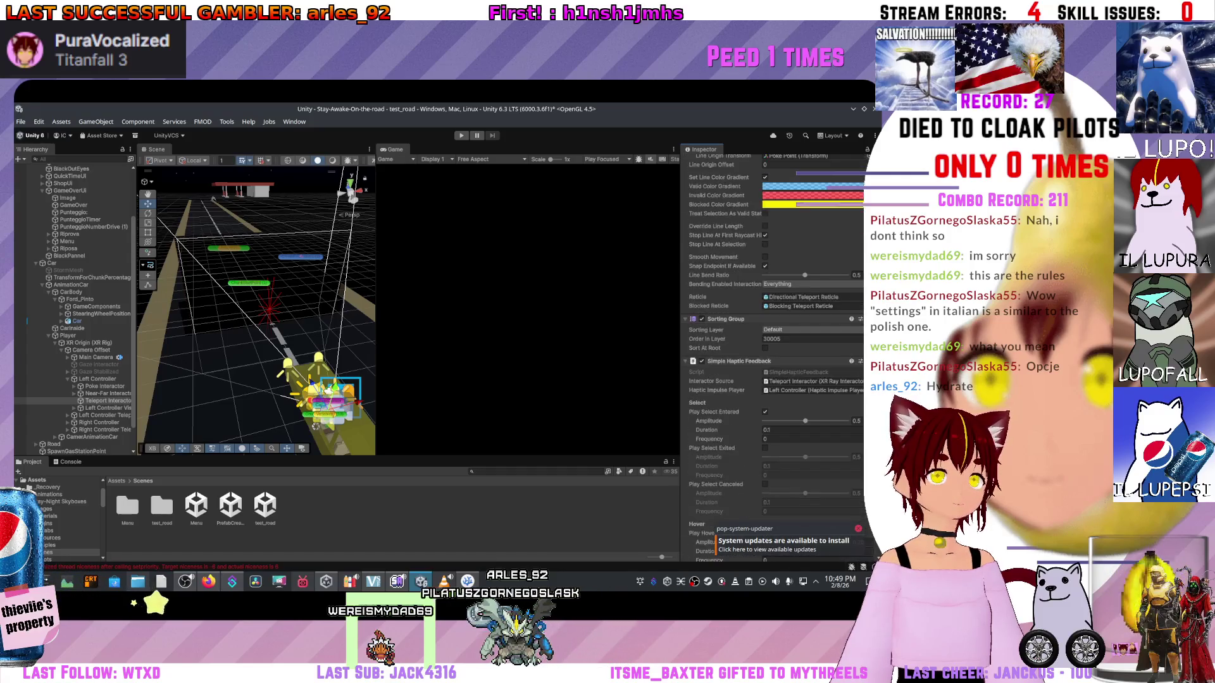
{"action": "scroll", "coordinate": [775, 355], "scroll_direction": "down", "scroll_amount": 6}
{"action": "scroll", "coordinate": [775, 335], "scroll_direction": "down", "scroll_amount": 1}
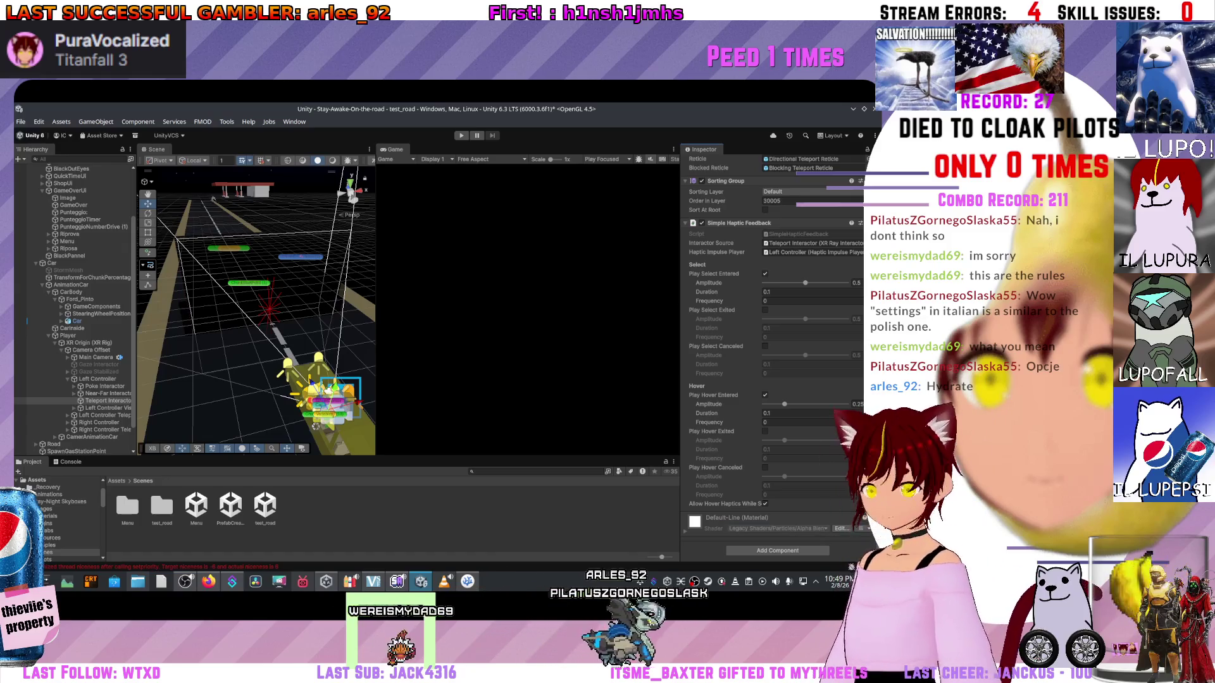
{"action": "scroll", "coordinate": [772, 348], "scroll_direction": "up", "scroll_amount": 5}
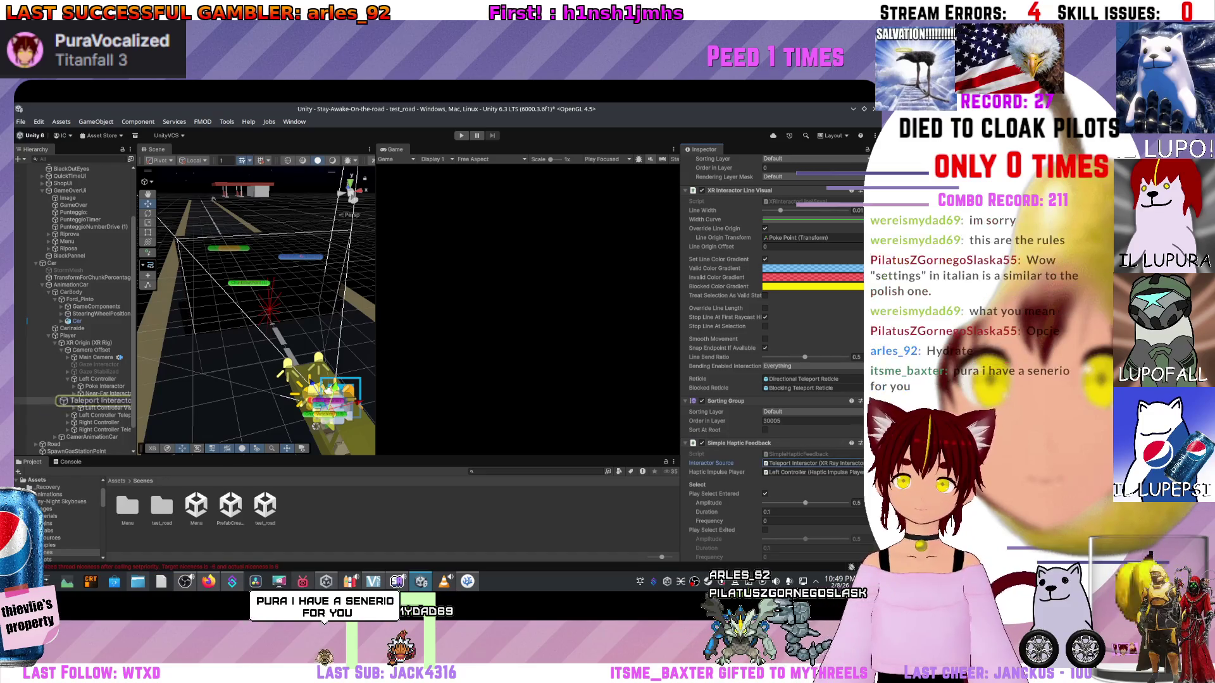
{"action": "left_click", "coordinate": [74, 394]}
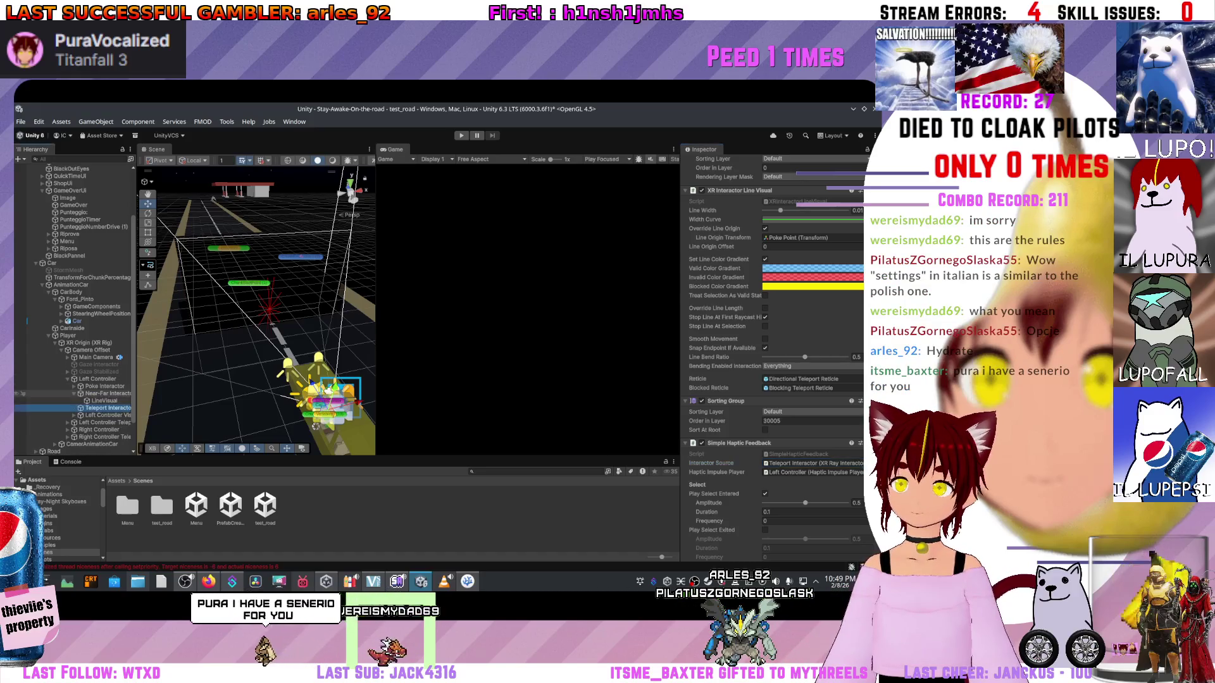
{"action": "left_click", "coordinate": [104, 392]}
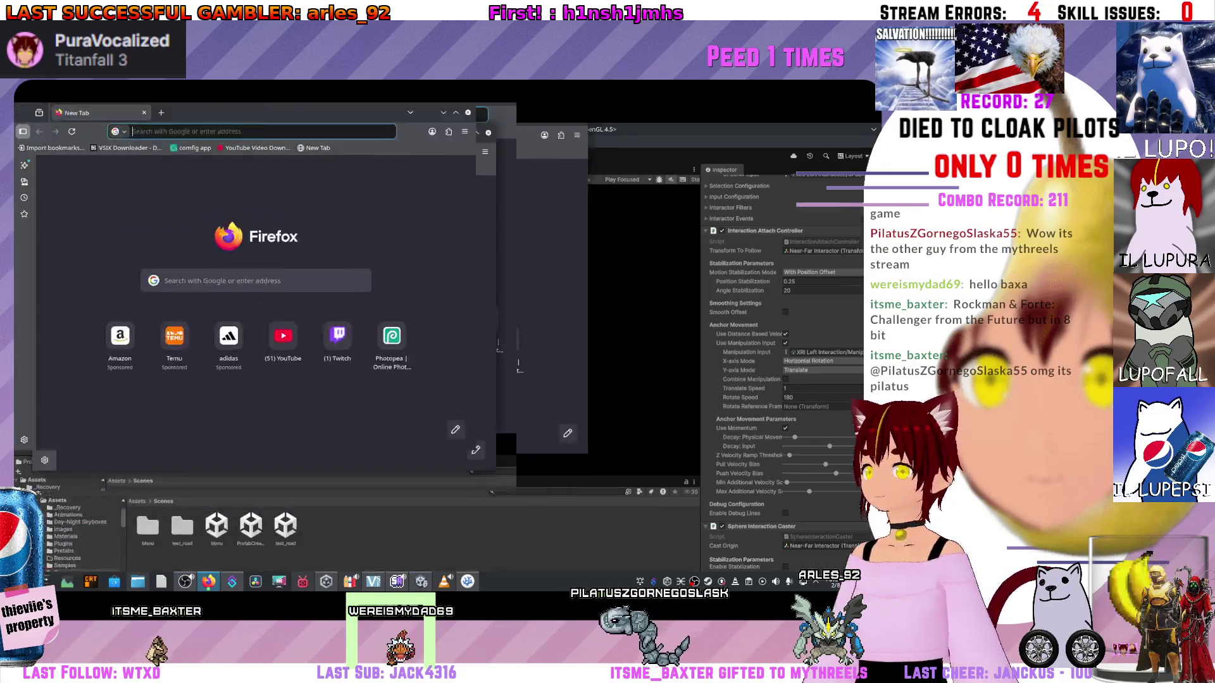
- Search the web for 'rockman & forte' from the address bar
{"action": "type", "text": "roc"}
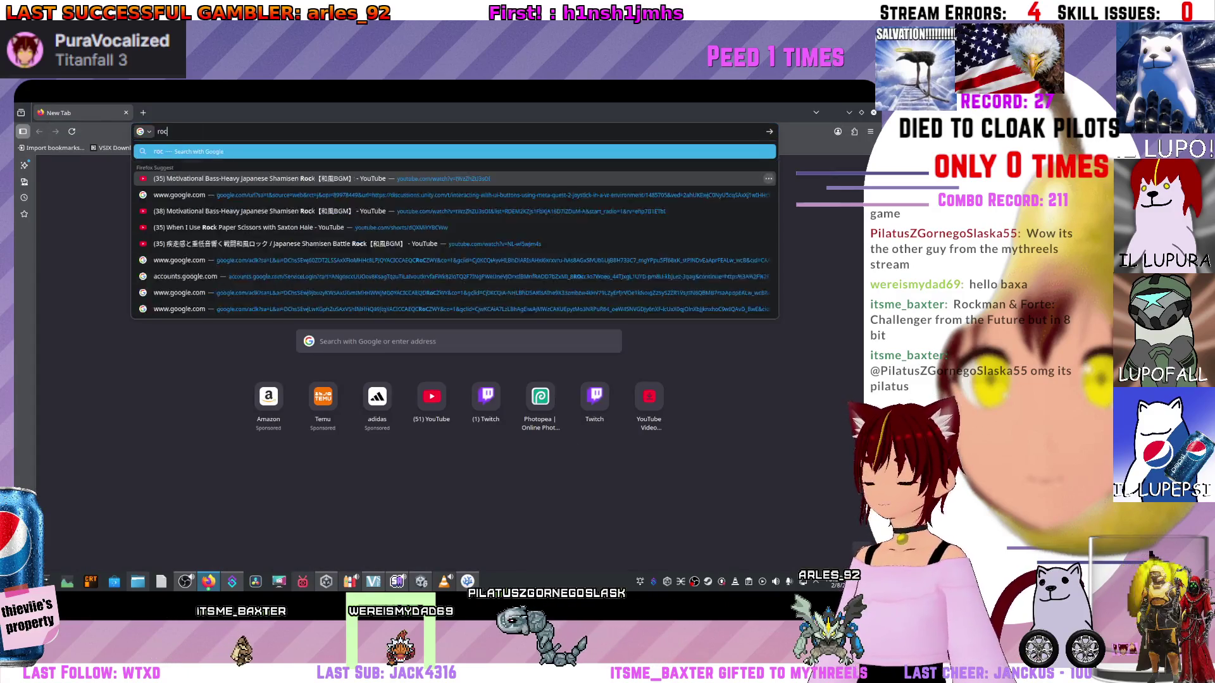
{"action": "type", "text": "kma"}
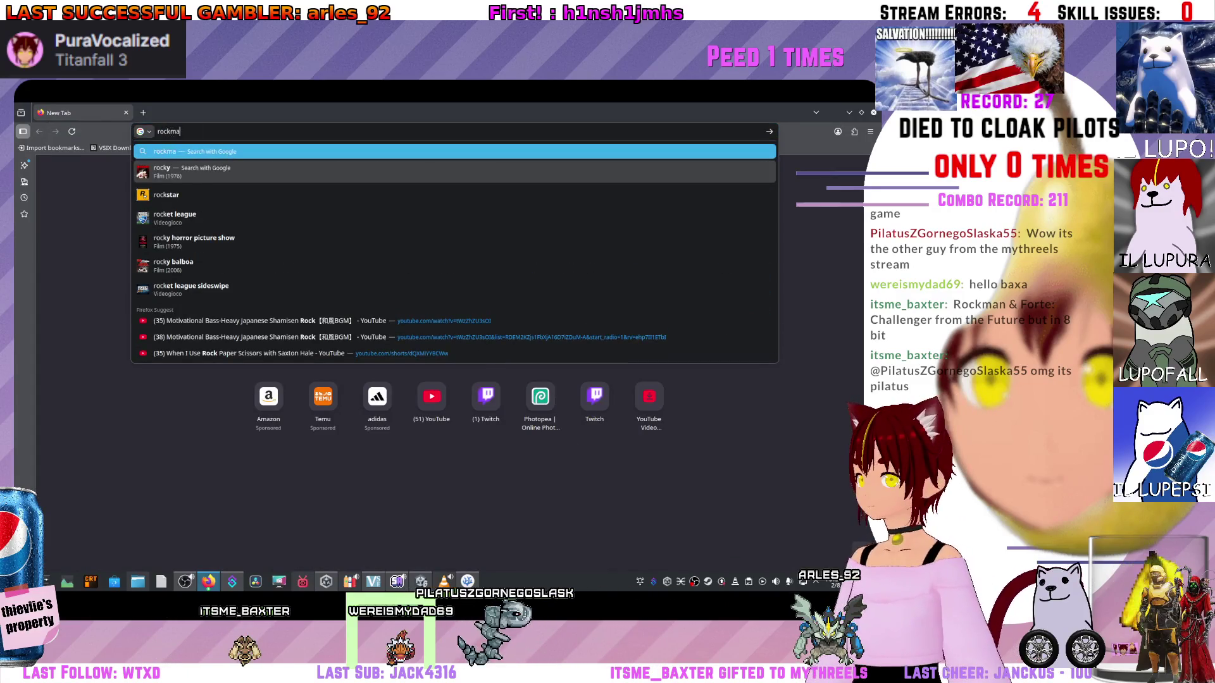
{"action": "type", "text": "n /"}
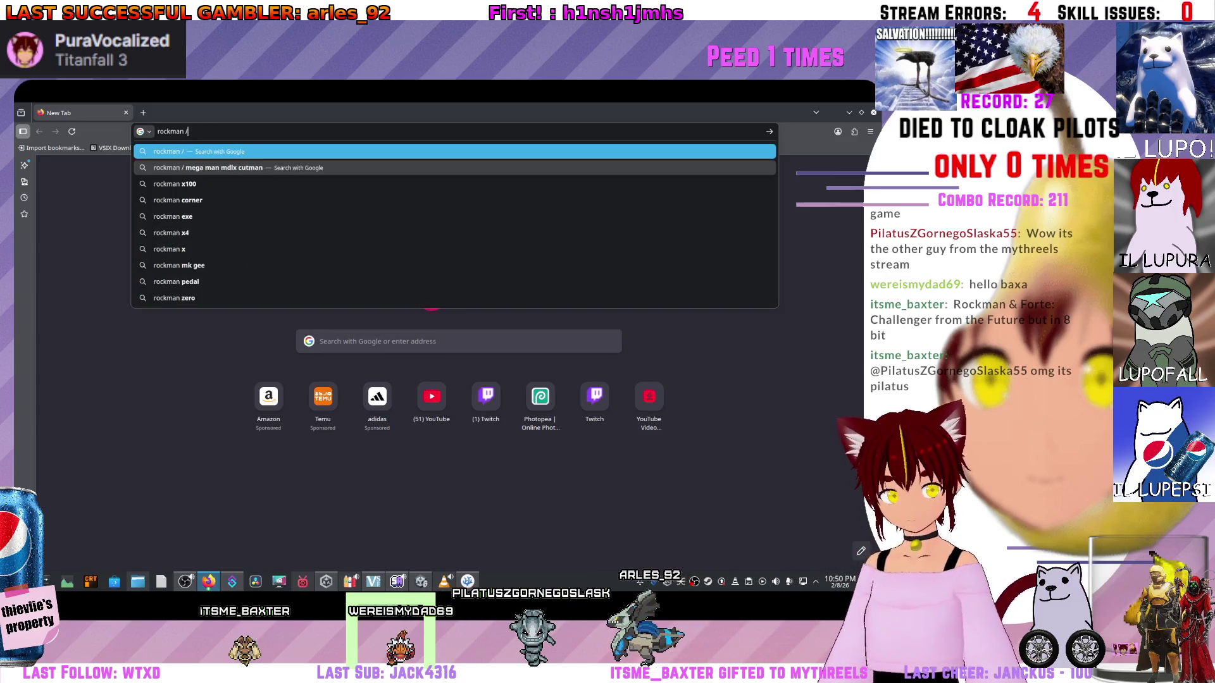
{"action": "key", "text": "BackSpace"}
{"action": "type", "text": "& for"}
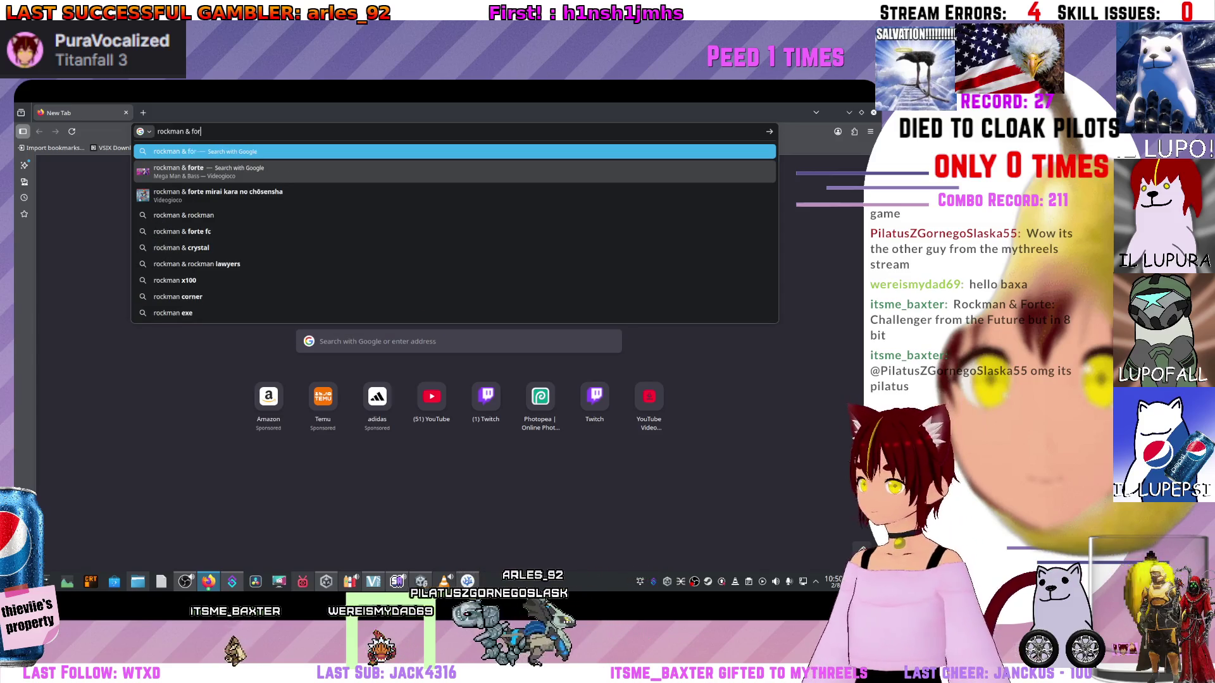
{"action": "type", "text": "te"}
{"action": "key", "text": "Return"}
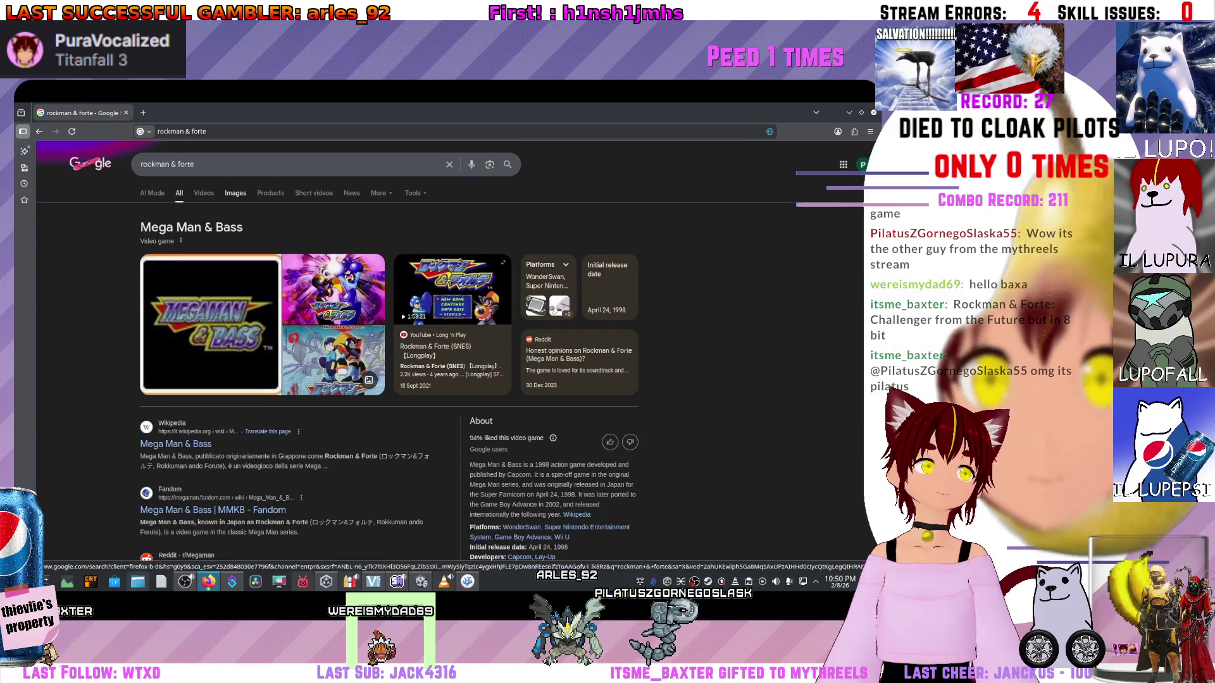
- Switch to image results and add 'Rockman & Forte: Challenger from the Future' to the query
{"action": "left_click", "coordinate": [236, 193]}
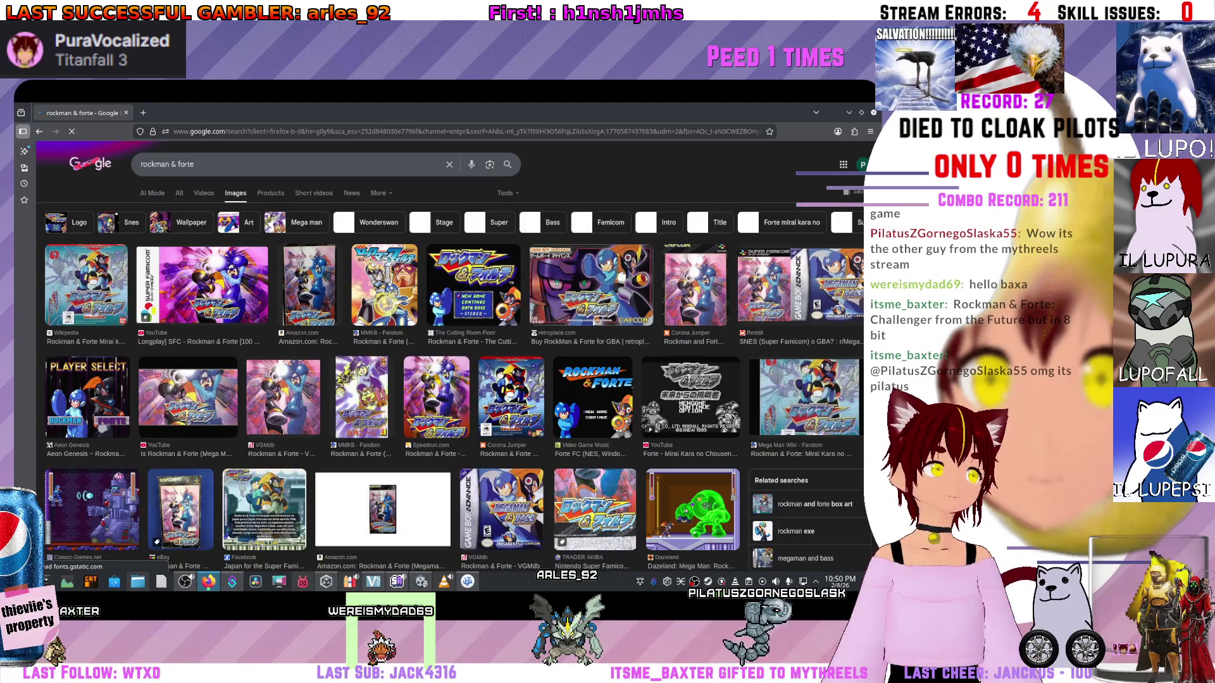
{"action": "scroll", "coordinate": [454, 373], "scroll_direction": "down", "scroll_amount": 3}
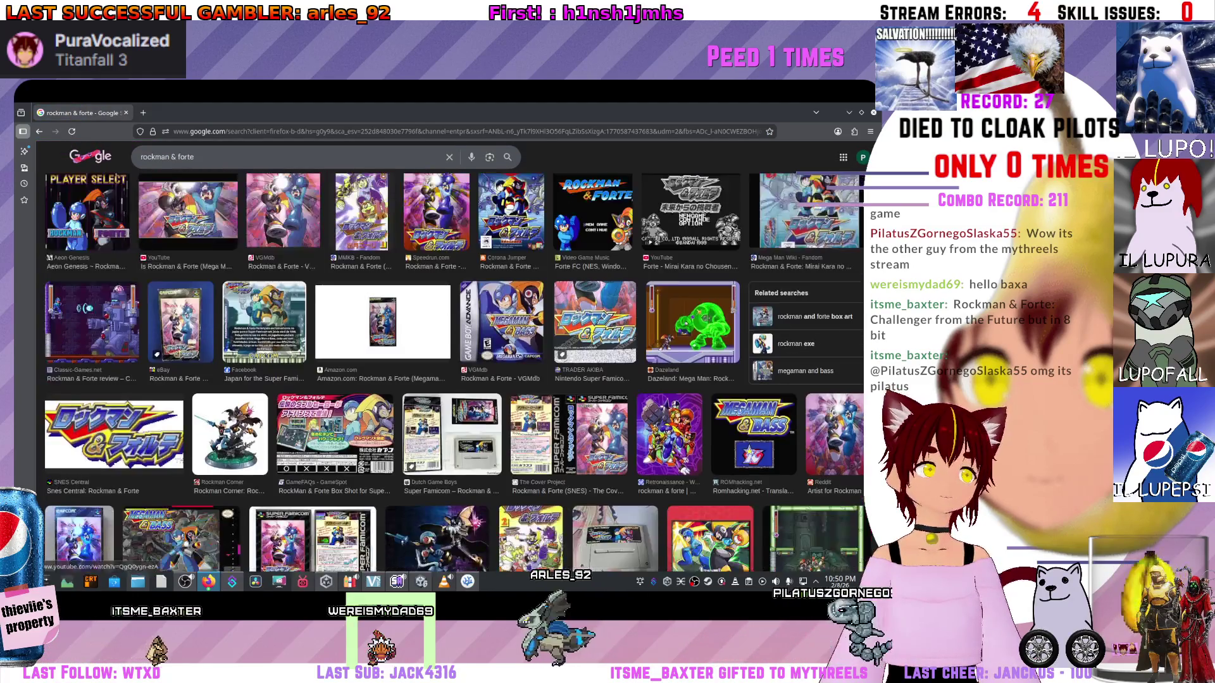
{"action": "scroll", "coordinate": [454, 373], "scroll_direction": "down", "scroll_amount": 4}
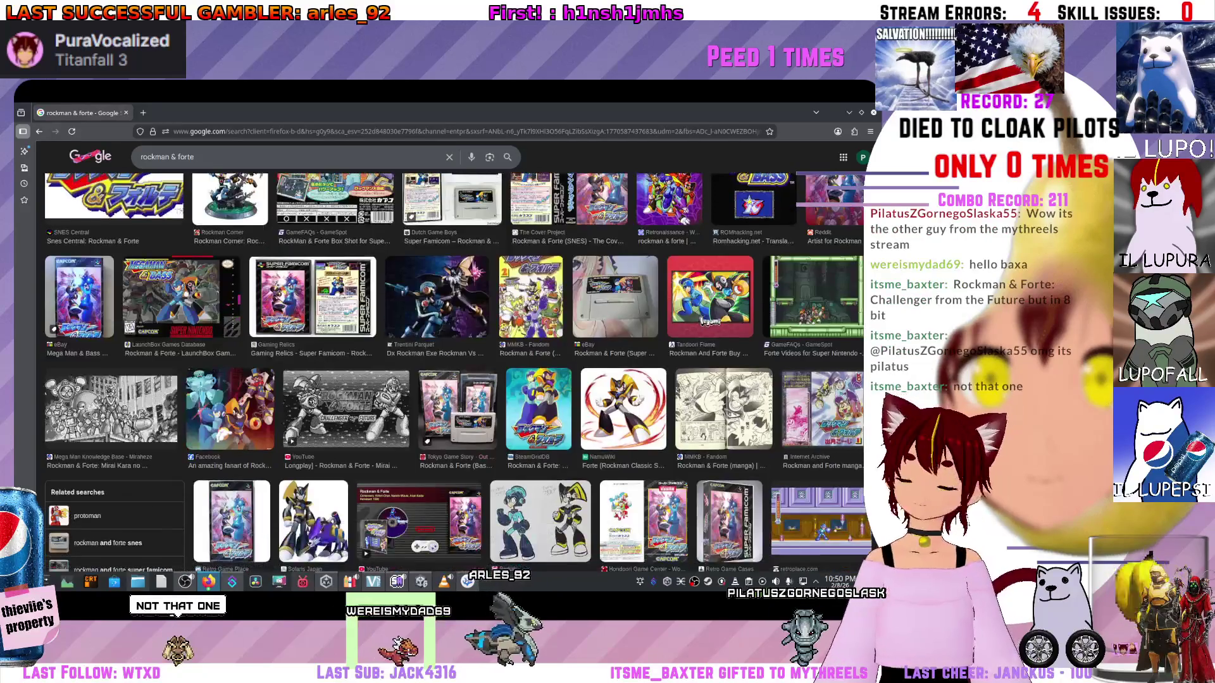
{"action": "scroll", "coordinate": [266, 367], "scroll_direction": "up", "scroll_amount": 5}
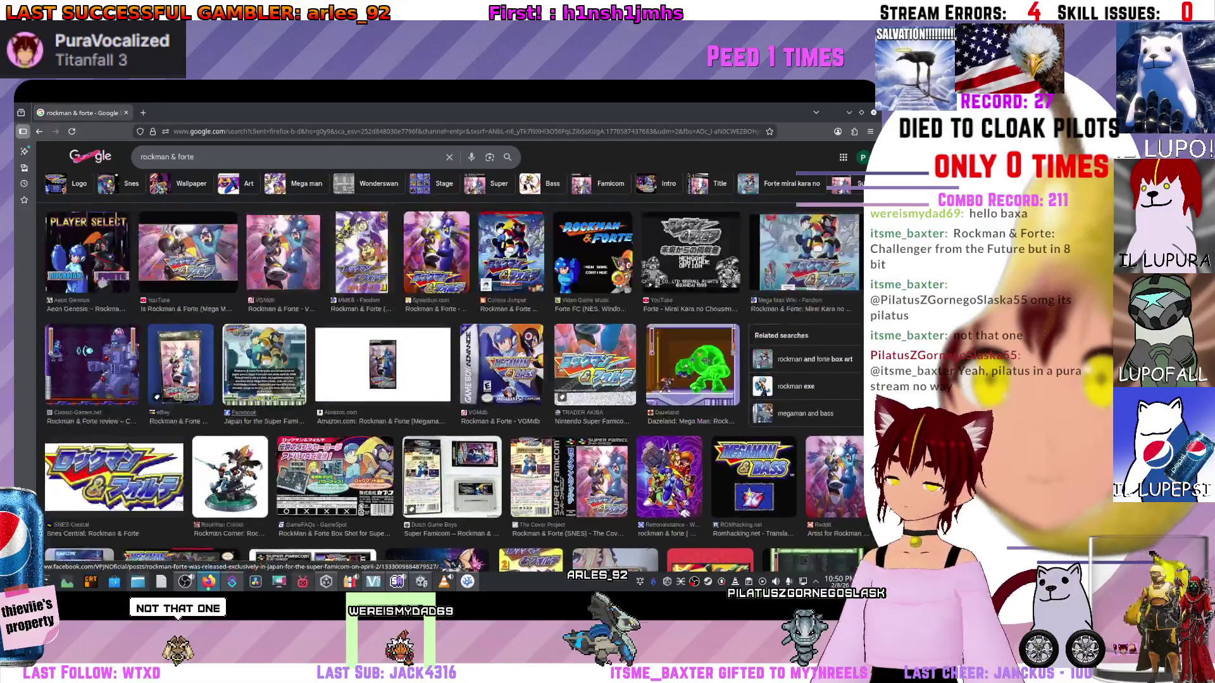
{"action": "scroll", "coordinate": [88, 273], "scroll_direction": "up", "scroll_amount": 1}
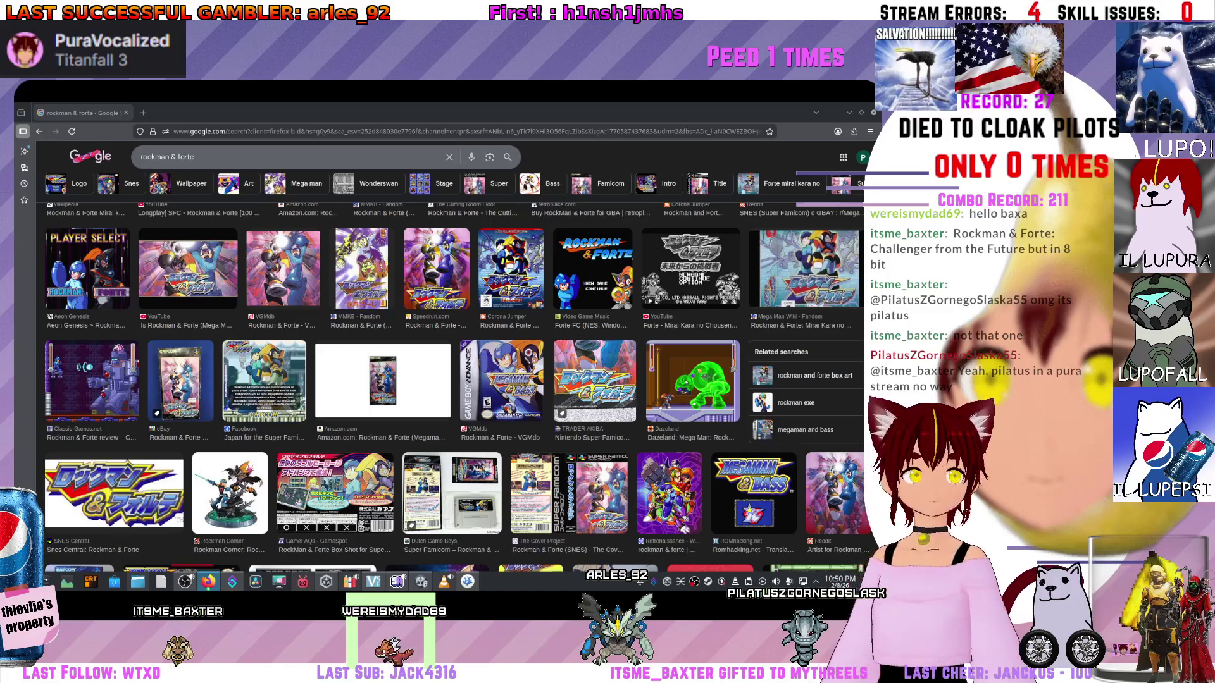
{"action": "key", "text": "Home"}
{"action": "type", "text": "Rockman & Forte: Challenger from the Future"}
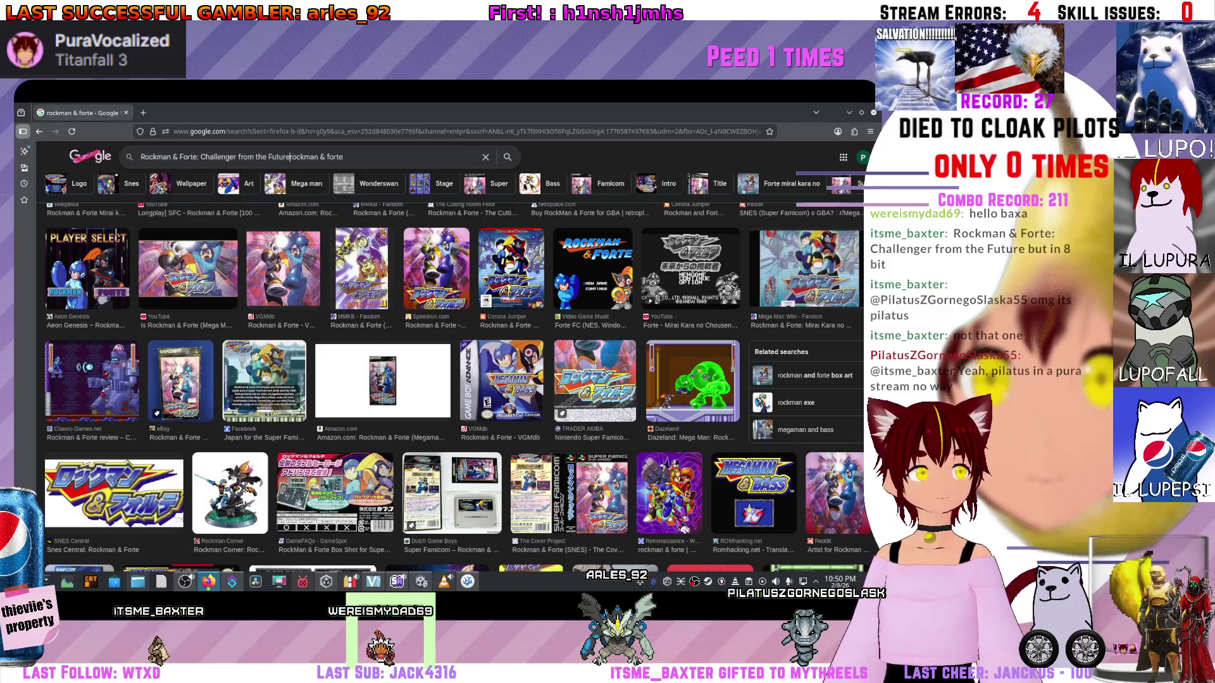
- Search Google Images, removing the leftover 'rockman & forte' so only the full title remains
{"action": "key", "text": "Return"}
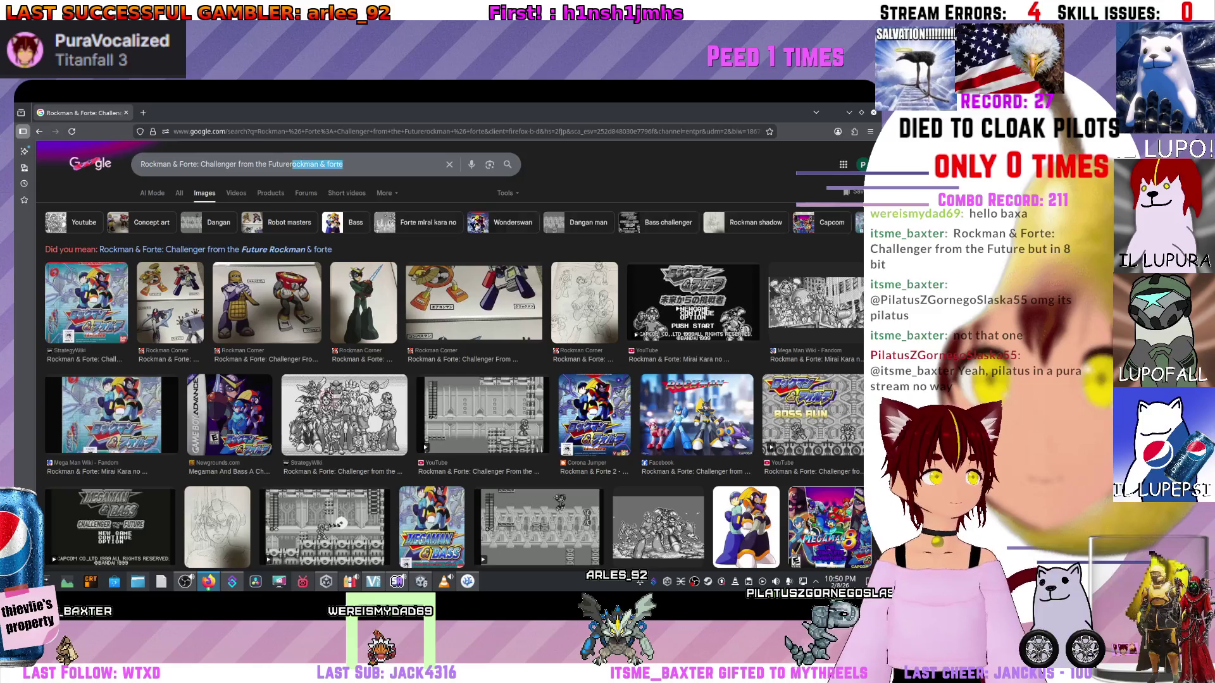
{"action": "key", "text": "BackSpace"}
{"action": "key", "text": "Return"}
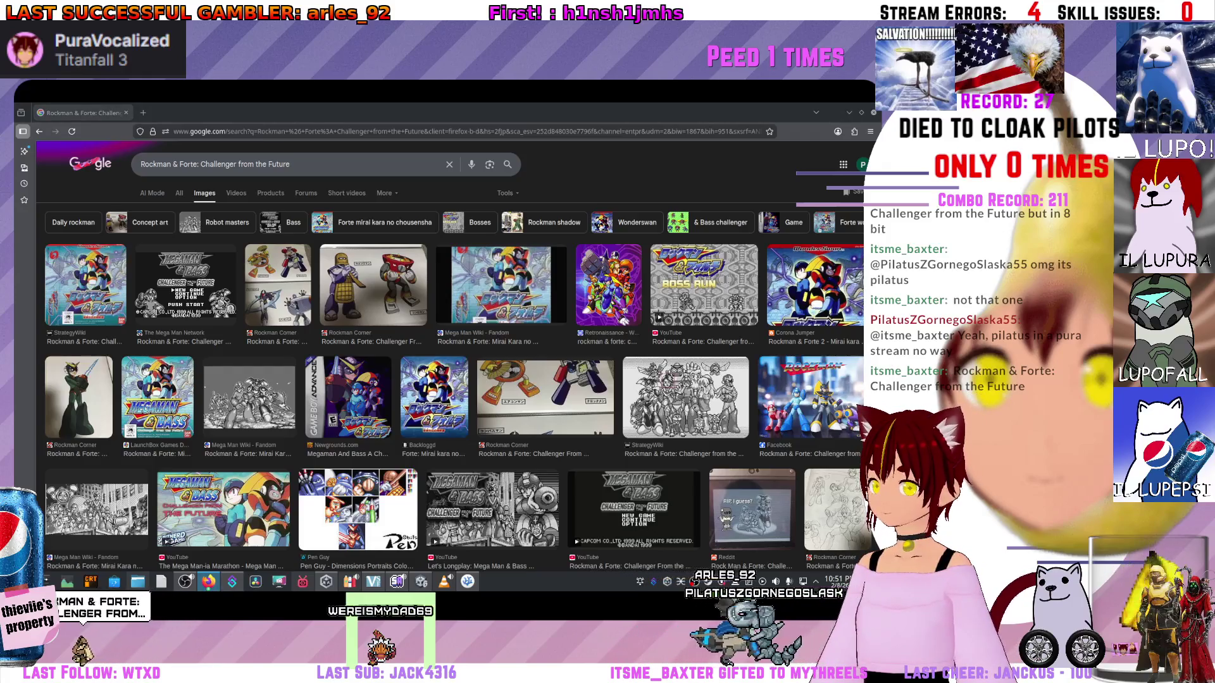
- Rerun the image search for 'Rockman & Forte: Challenger from the Future' and browse the results
{"action": "left_click", "coordinate": [215, 164]}
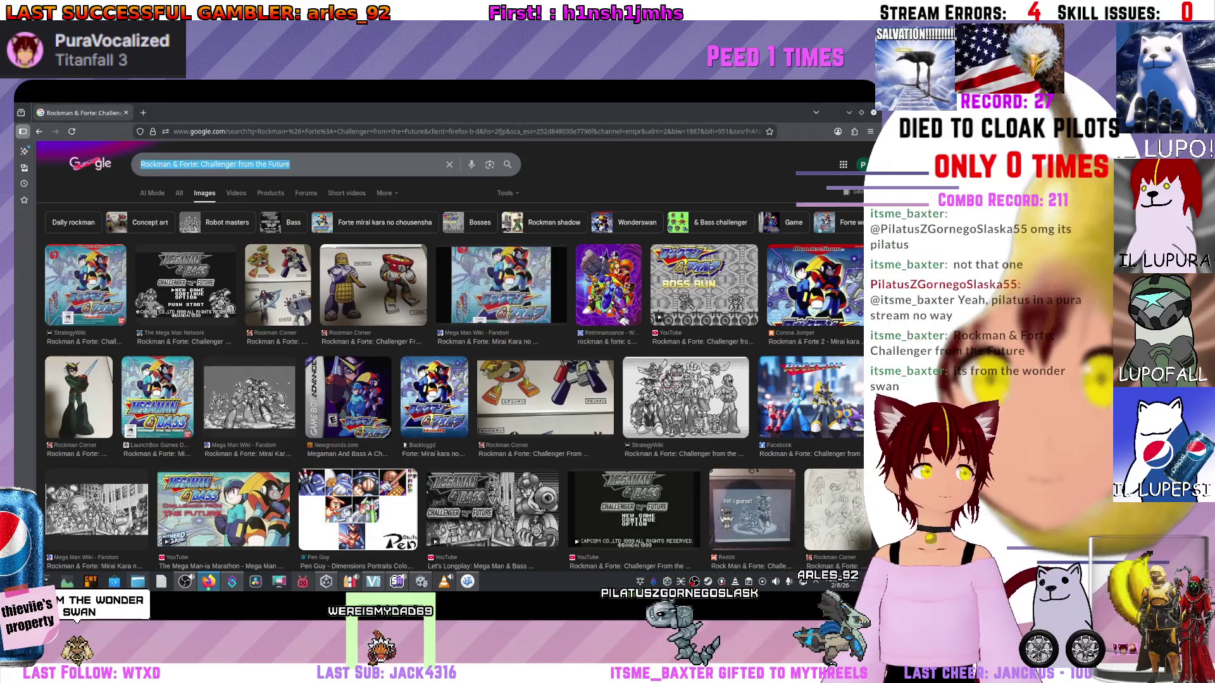
{"action": "left_click", "coordinate": [290, 164]}
{"action": "key", "text": "Return"}
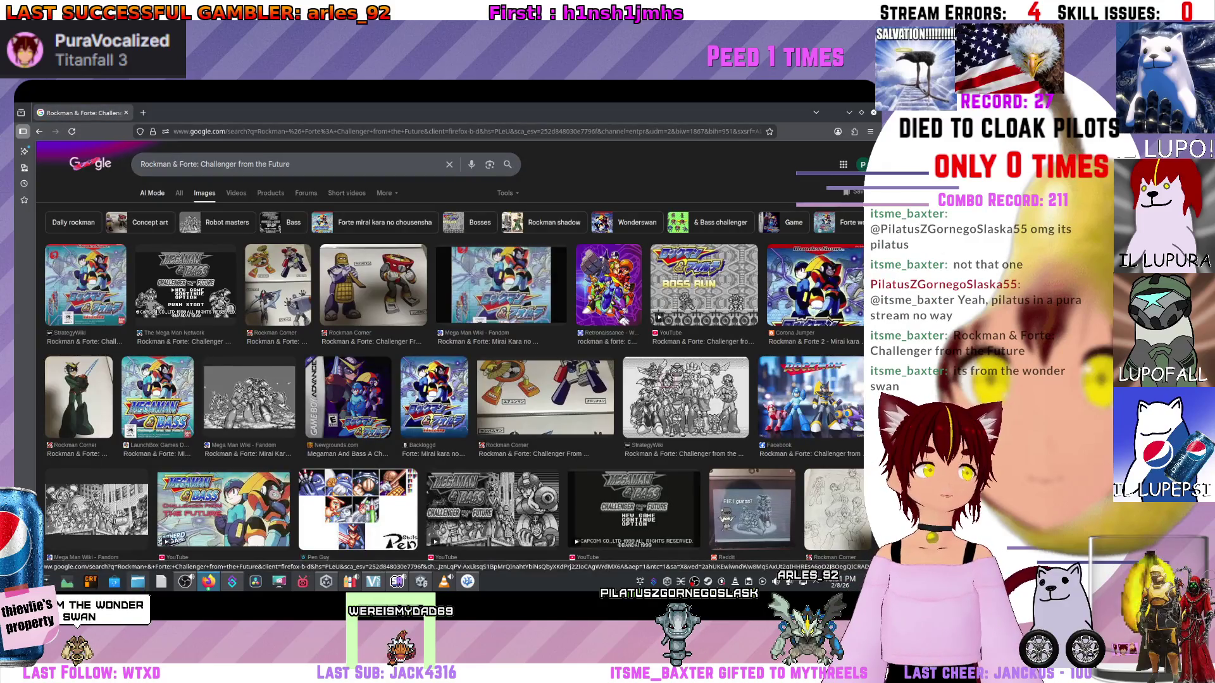
{"action": "scroll", "coordinate": [452, 379], "scroll_direction": "down", "scroll_amount": 5}
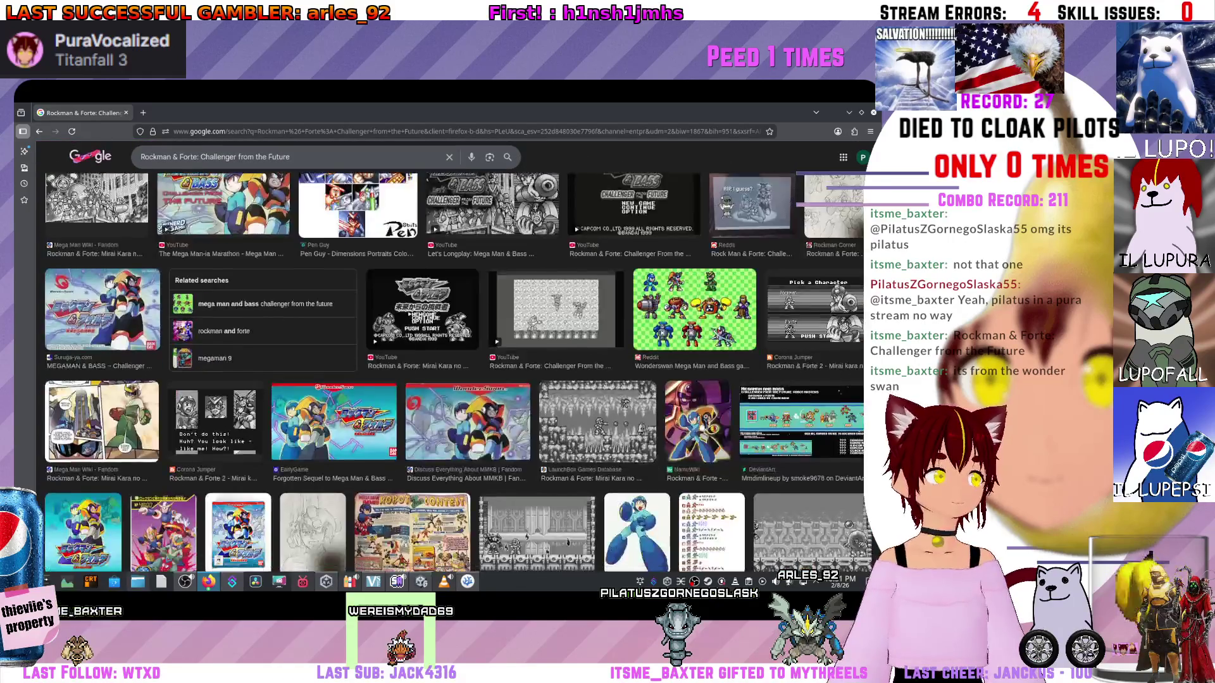
{"action": "scroll", "coordinate": [452, 379], "scroll_direction": "up", "scroll_amount": 4}
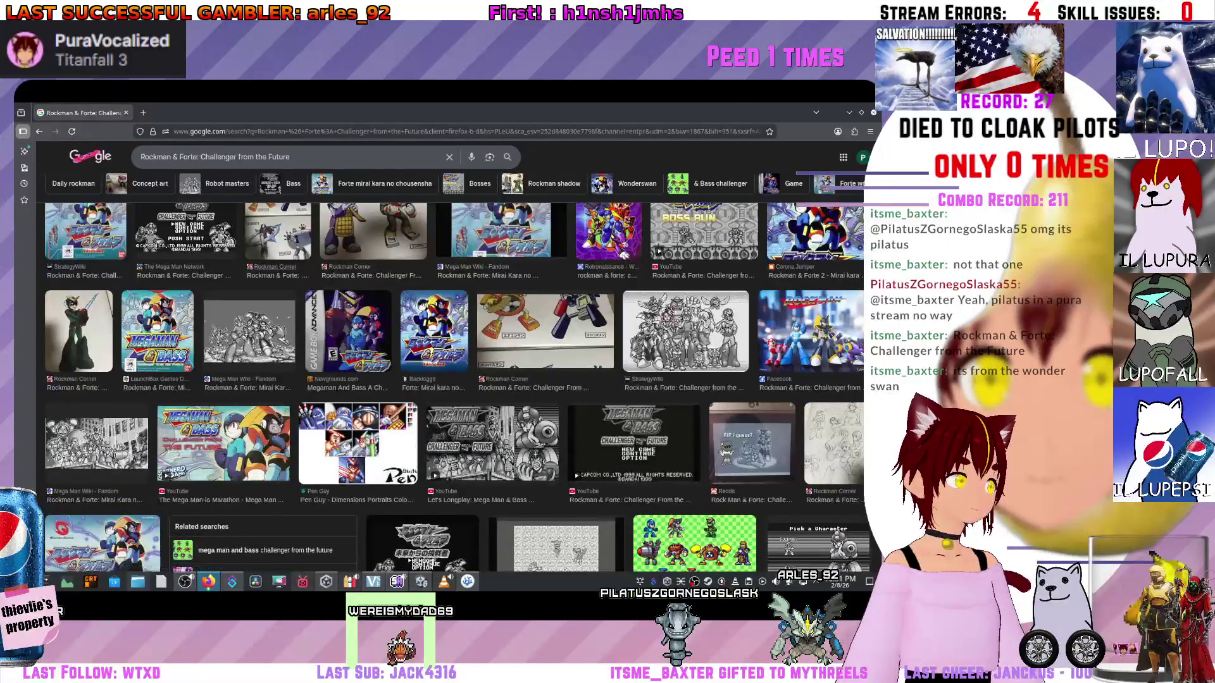
{"action": "scroll", "coordinate": [452, 380], "scroll_direction": "up", "scroll_amount": 2}
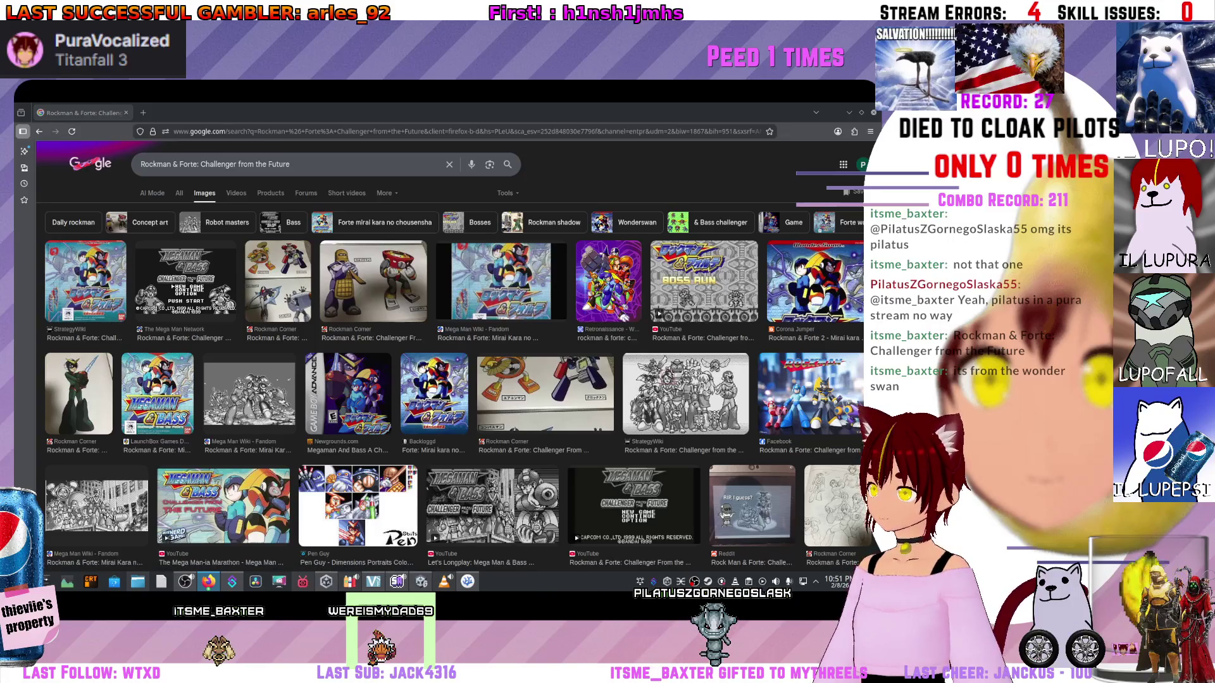
{"action": "left_click", "coordinate": [292, 164]}
{"action": "type", "text": "wonder swan"}
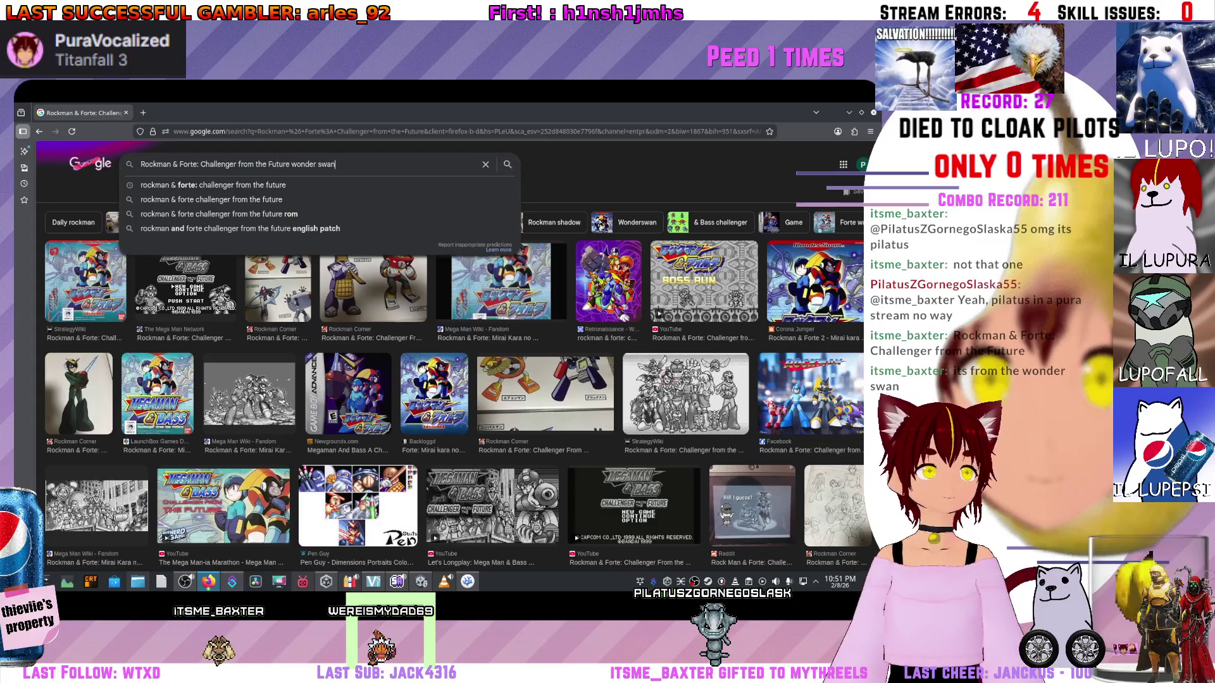
- Search images for the game title with 'wonder swan' appended and skim the results
{"action": "key", "text": "Return"}
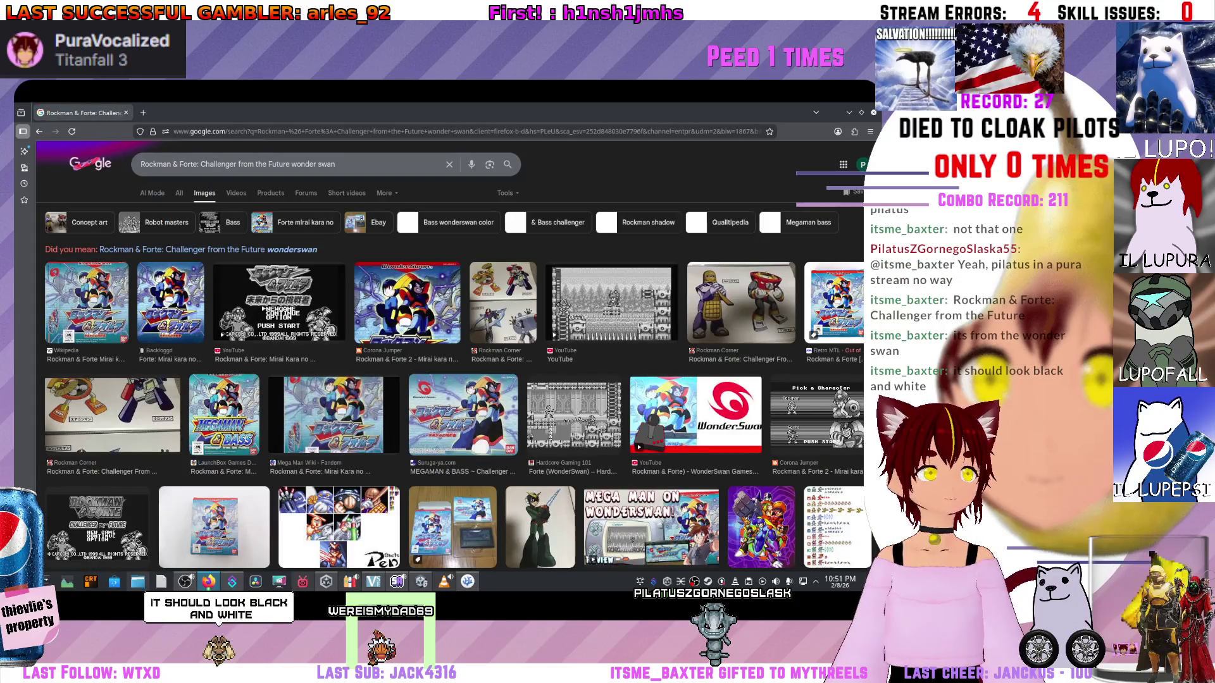
{"action": "scroll", "coordinate": [454, 374], "scroll_direction": "down", "scroll_amount": 3}
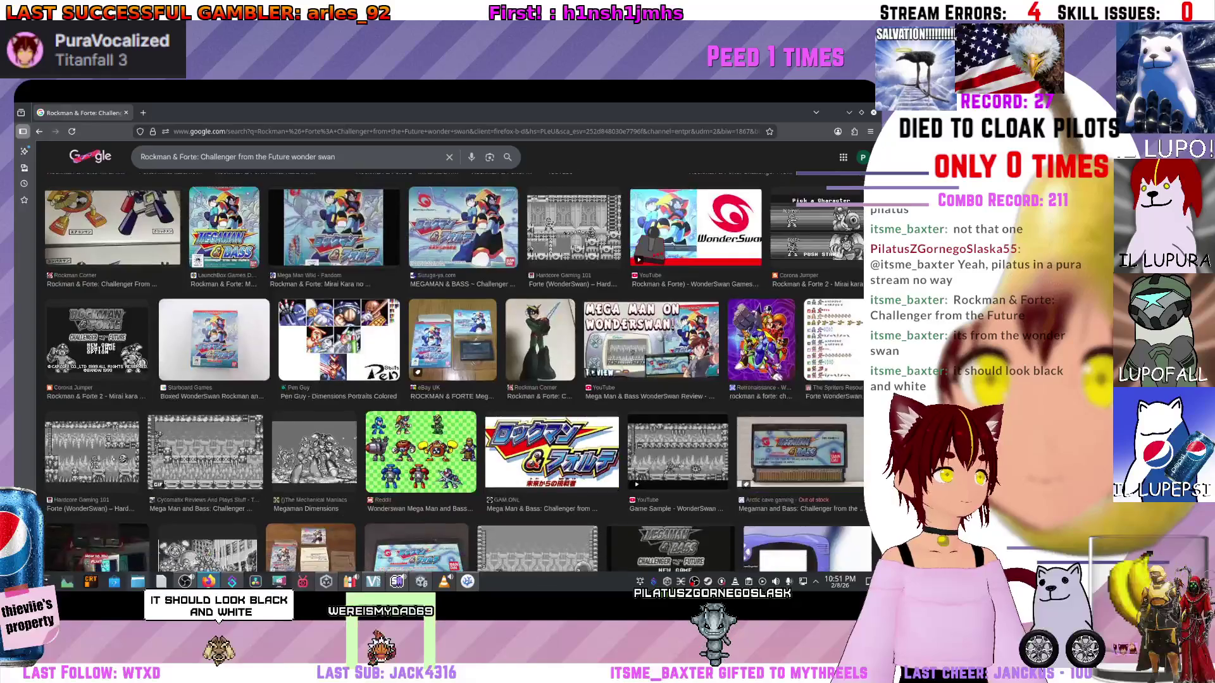
{"action": "scroll", "coordinate": [333, 231], "scroll_direction": "up", "scroll_amount": 2}
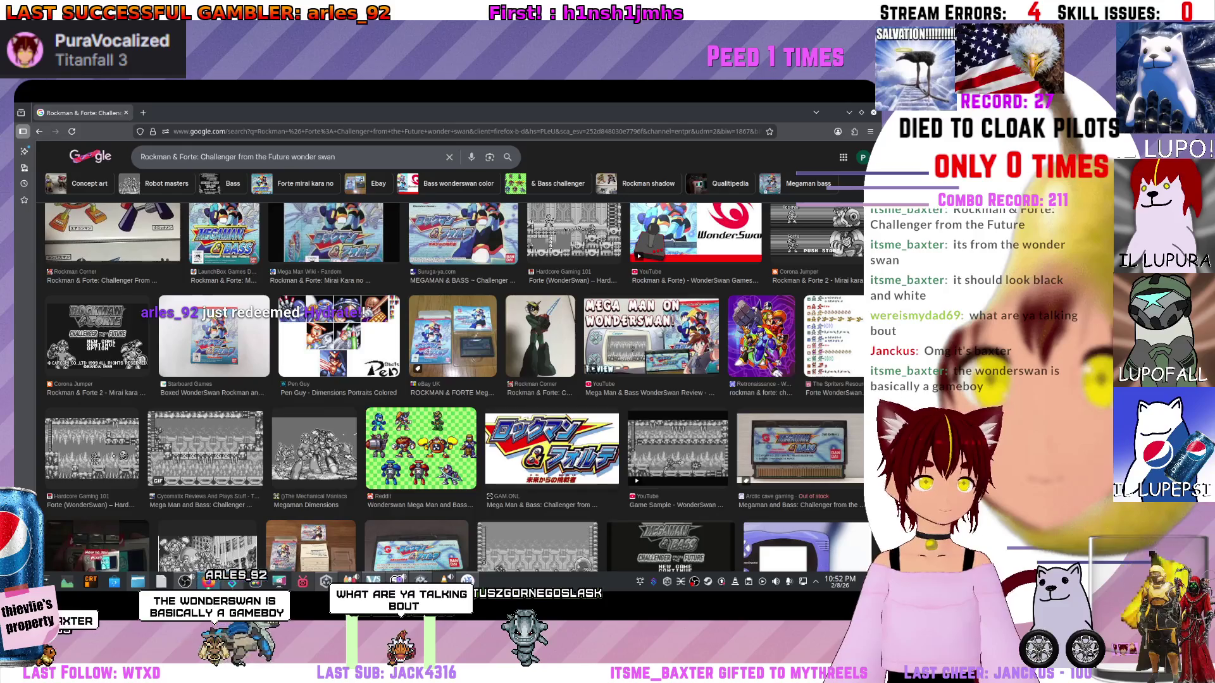
- Open the Hardcore Gaming 101 Forte (WonderSwan) gameplay image preview
{"action": "left_click", "coordinate": [92, 446]}
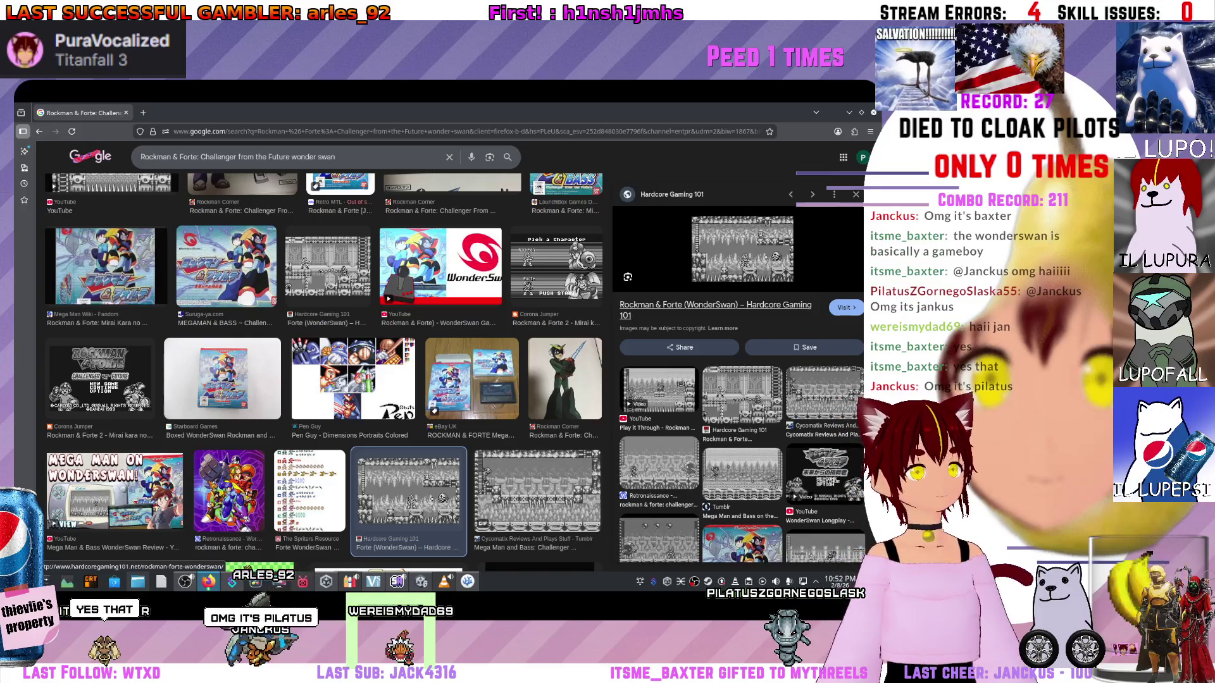
{"action": "scroll", "coordinate": [408, 535], "scroll_direction": "down", "scroll_amount": 5}
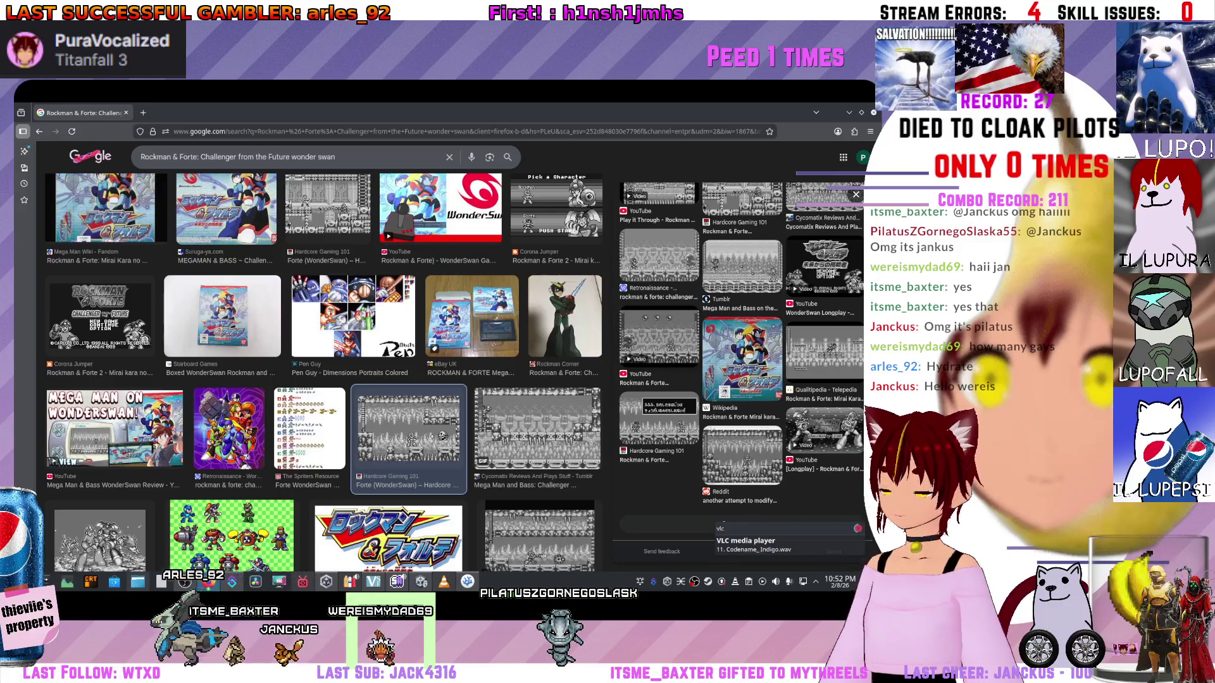
{"action": "scroll", "coordinate": [421, 327], "scroll_direction": "down", "scroll_amount": 2}
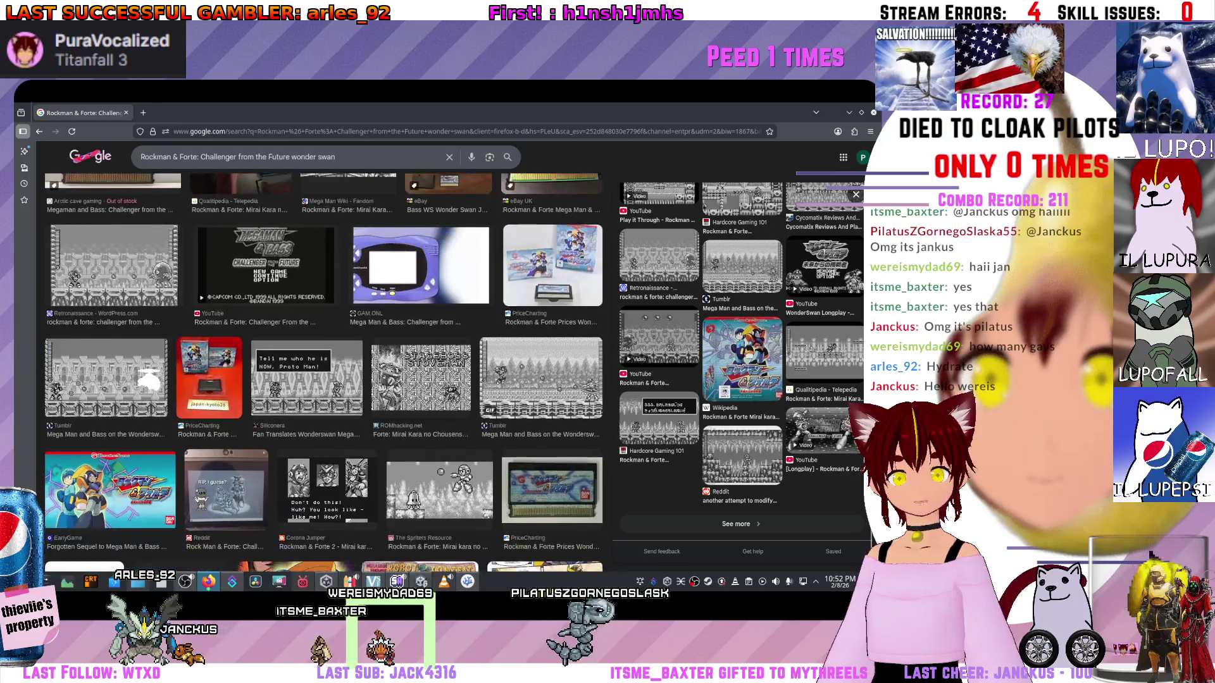
{"action": "scroll", "coordinate": [421, 327], "scroll_direction": "up", "scroll_amount": 2}
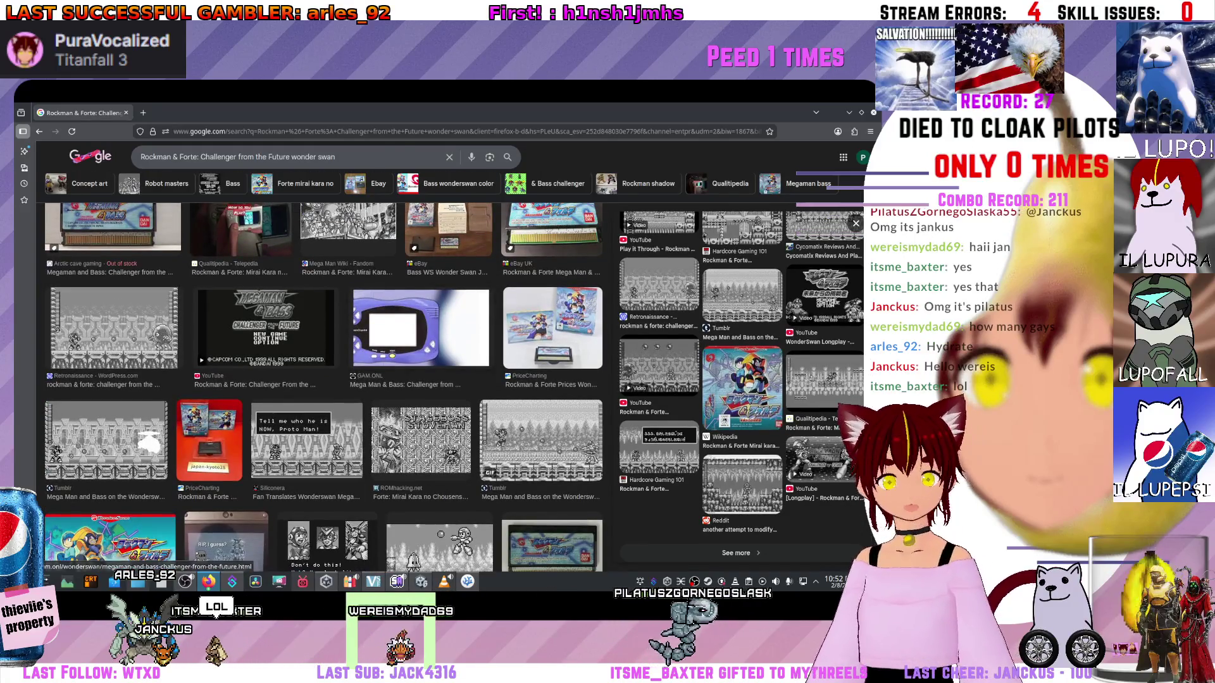
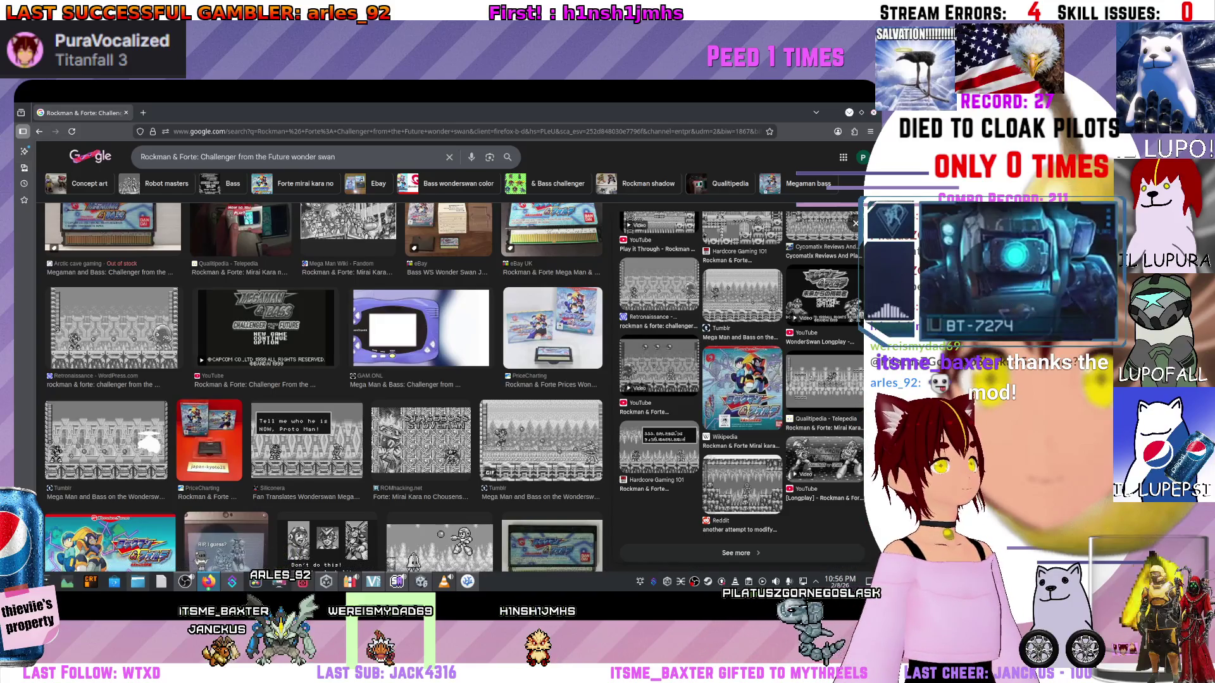
- Switch from Firefox's Google Images results back to the Unity editor window
{"action": "key", "text": "alt+Tab"}
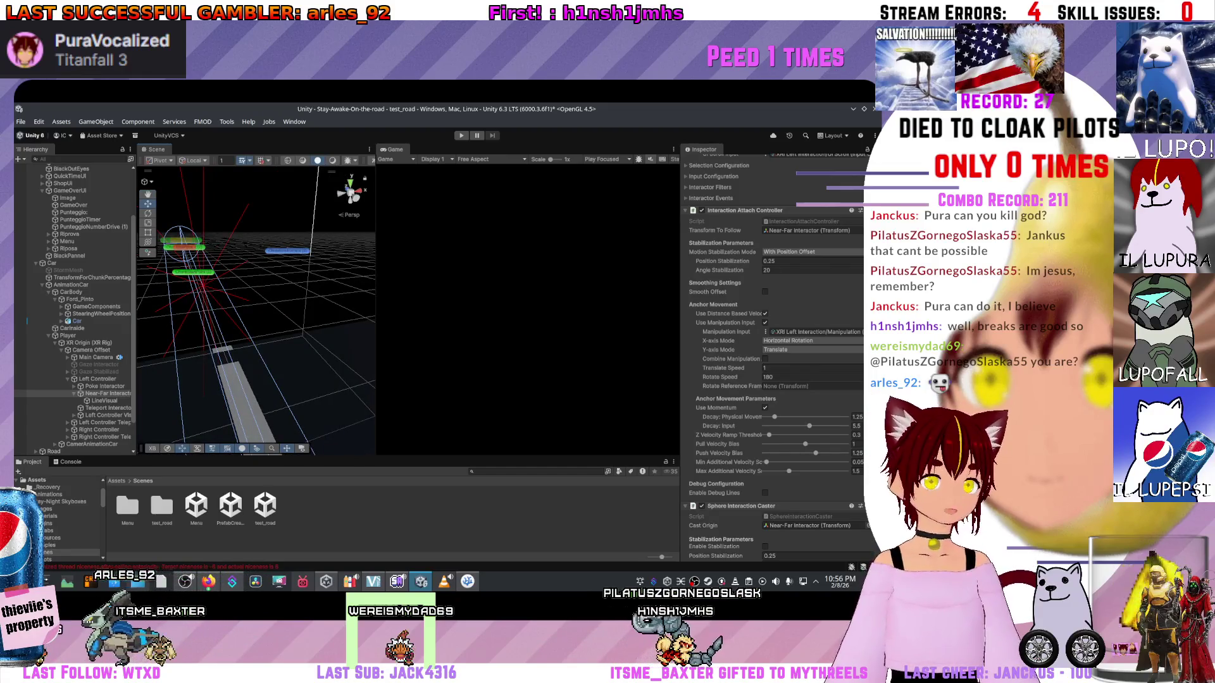
- Widen the Scene view by moving the Scene/Game divider to the right
{"action": "left_click_drag", "start_coordinate": [376, 304], "coordinate": [431, 304]}
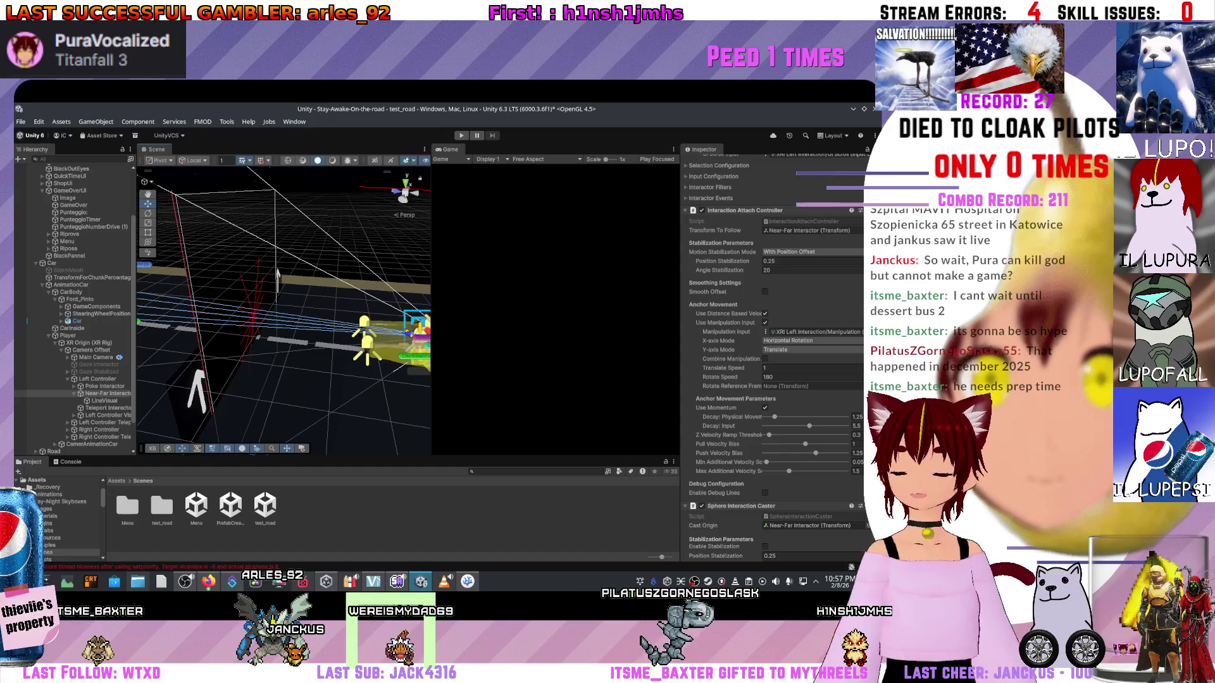
- Move and orbit the Scene view camera to frame the car and its yellow figures
{"action": "left_click_drag", "start_coordinate": [277, 275], "coordinate": [278, 278]}
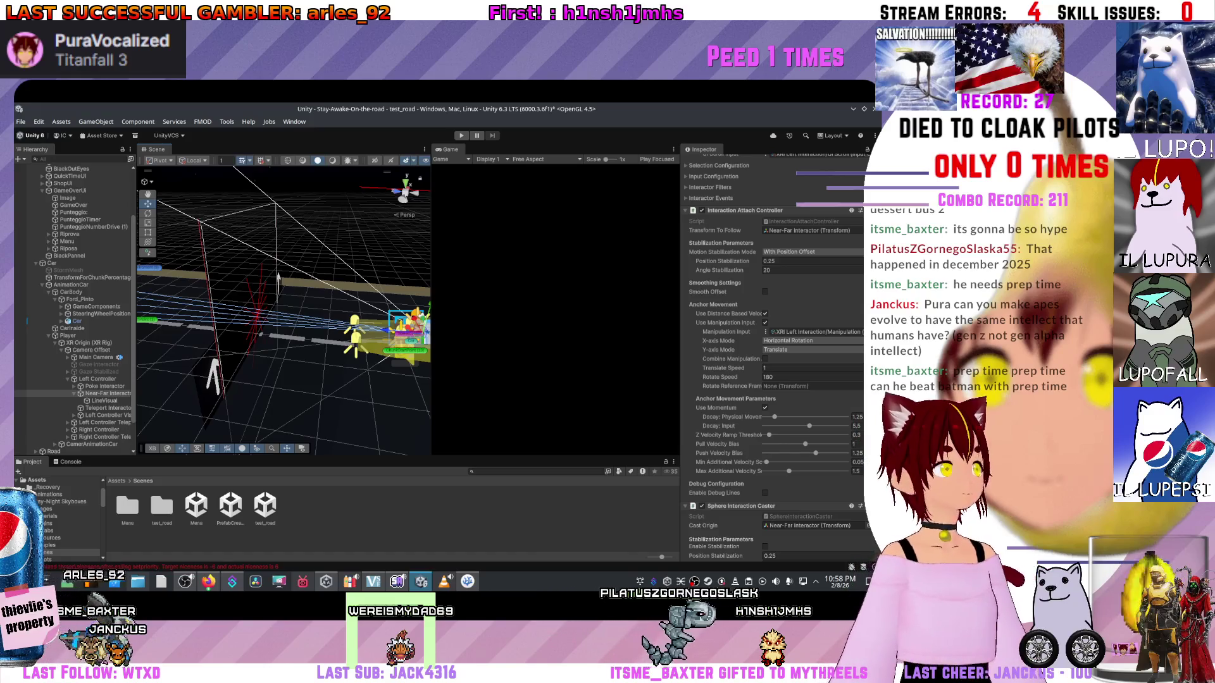
{"action": "left_click_drag", "start_coordinate": [171, 288], "coordinate": [171, 288]}
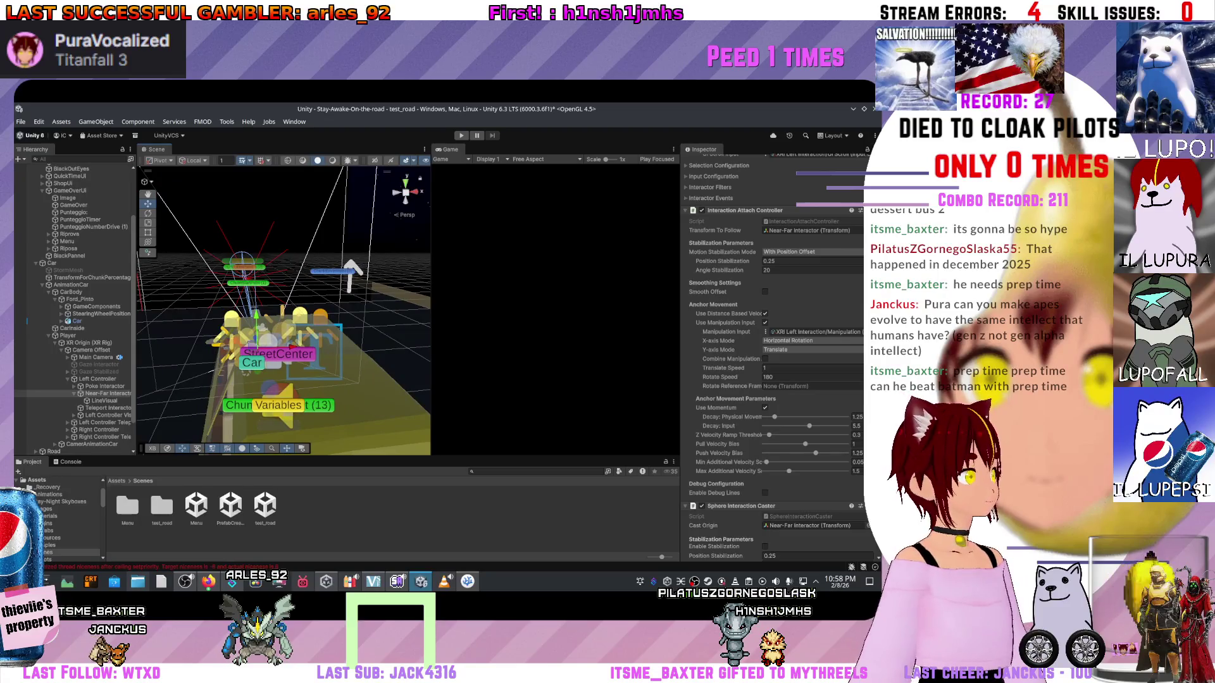
- Switch the Near-Far Interactor's Far Attach Mode to Near, then undo it back to Far
{"action": "scroll", "coordinate": [771, 354], "scroll_direction": "up", "scroll_amount": 6}
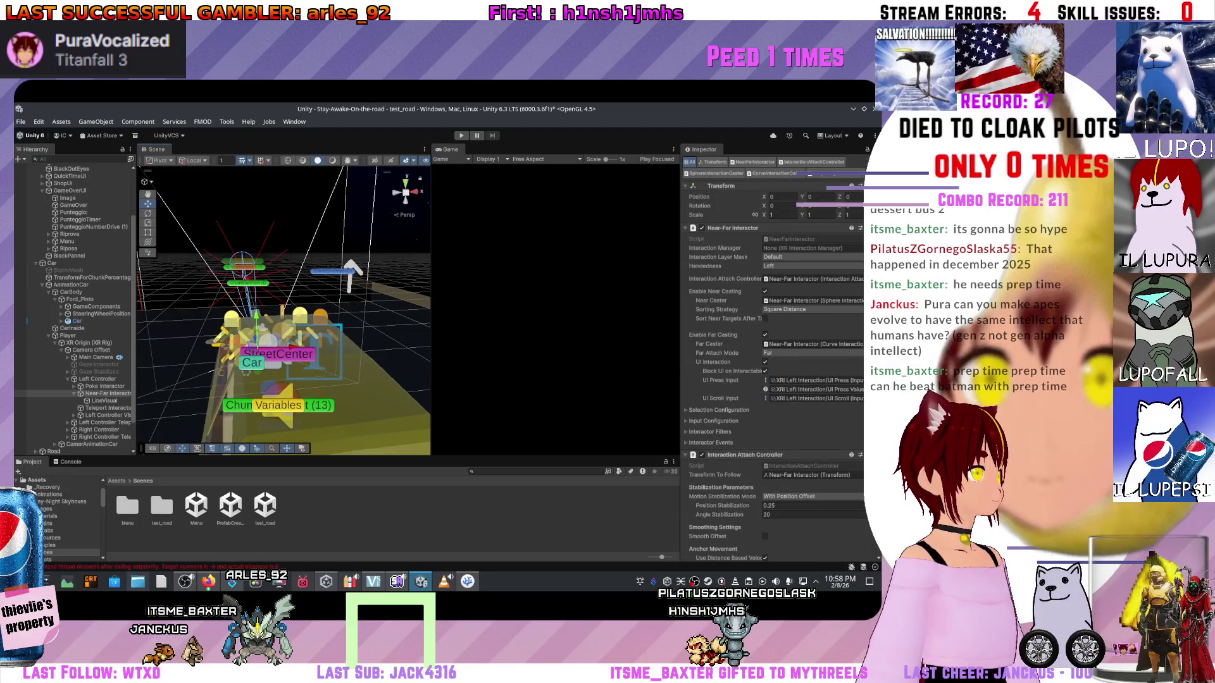
{"action": "scroll", "coordinate": [771, 354], "scroll_direction": "up", "scroll_amount": 2}
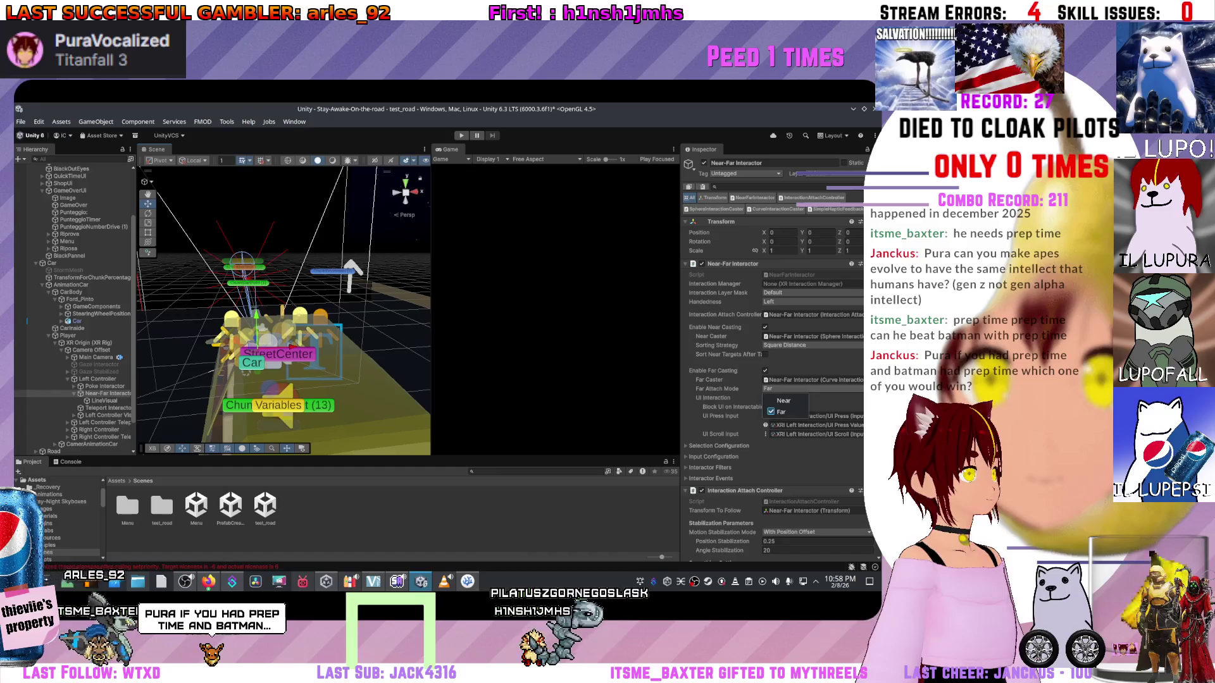
{"action": "left_click", "coordinate": [785, 388]}
{"action": "left_click", "coordinate": [782, 400]}
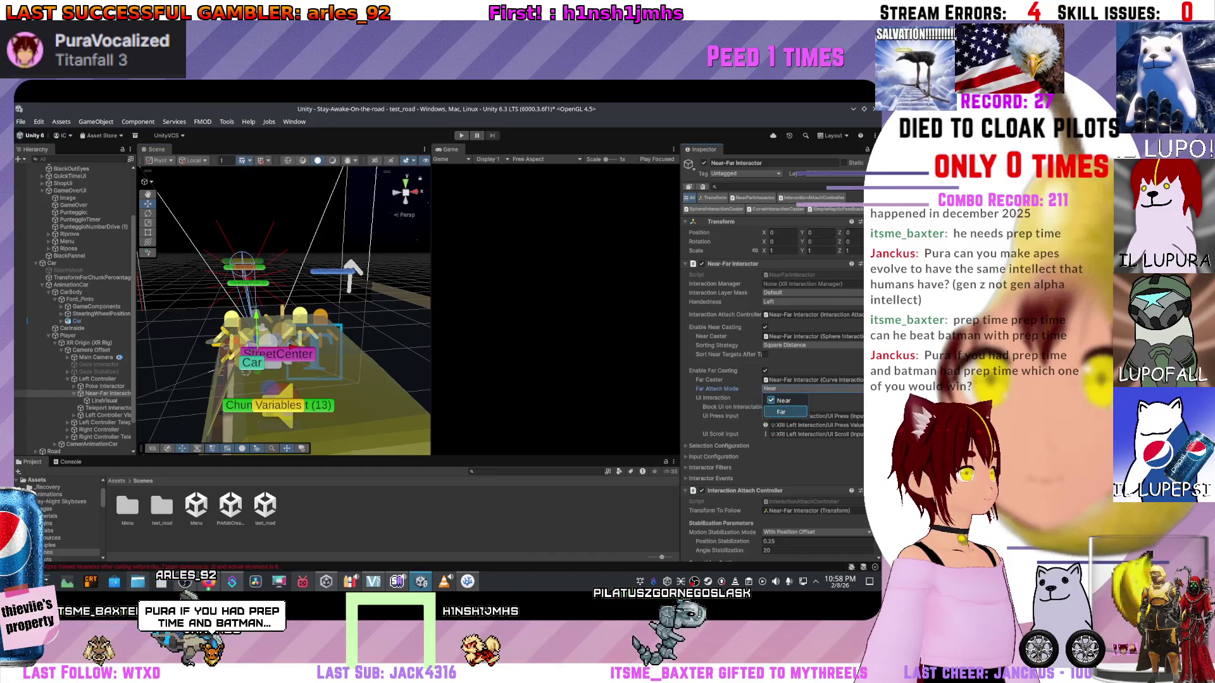
{"action": "key", "text": "ctrl+z"}
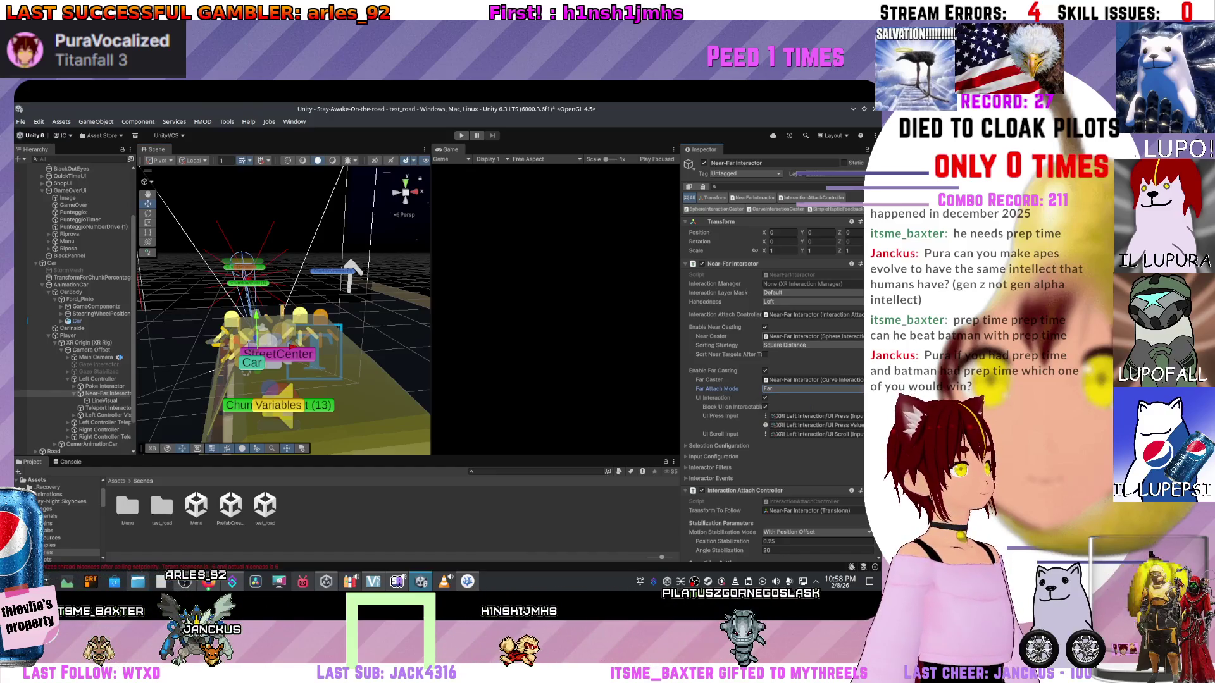
{"action": "scroll", "coordinate": [772, 354], "scroll_direction": "down", "scroll_amount": 2}
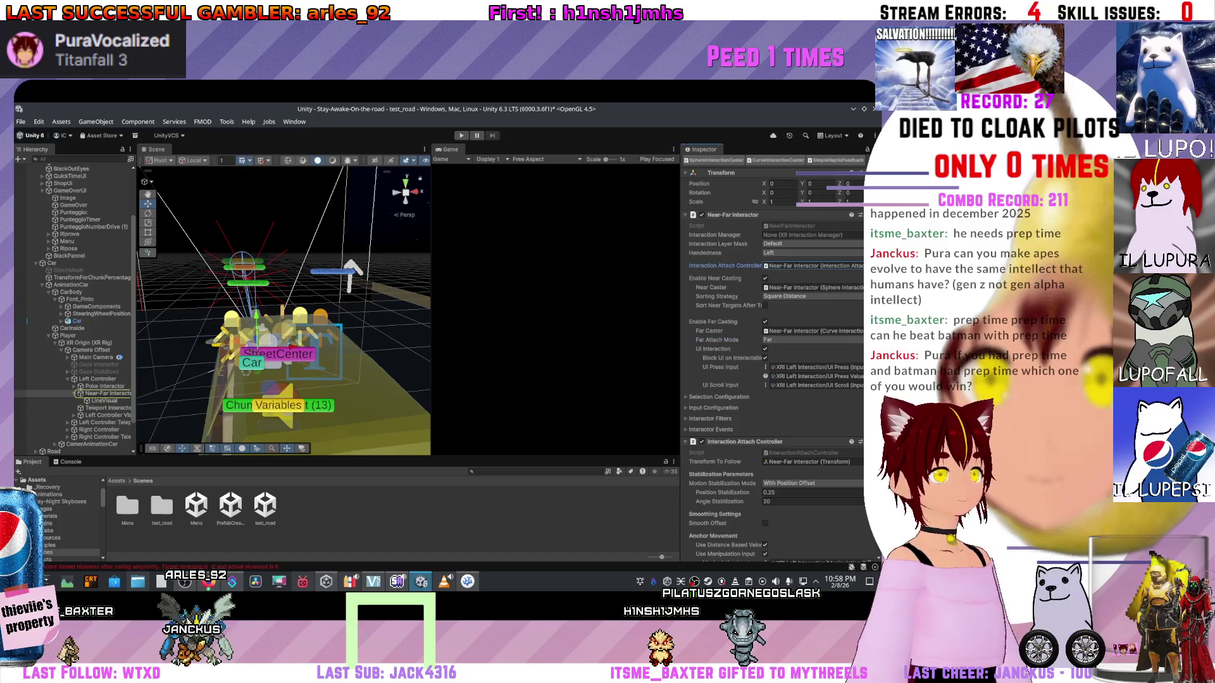
{"action": "scroll", "coordinate": [772, 353], "scroll_direction": "up", "scroll_amount": 2}
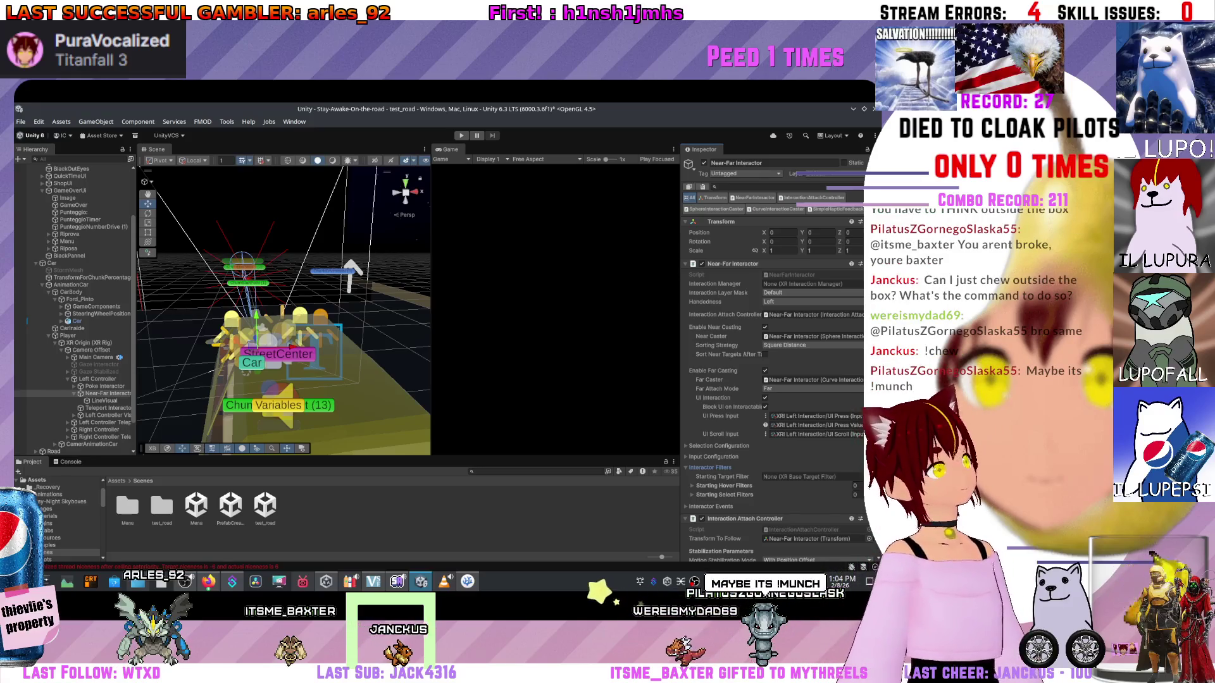
- Expand the Near-Far Interactor's Selection Configuration section to show its State Change select trigger
{"action": "left_click", "coordinate": [719, 445]}
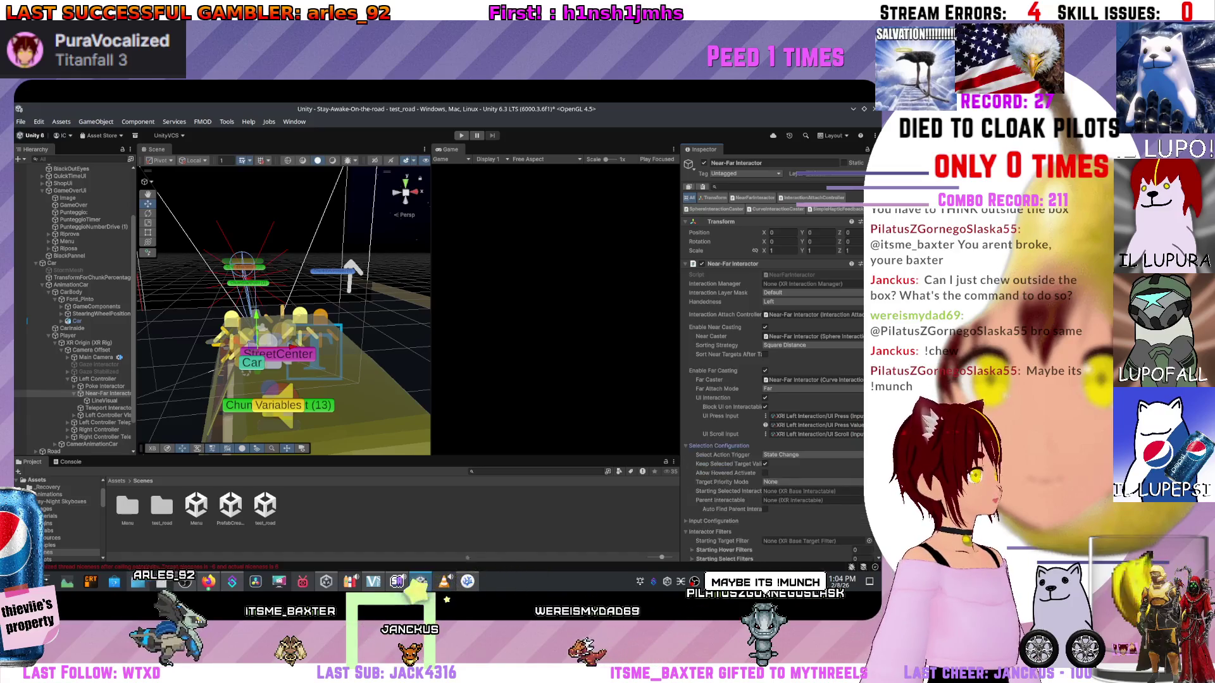
{"action": "scroll", "coordinate": [772, 315], "scroll_direction": "down", "scroll_amount": 2}
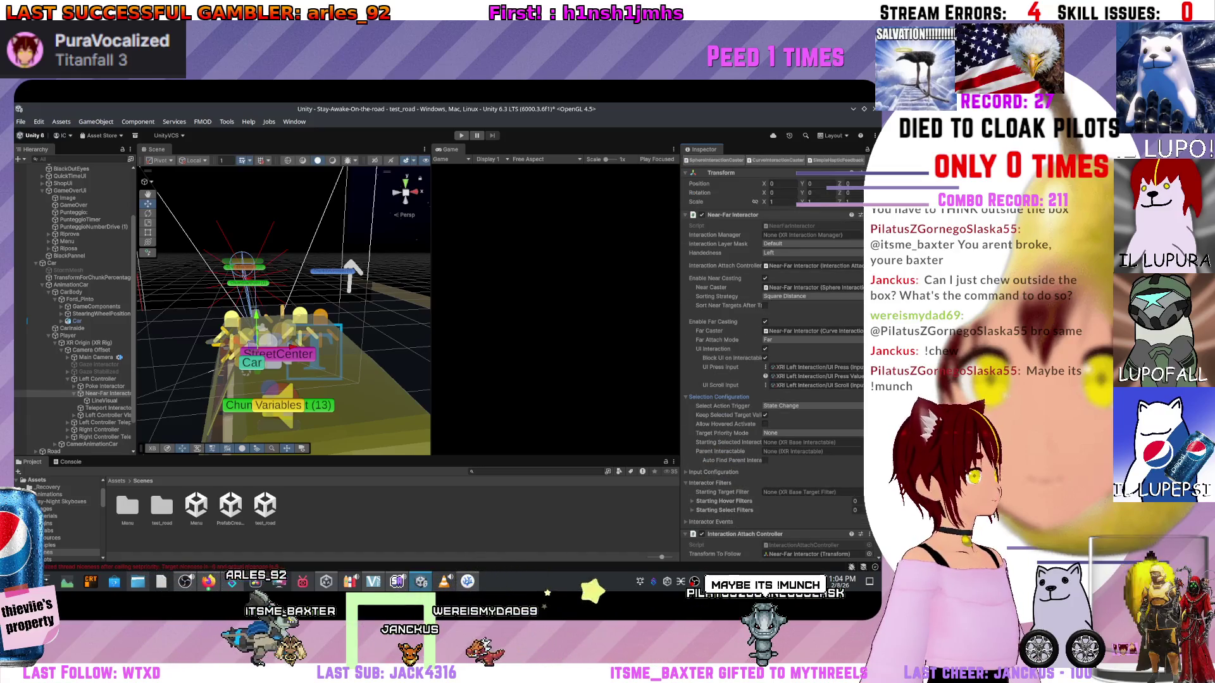
{"action": "left_click", "coordinate": [713, 472]}
{"action": "scroll", "coordinate": [714, 472], "scroll_direction": "down", "scroll_amount": 3}
{"action": "scroll", "coordinate": [771, 353], "scroll_direction": "down", "scroll_amount": 8}
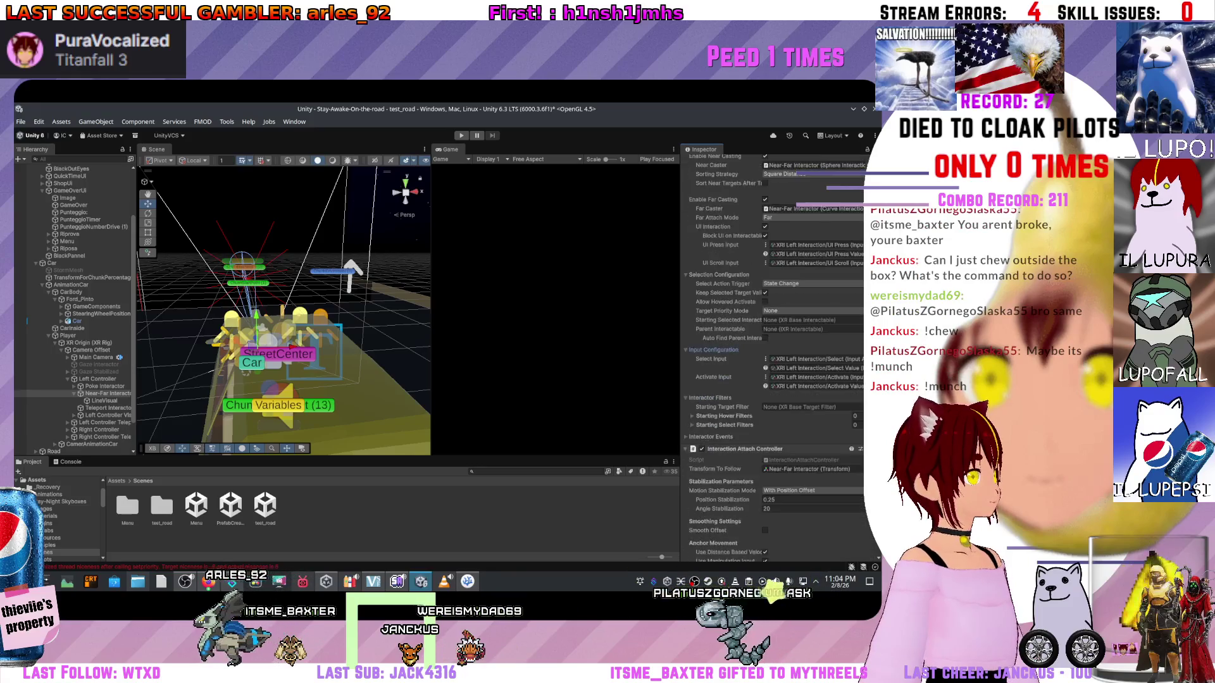
{"action": "scroll", "coordinate": [775, 354], "scroll_direction": "down", "scroll_amount": 6}
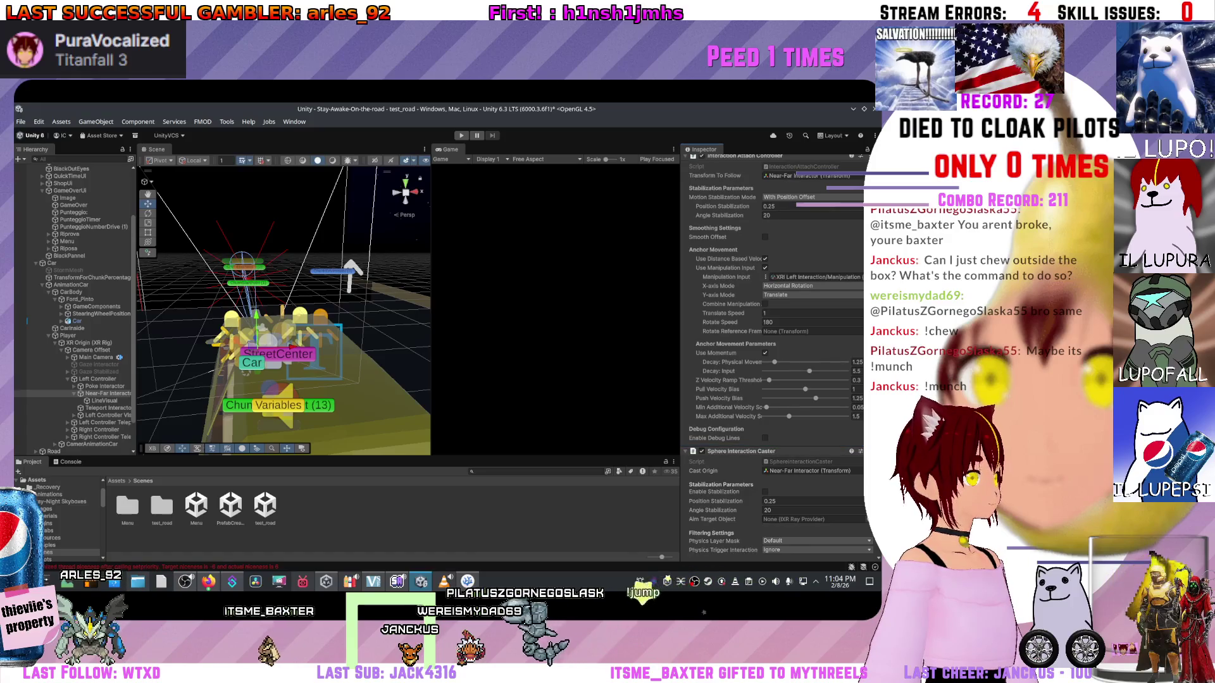
{"action": "scroll", "coordinate": [776, 353], "scroll_direction": "down", "scroll_amount": 3}
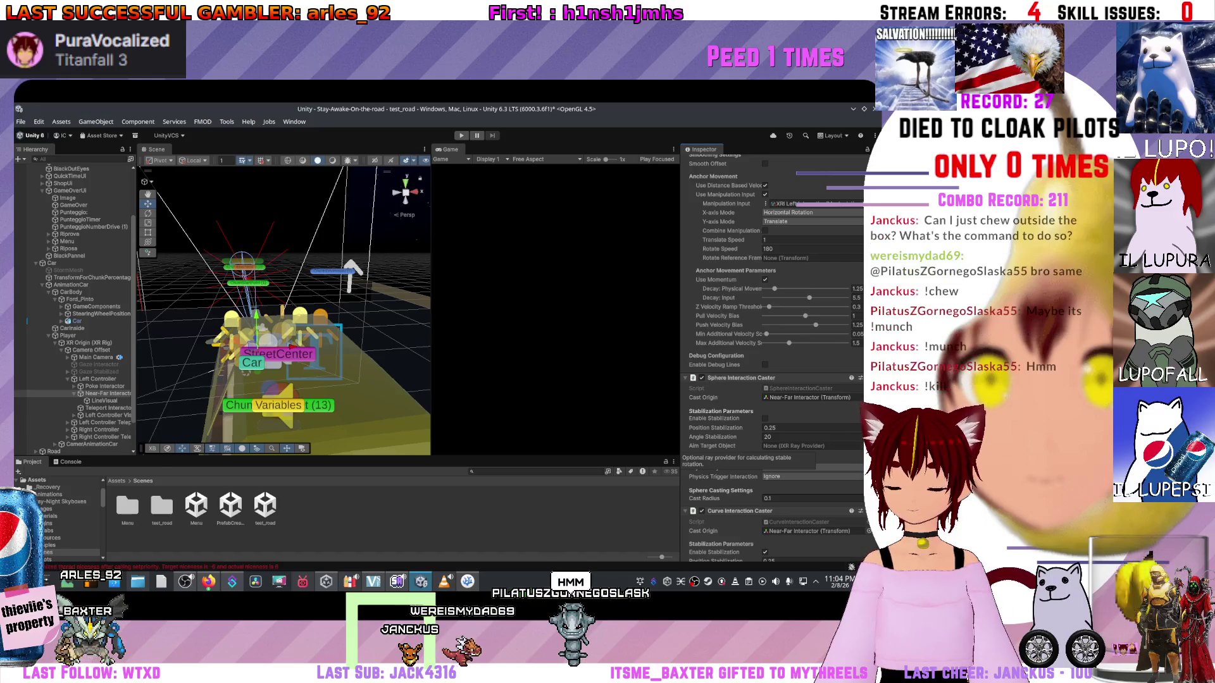
{"action": "scroll", "coordinate": [776, 443], "scroll_direction": "down", "scroll_amount": 4}
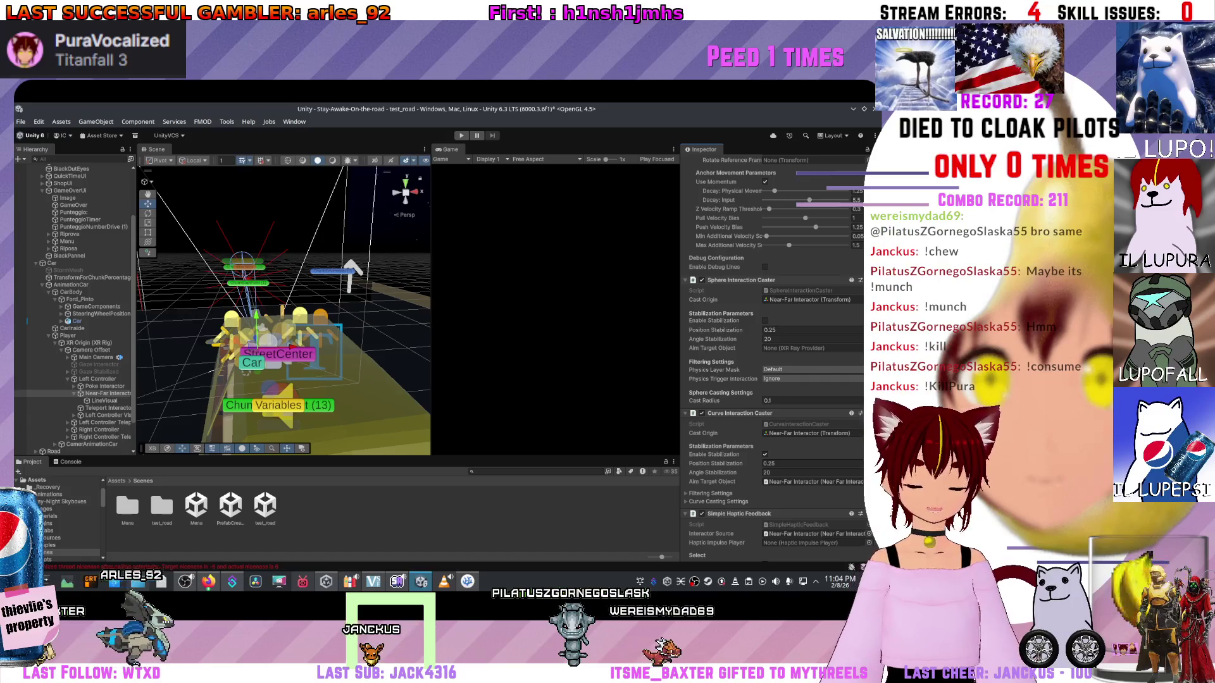
{"action": "scroll", "coordinate": [728, 443], "scroll_direction": "down", "scroll_amount": 2}
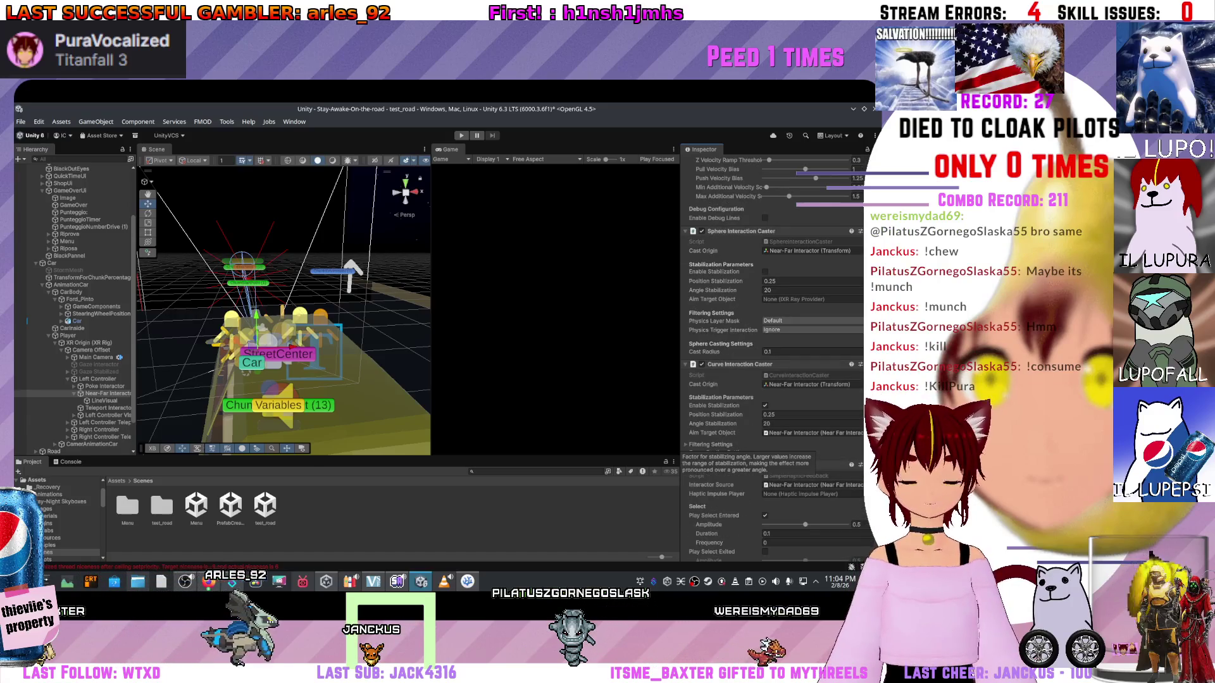
{"action": "scroll", "coordinate": [696, 451], "scroll_direction": "down", "scroll_amount": 4}
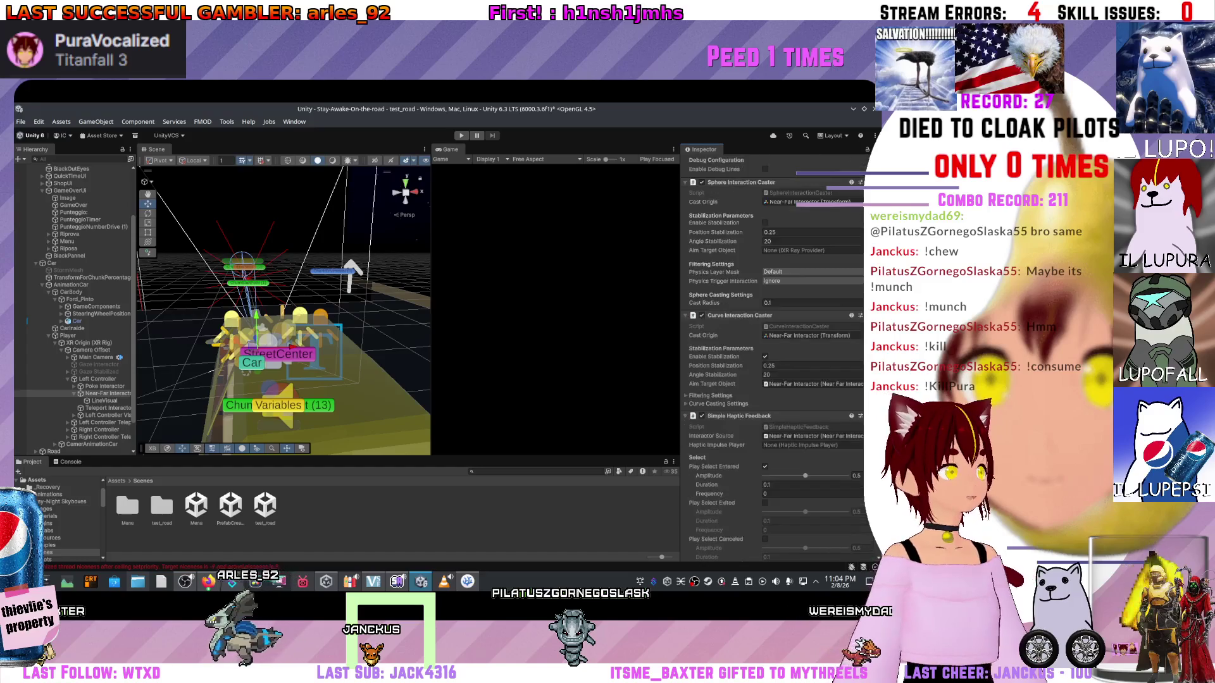
{"action": "scroll", "coordinate": [728, 456], "scroll_direction": "down", "scroll_amount": 5}
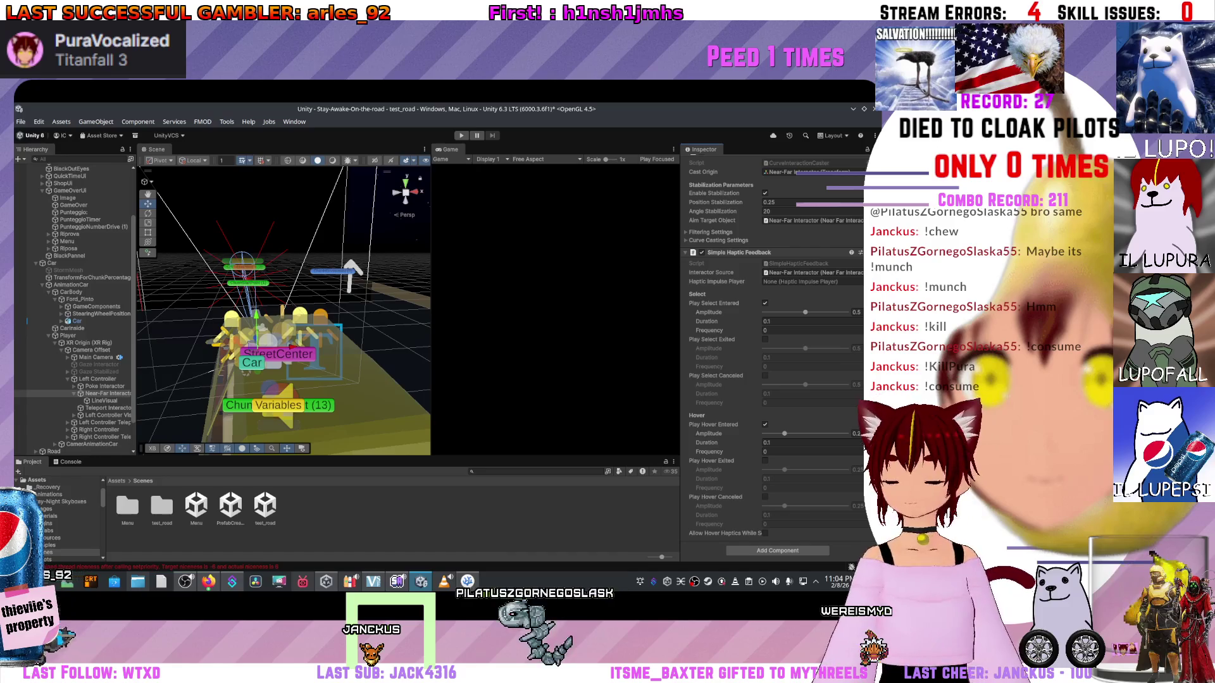
{"action": "scroll", "coordinate": [772, 349], "scroll_direction": "up", "scroll_amount": 3}
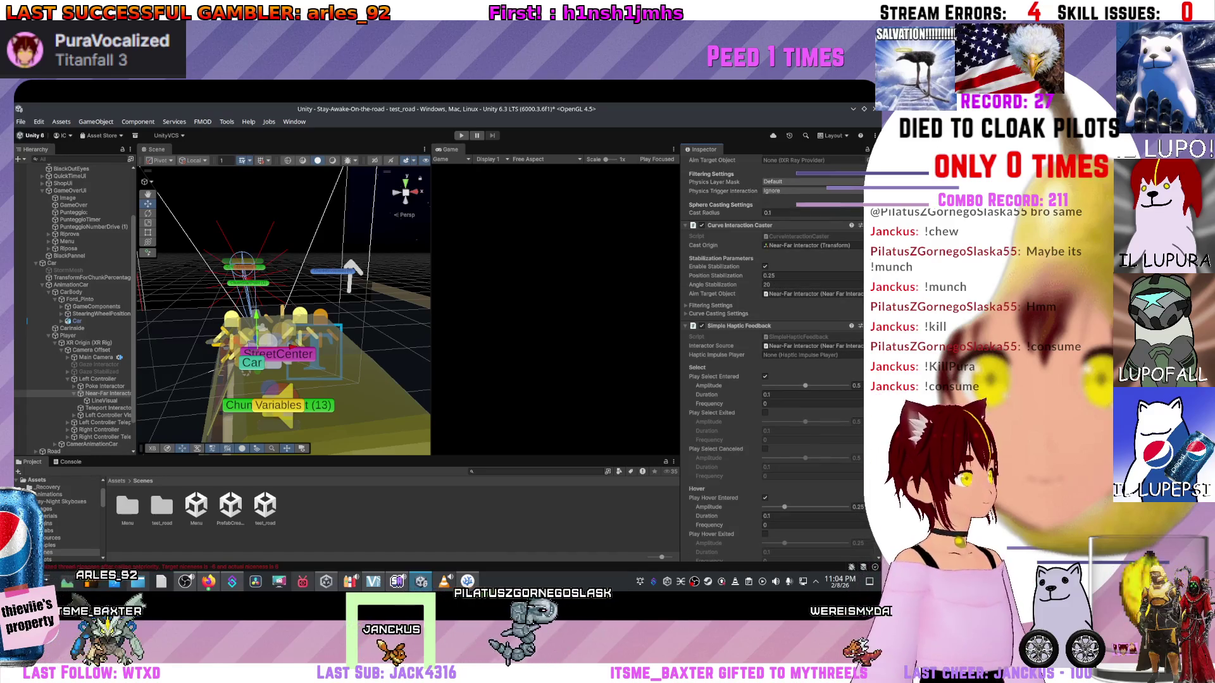
{"action": "scroll", "coordinate": [771, 348], "scroll_direction": "up", "scroll_amount": 3}
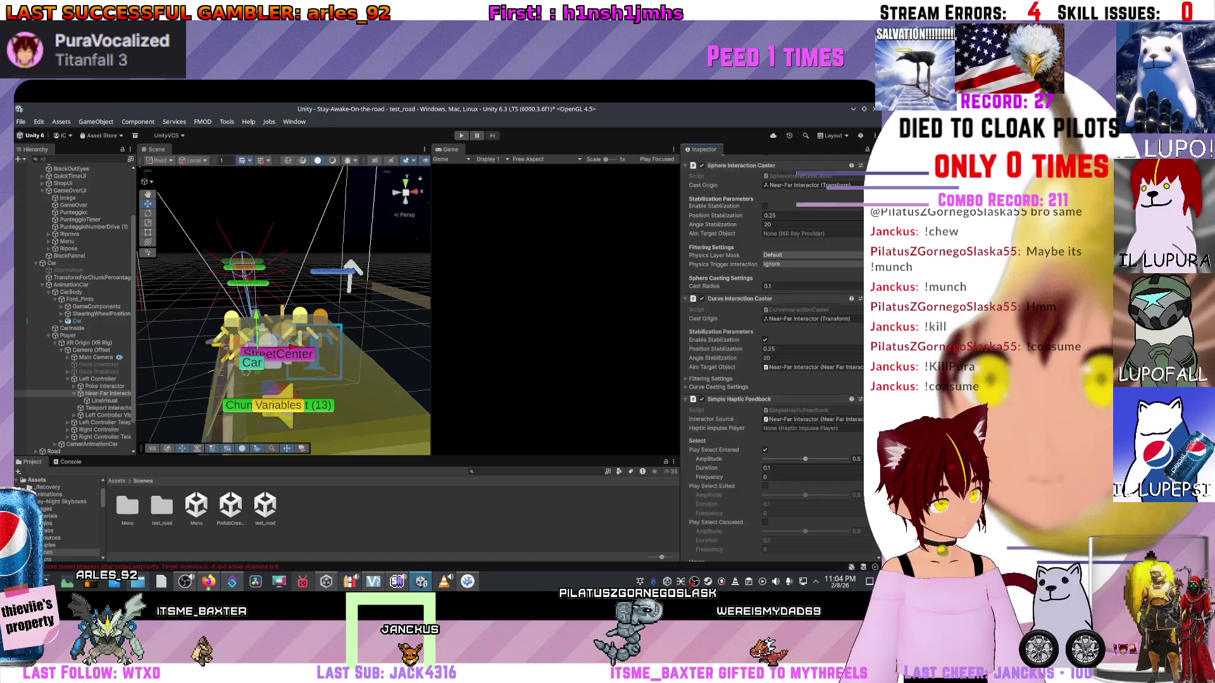
{"action": "scroll", "coordinate": [696, 443], "scroll_direction": "up", "scroll_amount": 5}
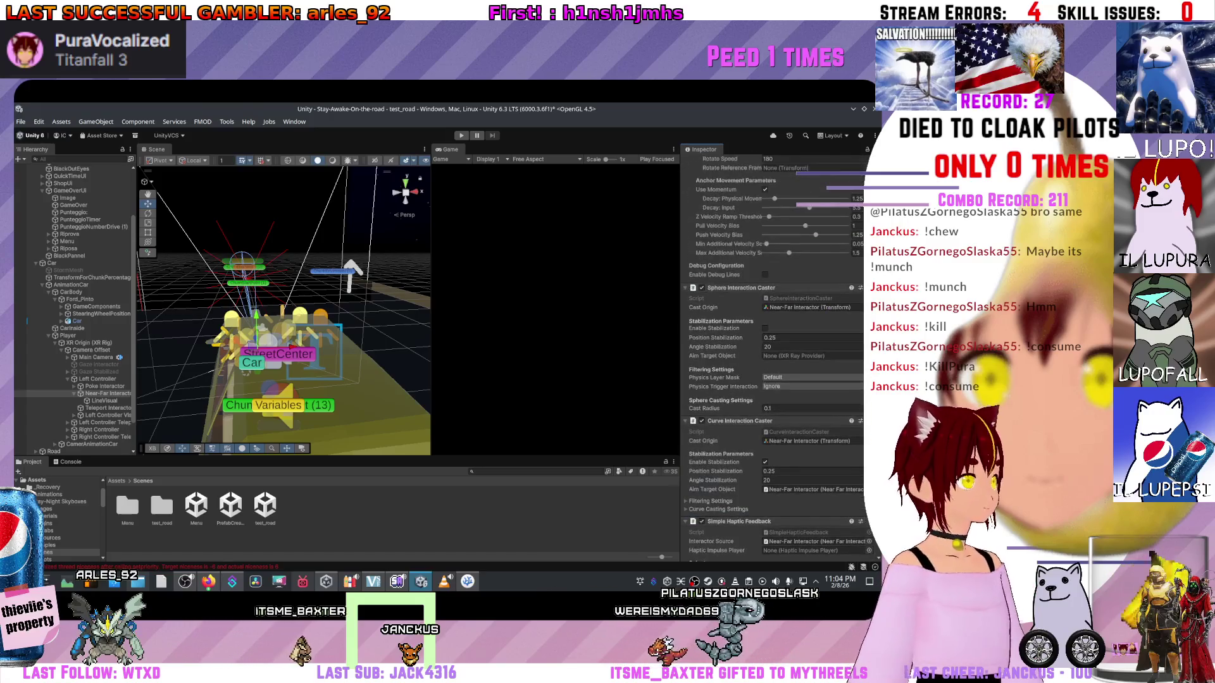
{"action": "scroll", "coordinate": [696, 443], "scroll_direction": "up", "scroll_amount": 1}
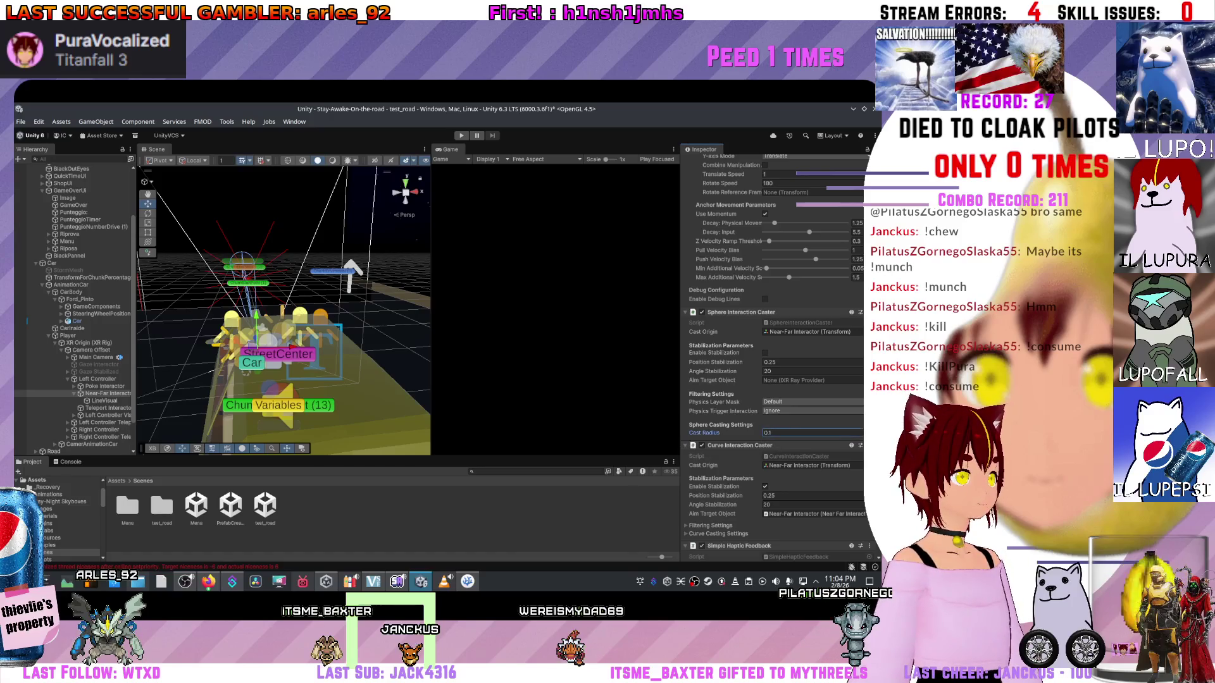
{"action": "scroll", "coordinate": [696, 437], "scroll_direction": "up", "scroll_amount": 5}
{"action": "scroll", "coordinate": [696, 437], "scroll_direction": "up", "scroll_amount": 6}
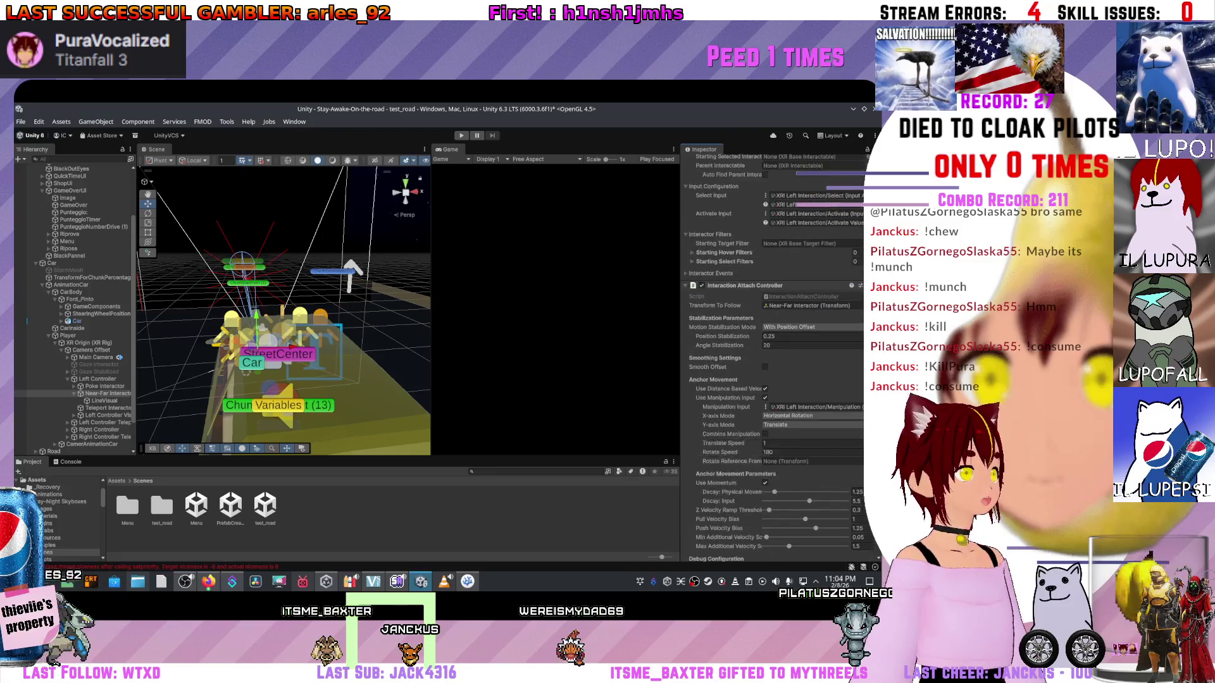
{"action": "scroll", "coordinate": [772, 354], "scroll_direction": "up", "scroll_amount": 13}
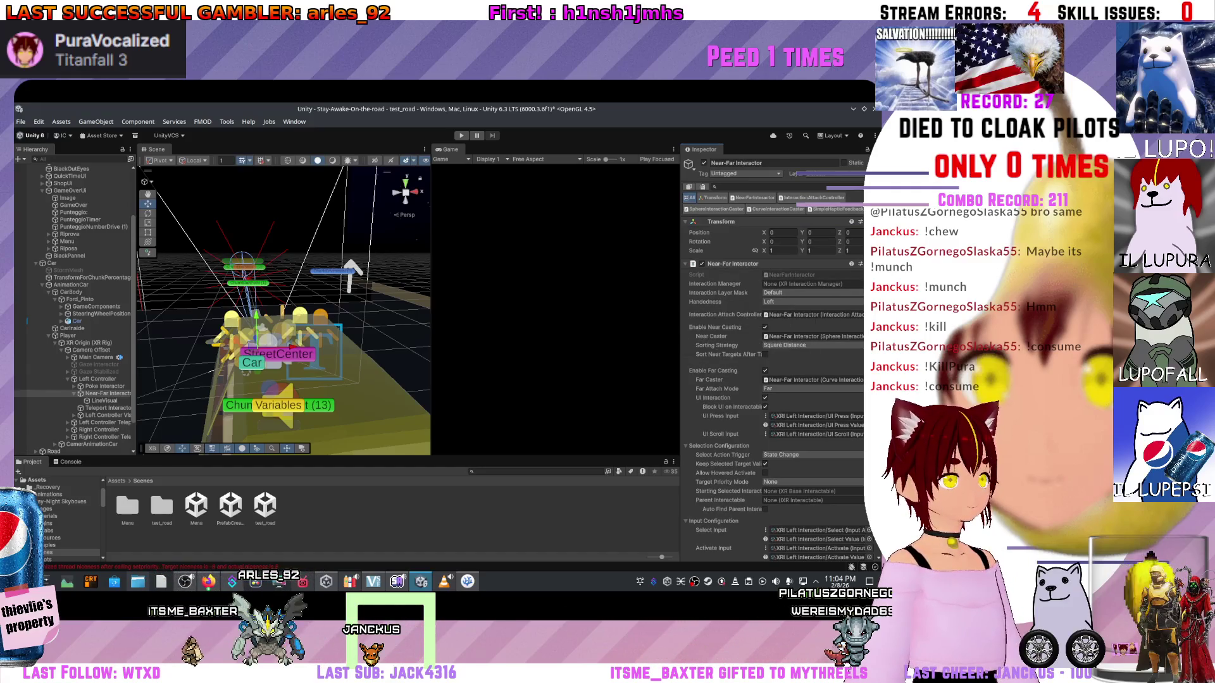
{"action": "scroll", "coordinate": [283, 311], "scroll_direction": "down", "scroll_amount": 3}
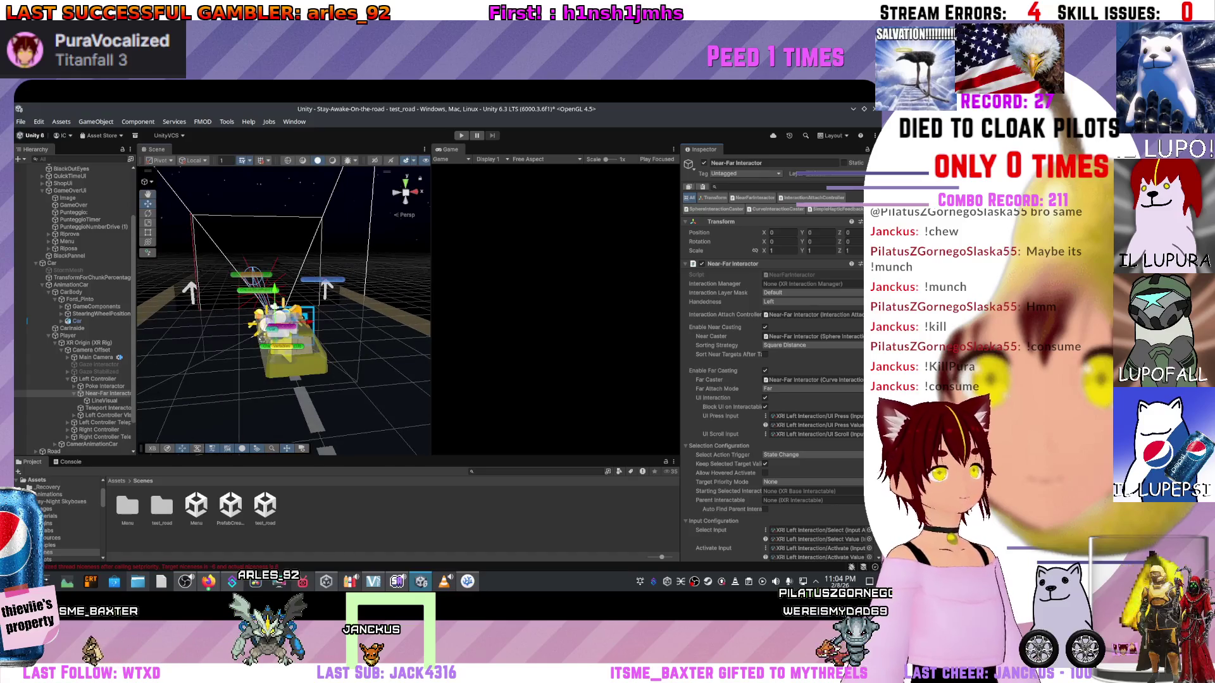
{"action": "scroll", "coordinate": [284, 311], "scroll_direction": "up", "scroll_amount": 3}
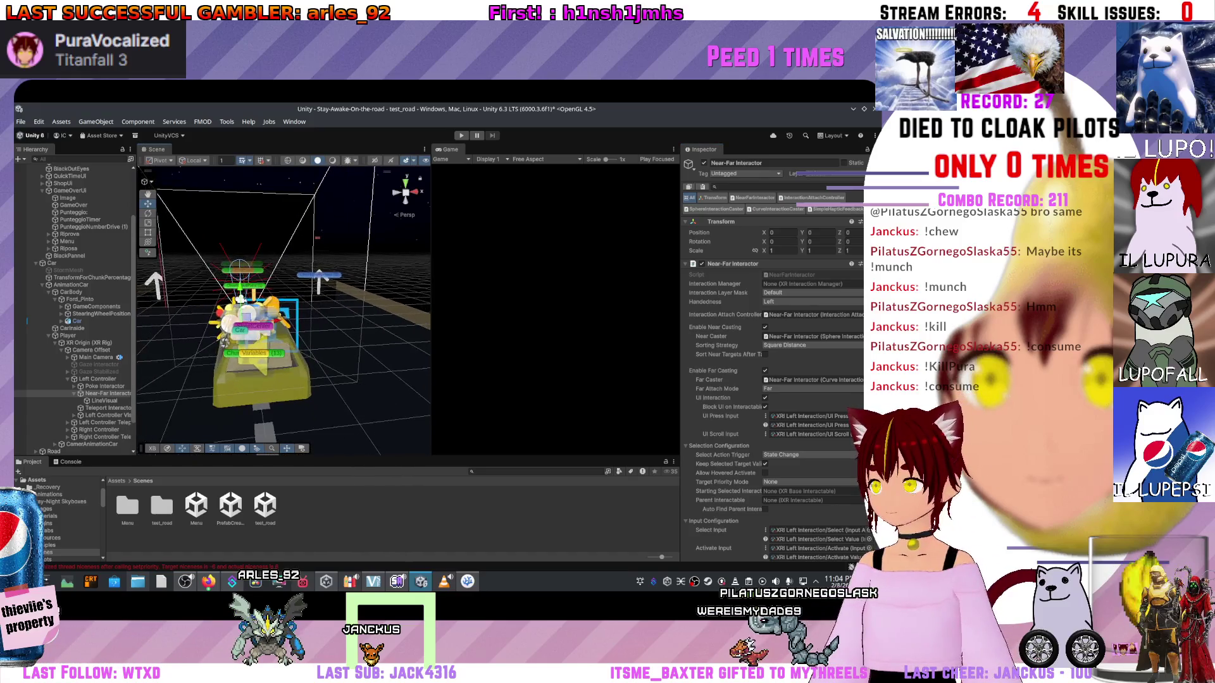
{"action": "scroll", "coordinate": [283, 310], "scroll_direction": "down", "scroll_amount": 2}
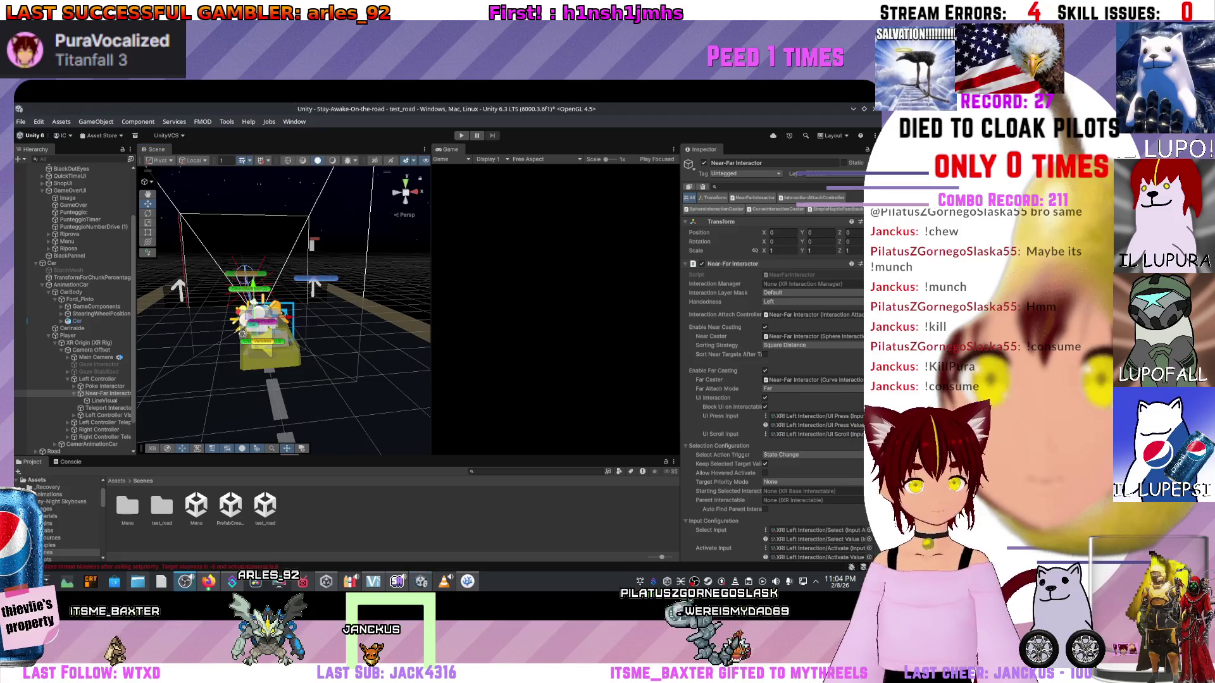